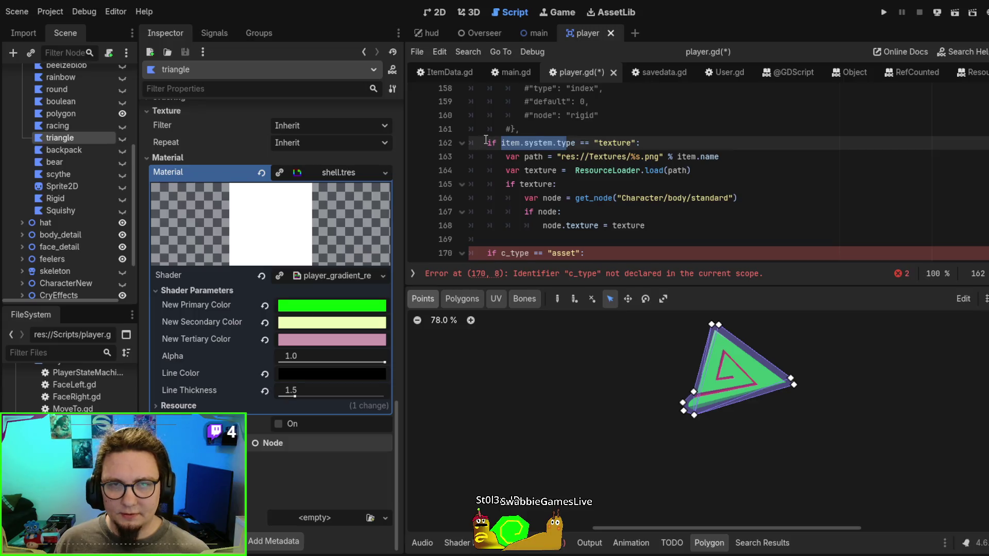
Turn the if on item.system.type into 'match item.system.type:' with an indented "texture" branch
left_click(580, 144, "shift")
left_click(593, 143, "shift")
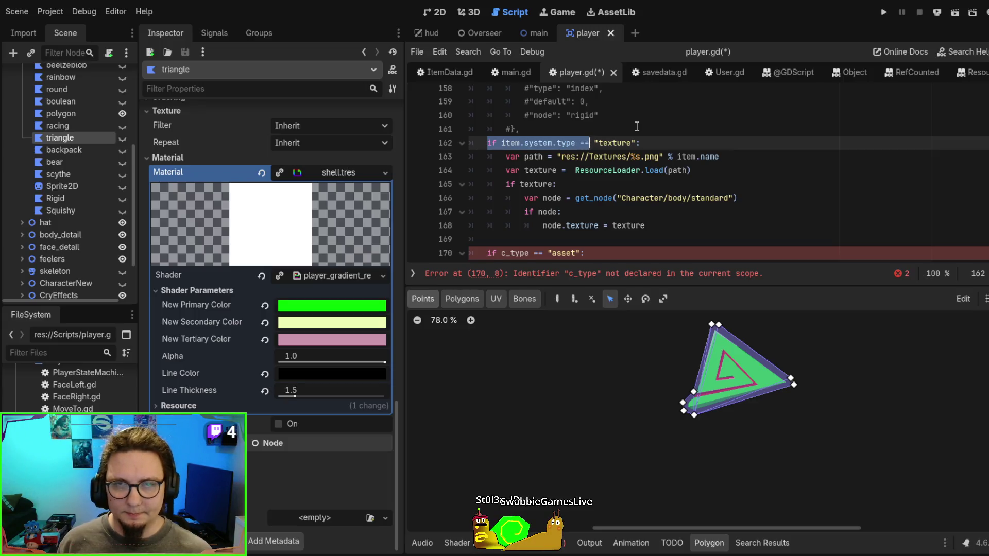
key("Left")
type("match")
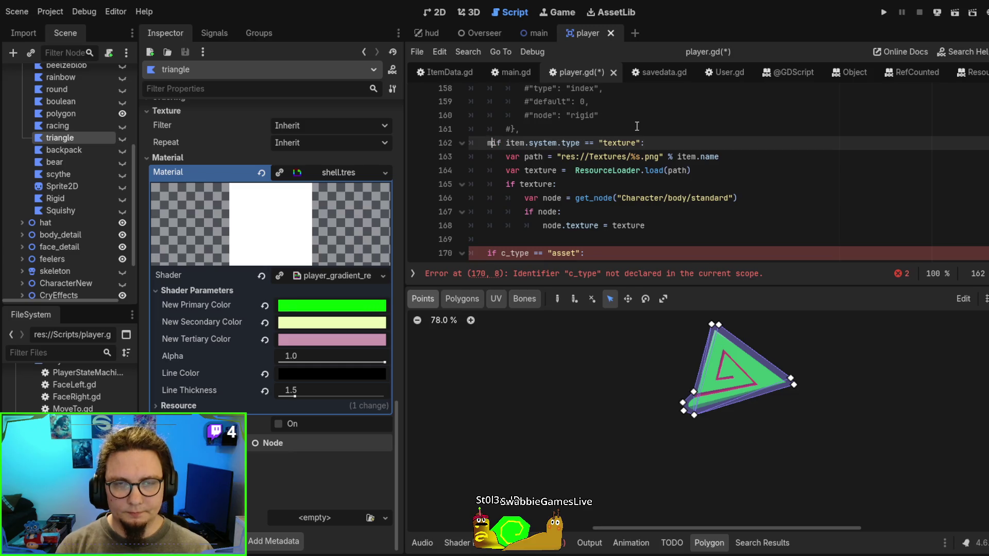
key("Delete")
key("Delete")
key("Right")
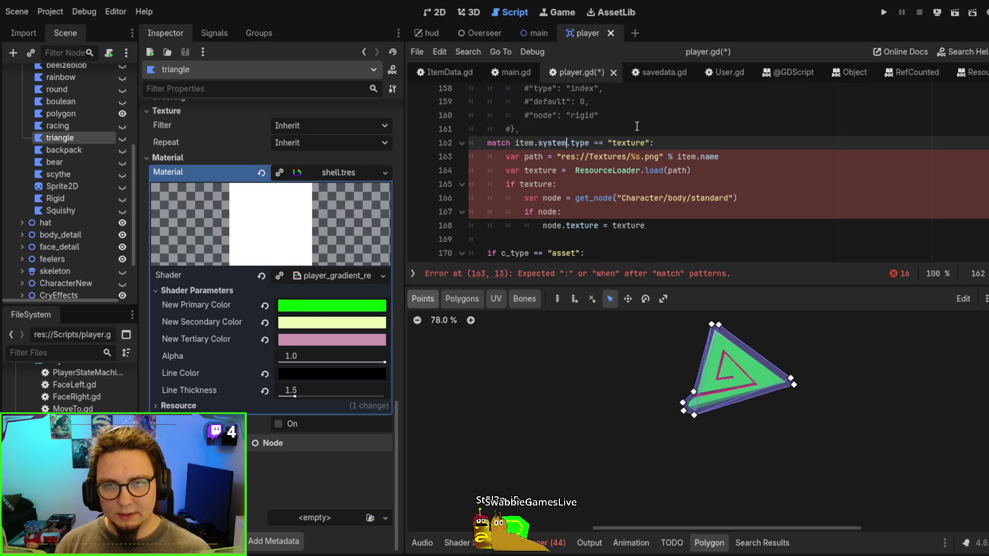
key("Delete")
key("Delete")
key("Delete")
type(":")
key("Return")
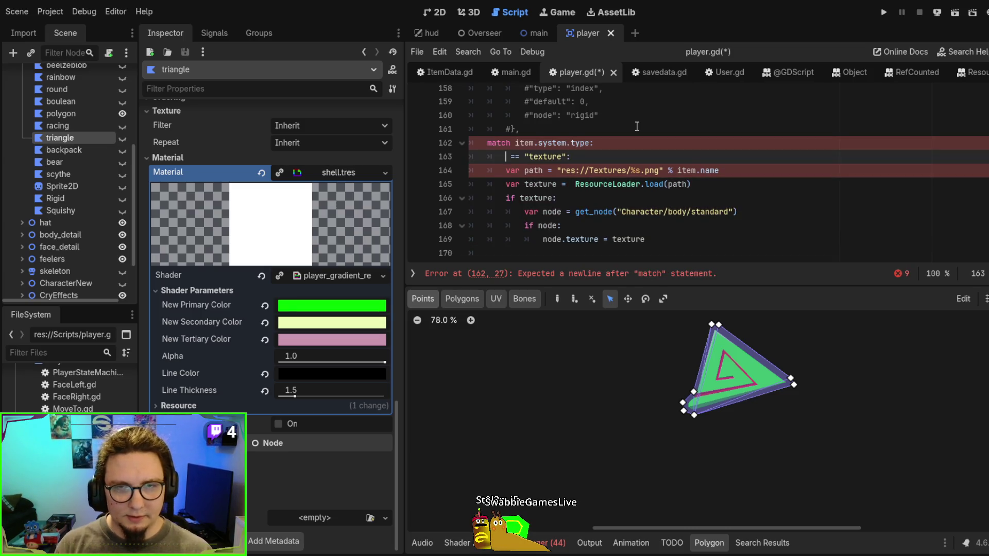
key("Delete")
key("Delete")
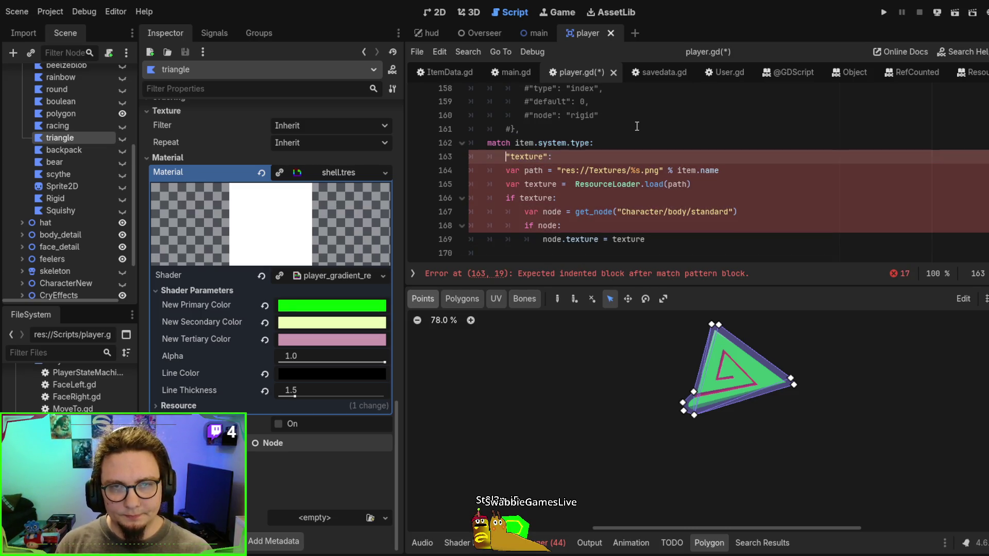
left_click_drag(608, 239, 589, 129)
key("Tab")
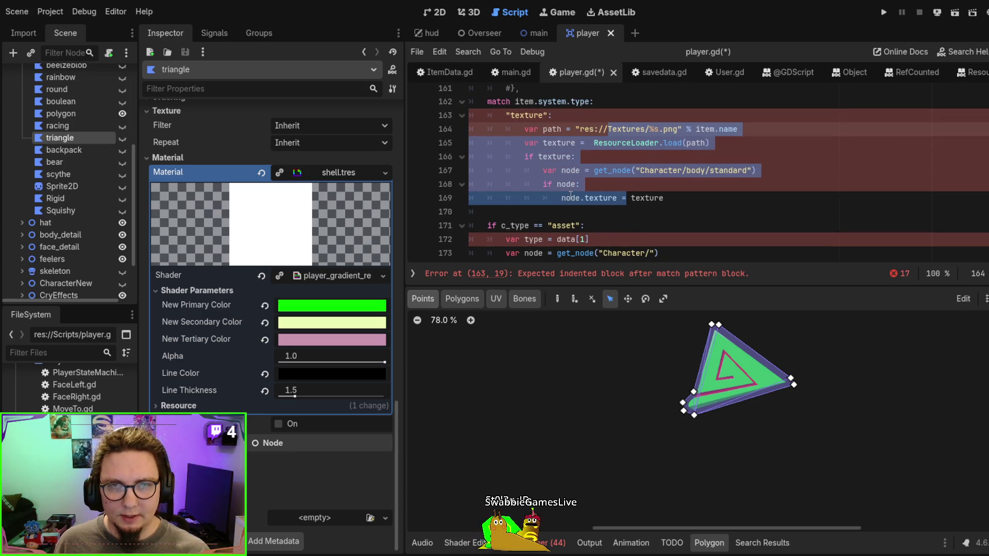
Replace the old c_type check with an "asset" pattern and indent its body lines 171–175
left_click(575, 206)
mouse_move(548, 226)
left_mouse_down()
mouse_move(535, 225)
mouse_move(538, 213)
left_mouse_up()
key("BackSpace")
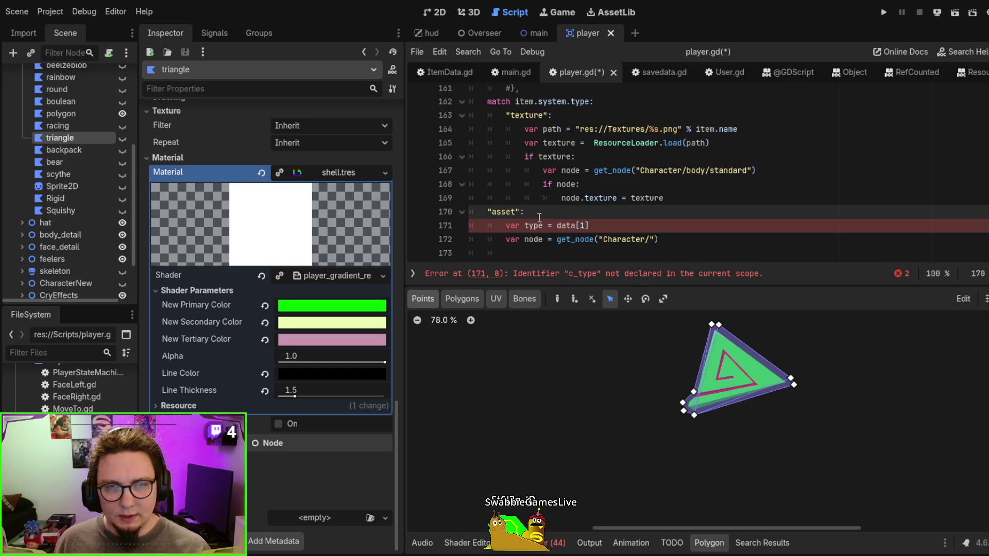
key("Tab")
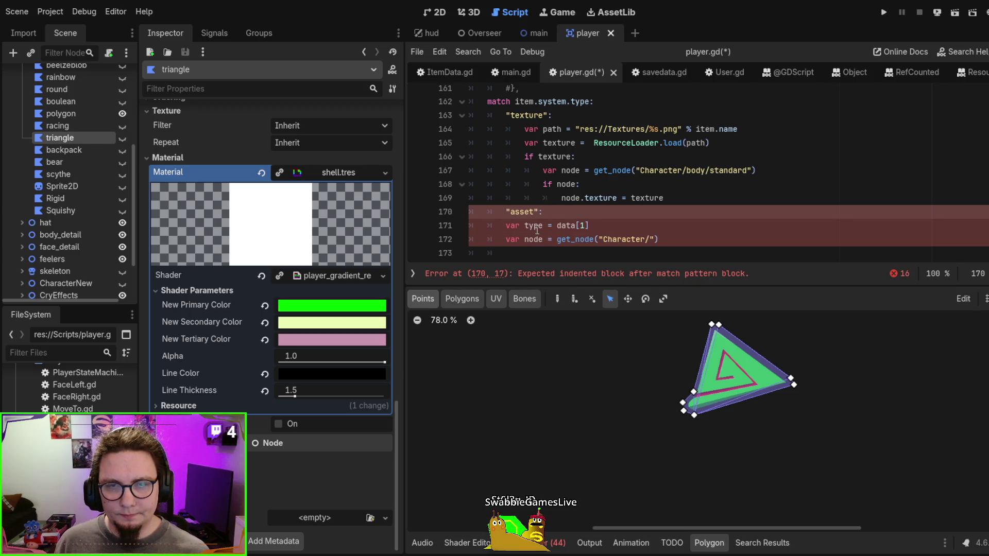
scroll(536, 230, "down", 3)
scroll(553, 175, "up", 2)
left_click_drag(560, 242, 508, 184)
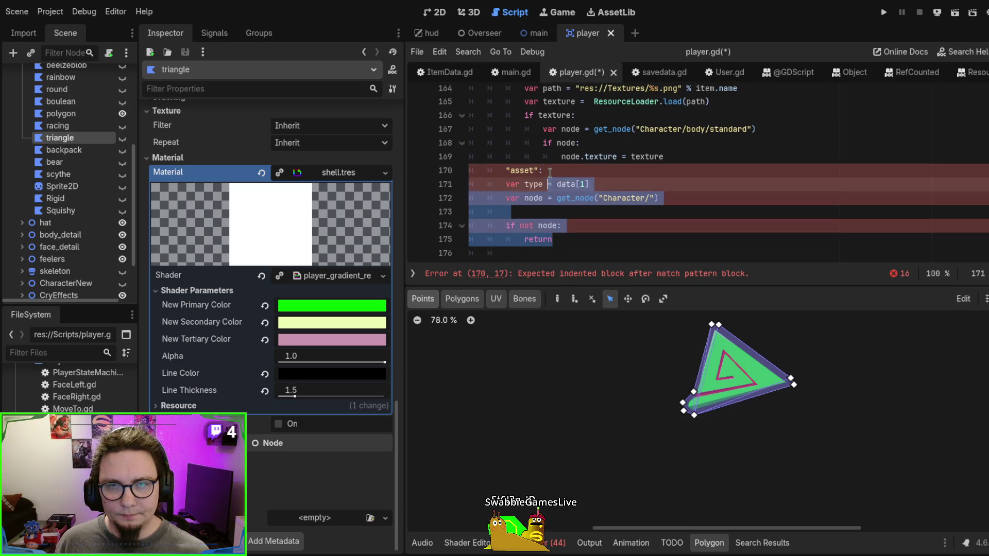
key("Tab")
Review the asset branch code, checking the data and node variables and the none check
scroll(627, 246, "down", 1)
scroll(623, 222, "up", 3)
scroll(622, 217, "up", 4)
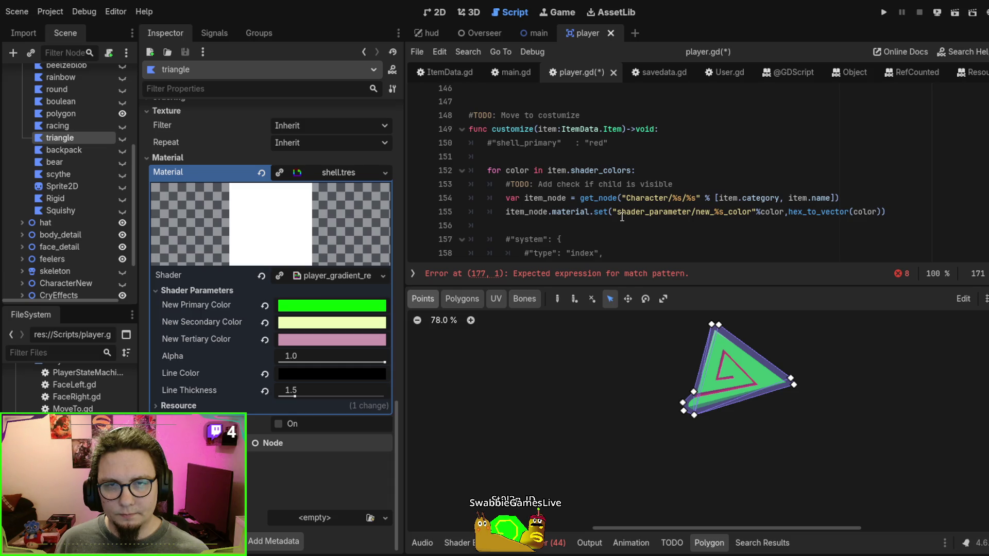
scroll(623, 217, "down", 7)
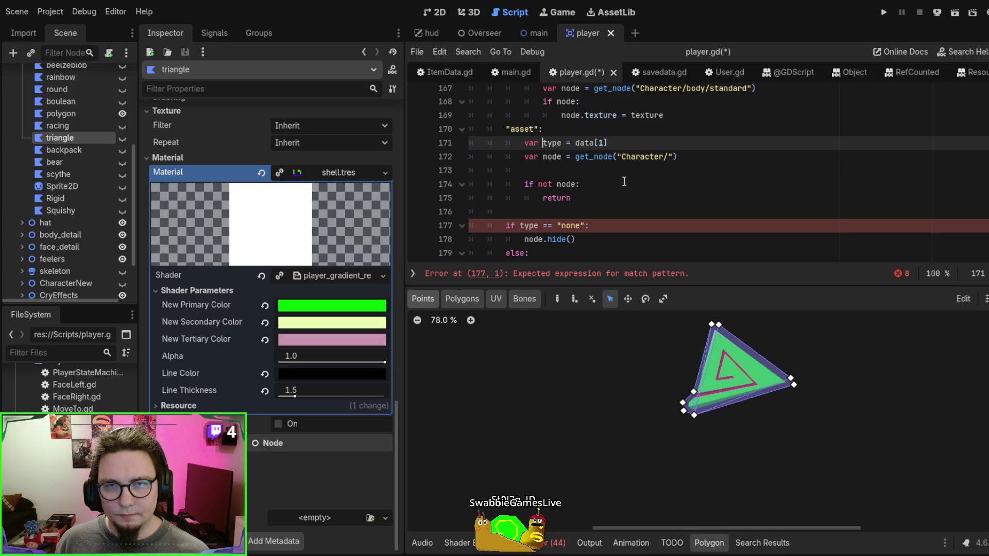
scroll(620, 189, "up", 1)
double_click(591, 185)
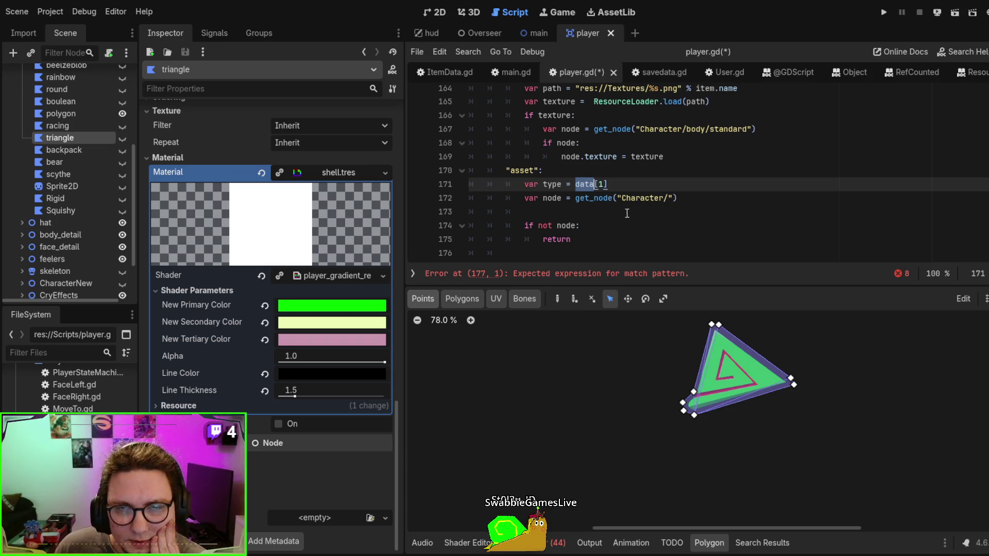
double_click(555, 193)
scroll(665, 175, "down", 2)
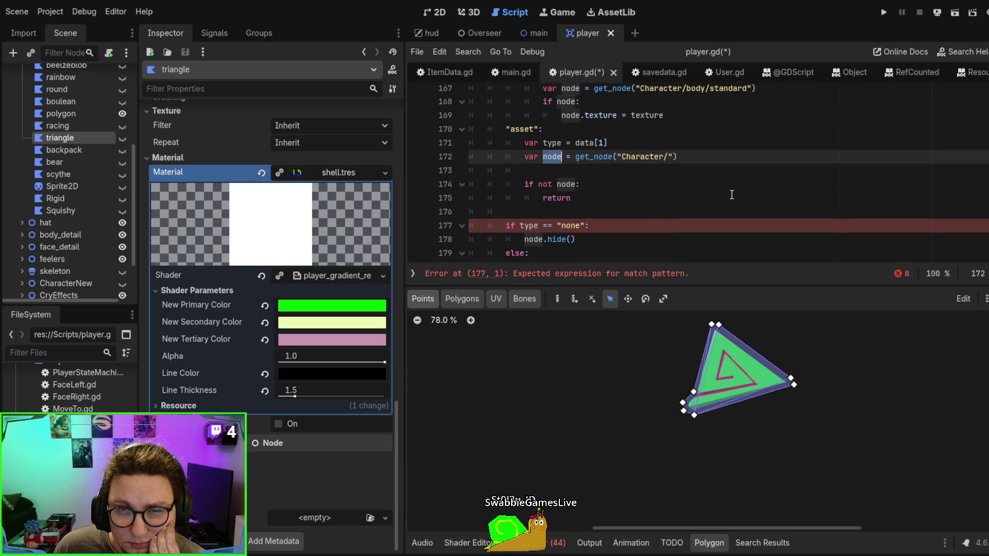
scroll(732, 194, "down", 1)
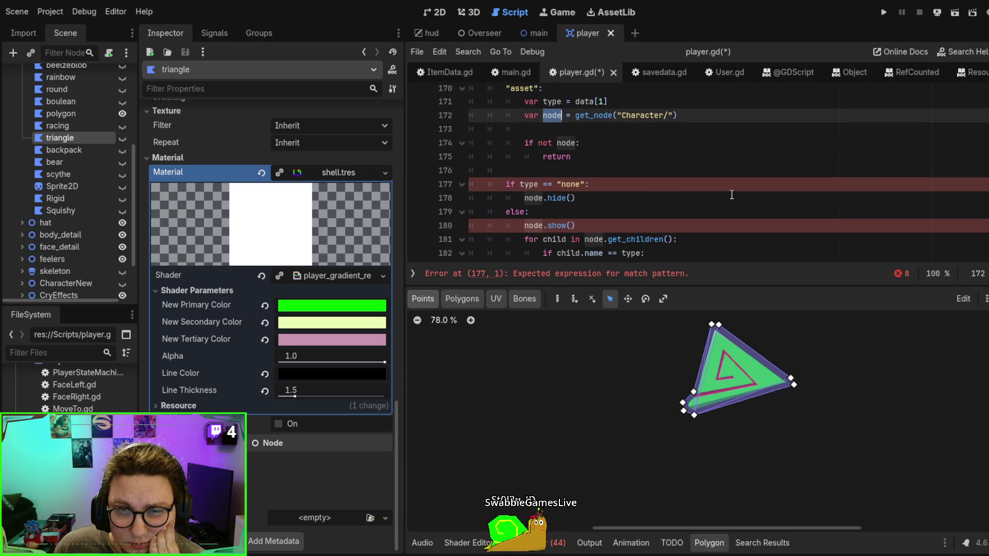
left_click(557, 184)
scroll(572, 185, "down", 2)
left_click(607, 211, "shift")
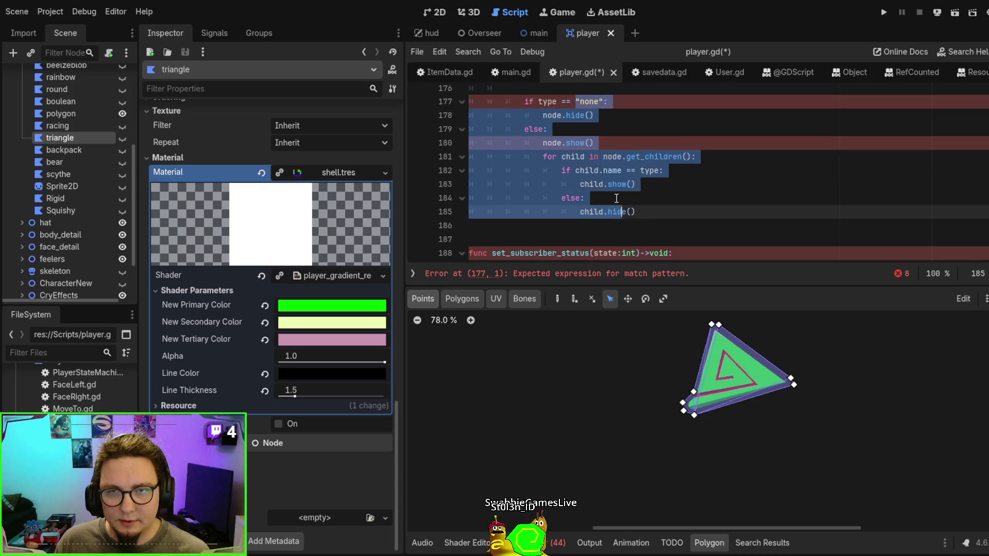
scroll(653, 155, "up", 3)
Join return onto the 'if not node:' line and delete the blank line after get_node
left_click(612, 194)
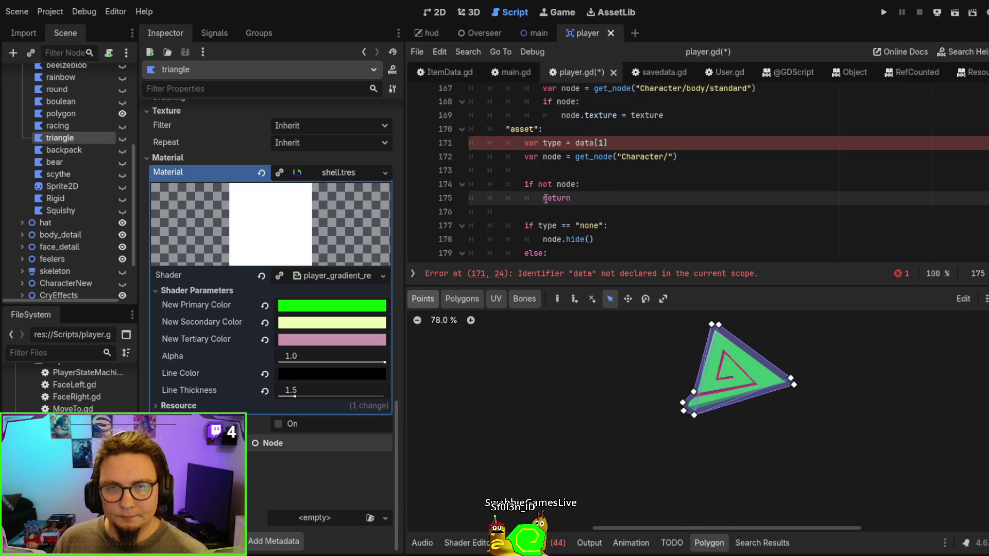
key("BackSpace")
key("BackSpace")
key("BackSpace")
left_click(530, 173)
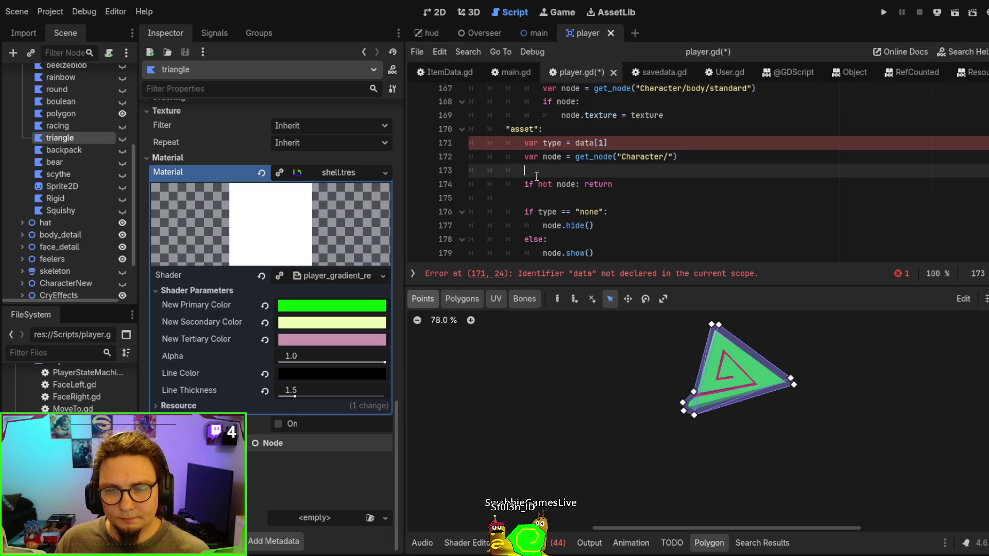
key("BackSpace")
key("BackSpace")
key("BackSpace")
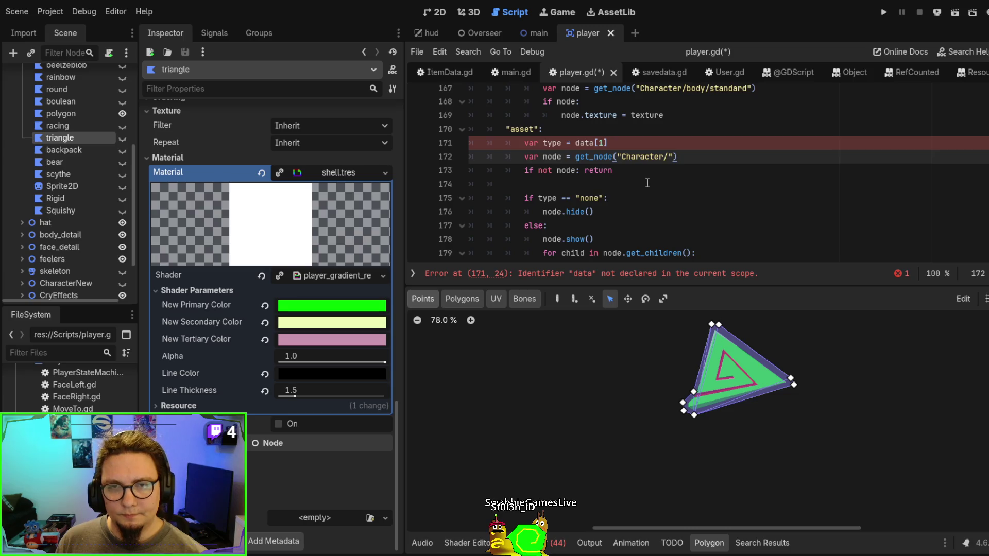
scroll(647, 183, "up", 1)
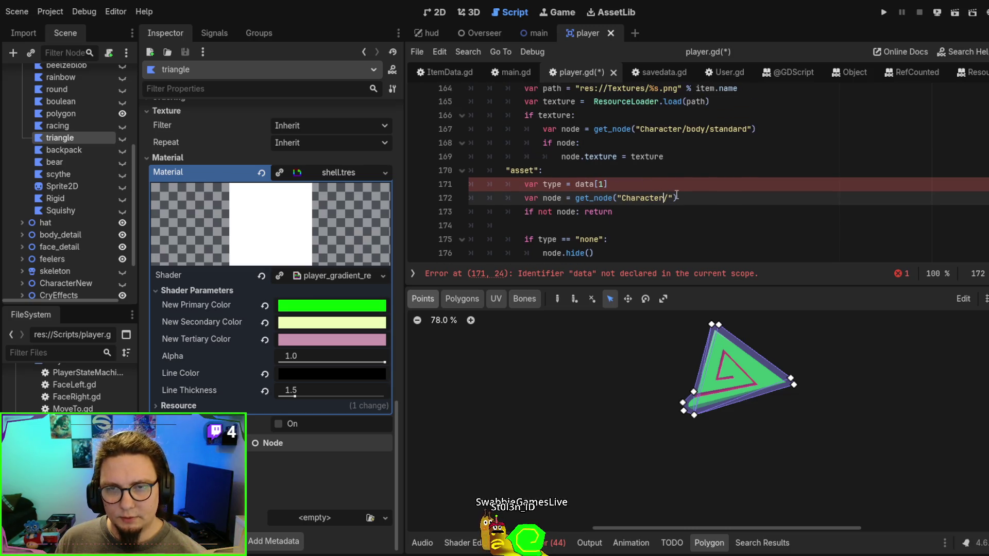
type("%s")
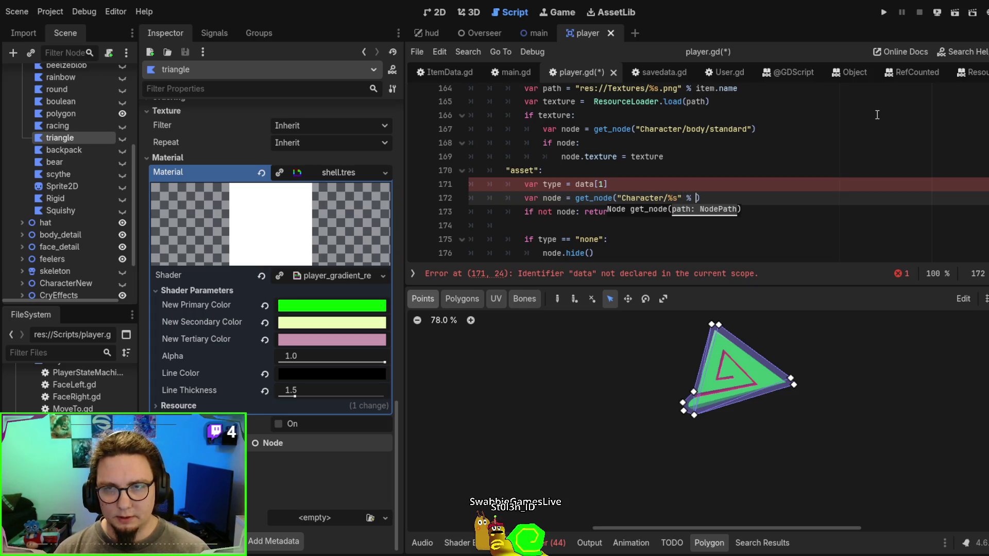
type("em.name")
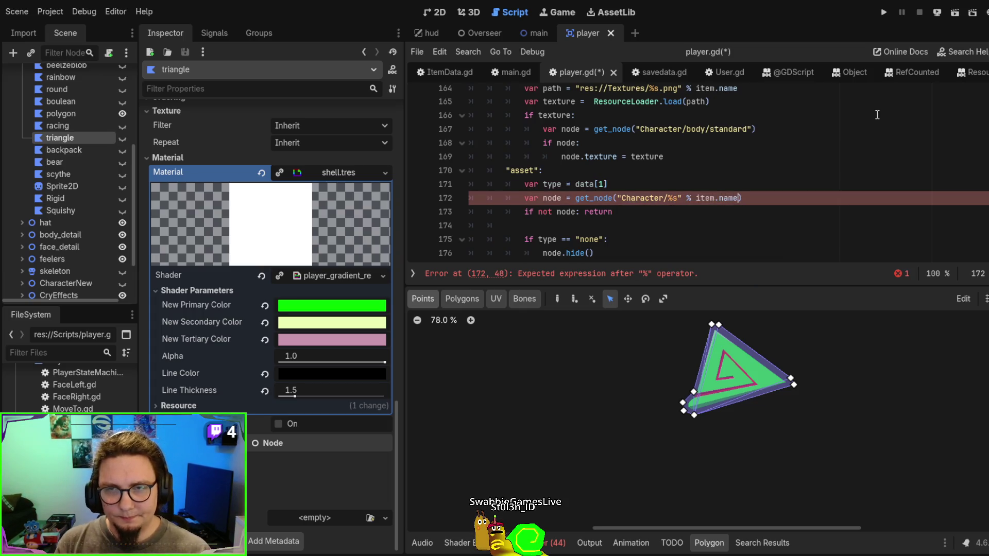
left_click_drag(608, 184, 536, 177)
key("ctrl+x")
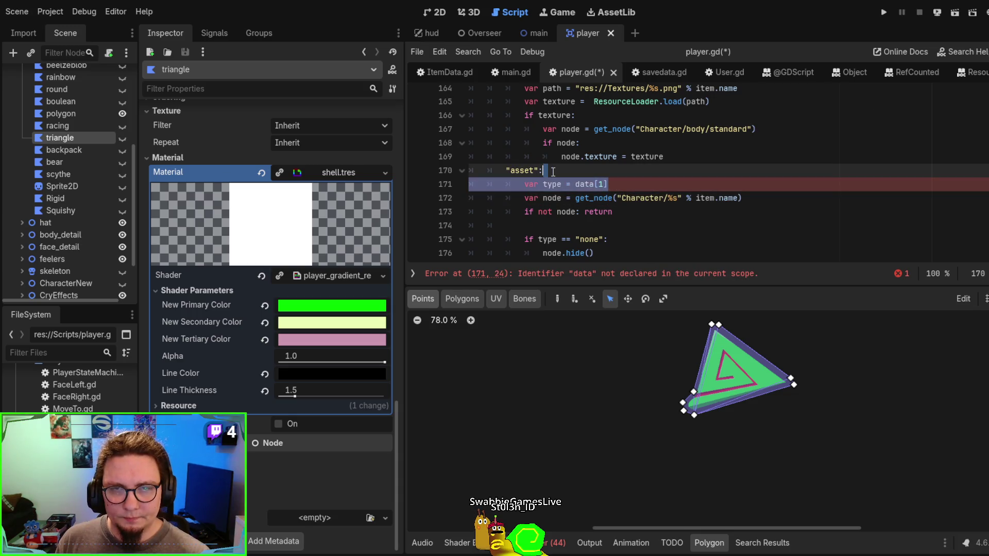
key("ctrl+shift+k")
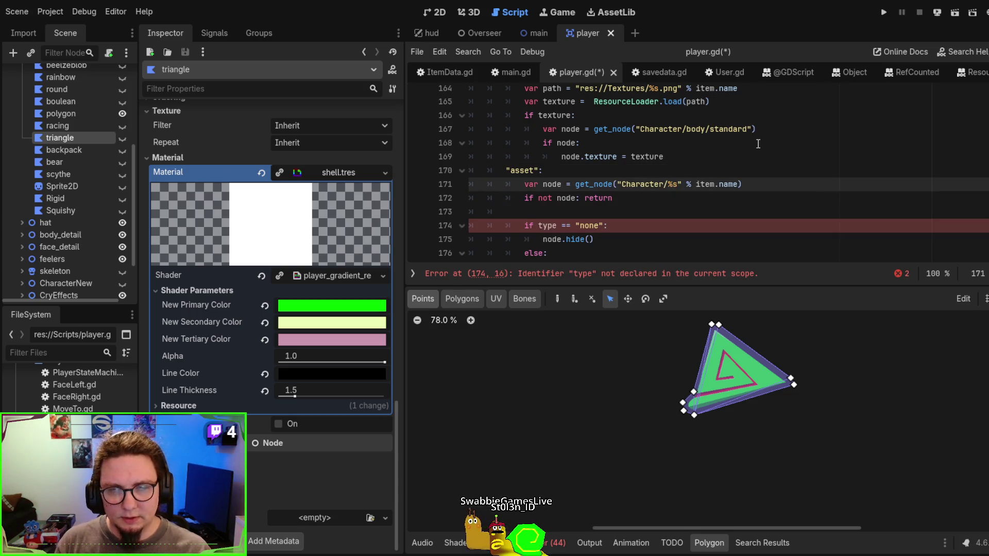
key("Right")
type("/%s\" % ")
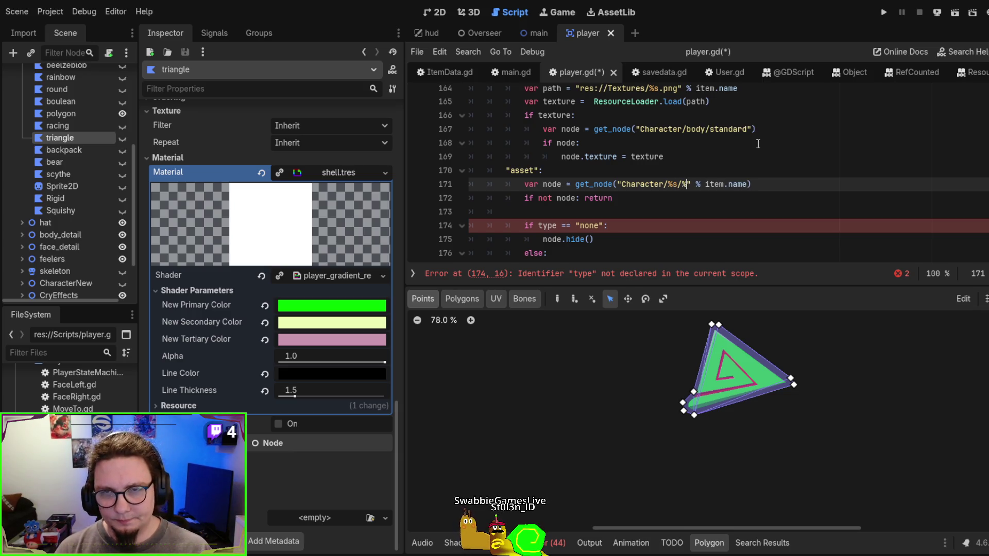
type("[")
type("item.catego")
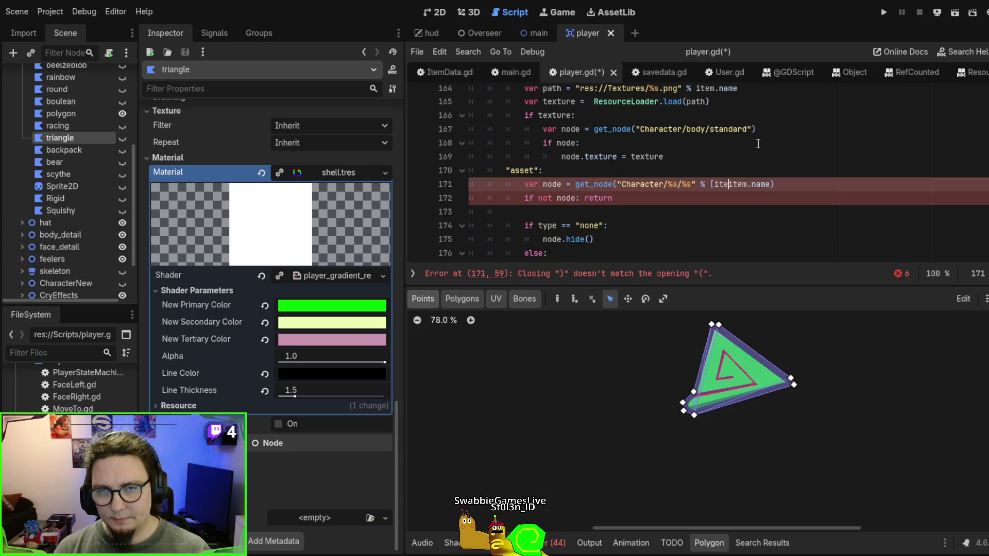
type("ry,")
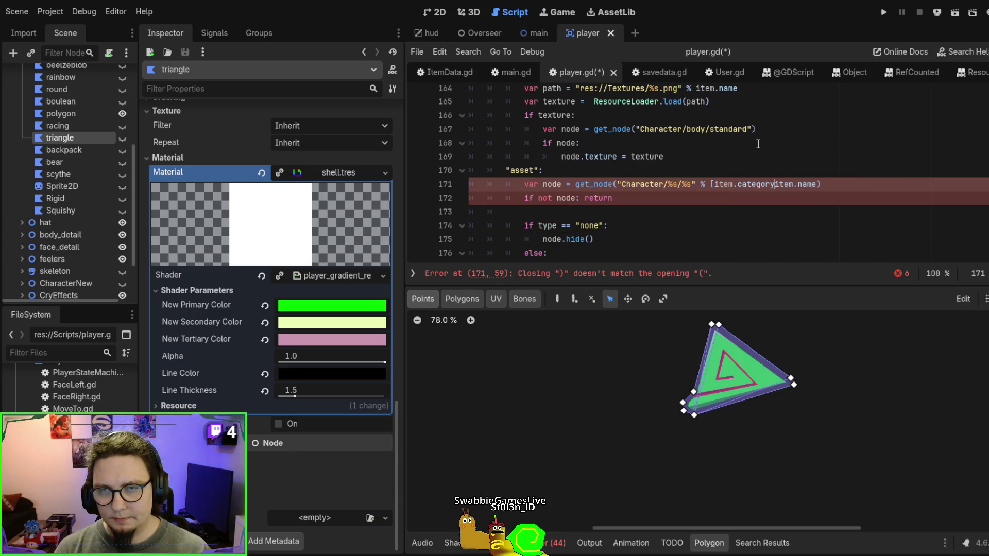
key("Right")
key("Right")
key("Right")
key("Right")
key("Right")
key("Right")
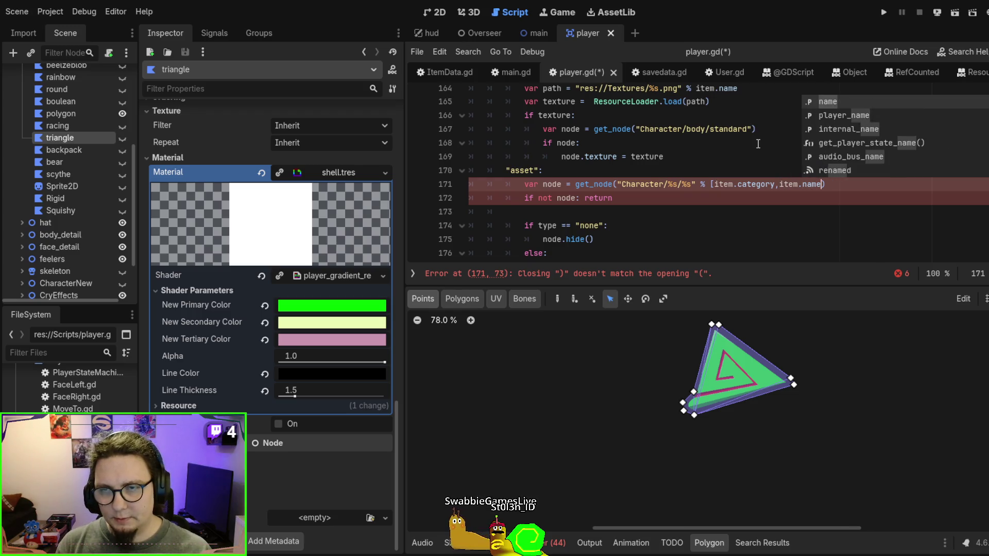
type("]")
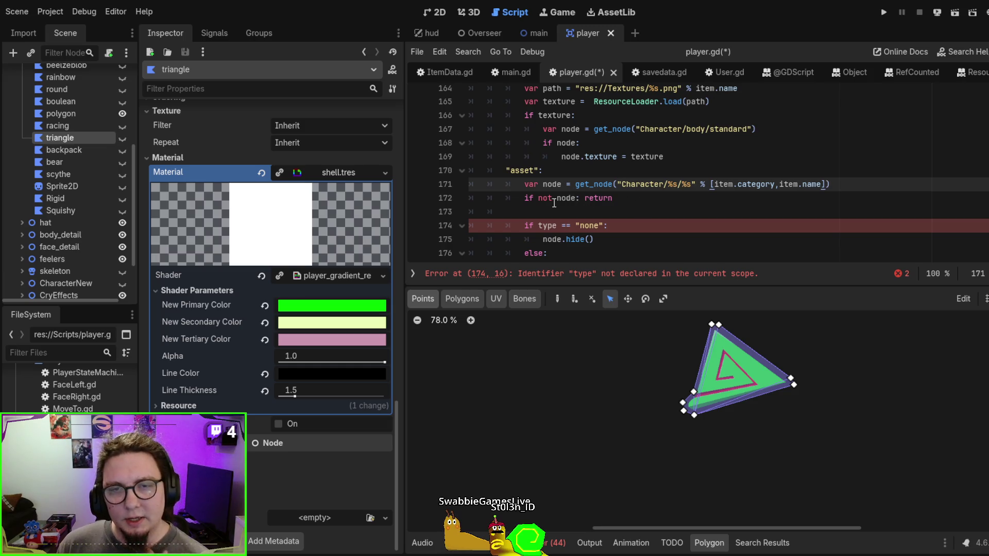
left_click(566, 227)
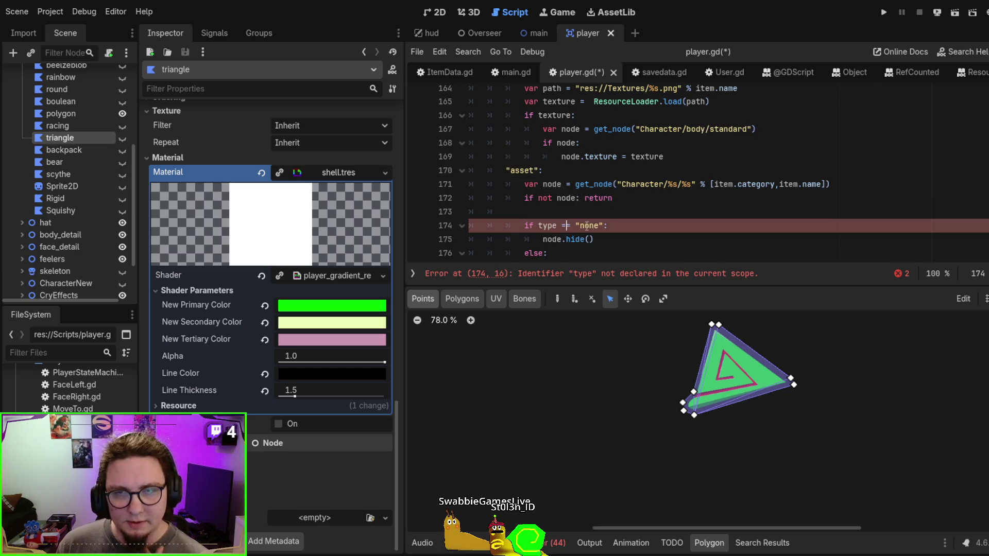
double_click(546, 225)
left_click_drag(600, 239, 603, 210)
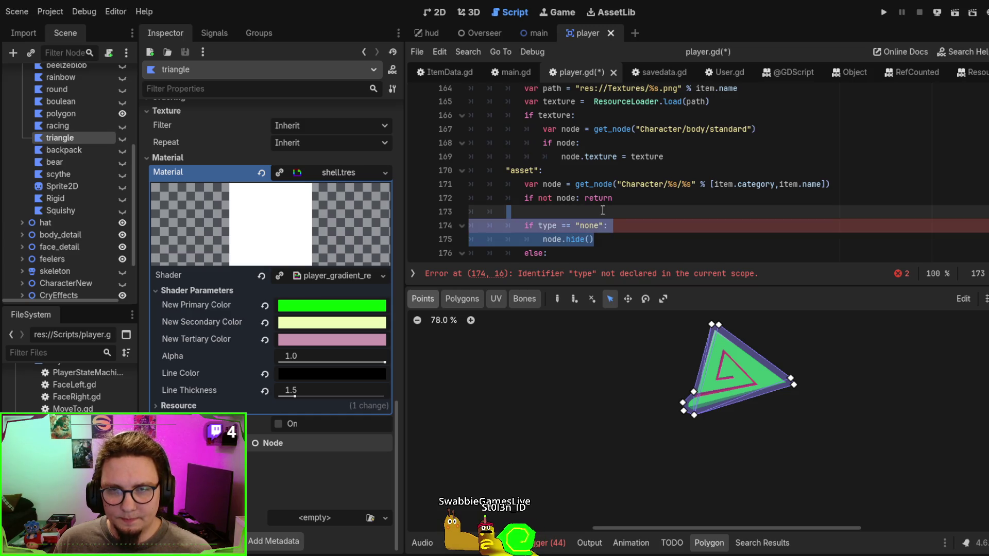
left_click(565, 174)
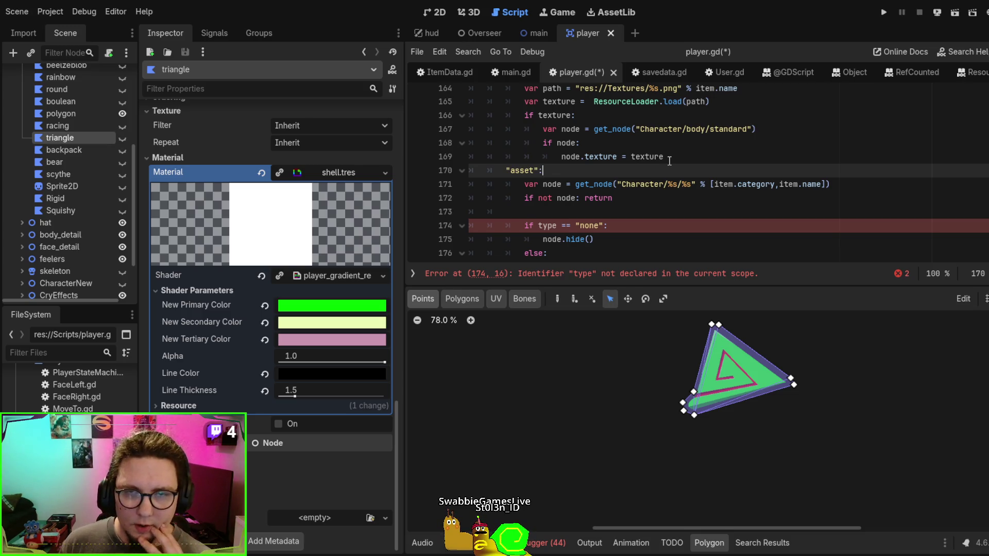
Begin a new item.name == "none" check under the "asset" case
key("Return")
type("if it")
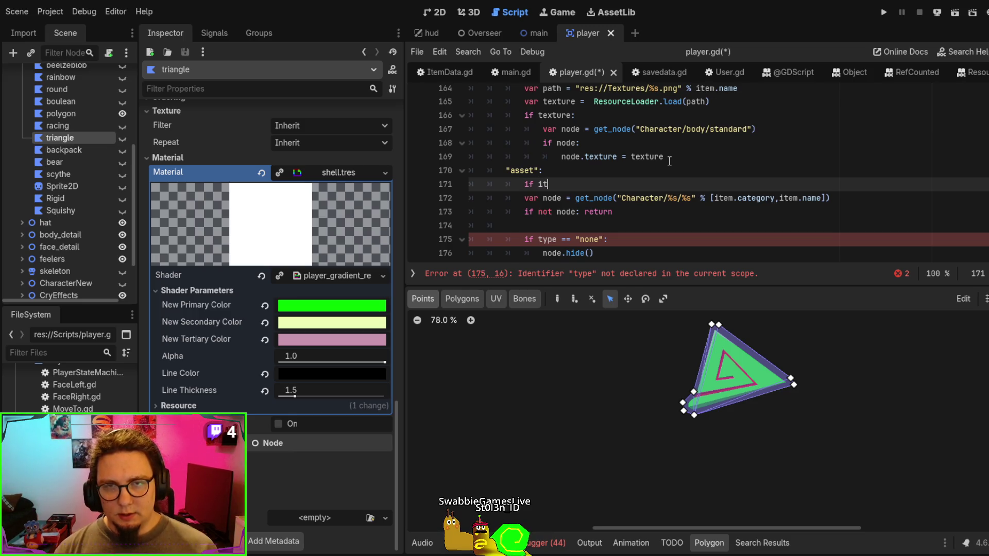
type("em.nae")
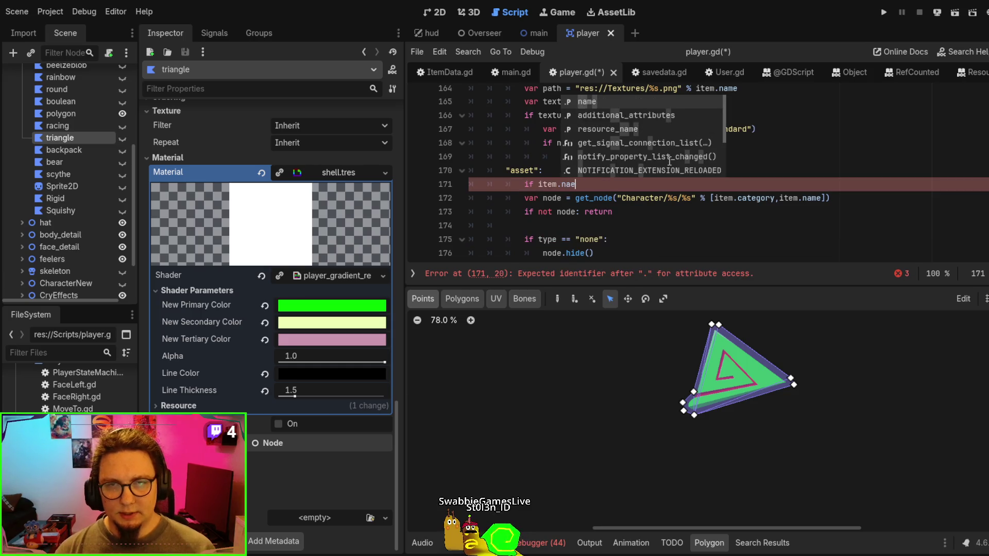
key("BackSpace")
type("me ")
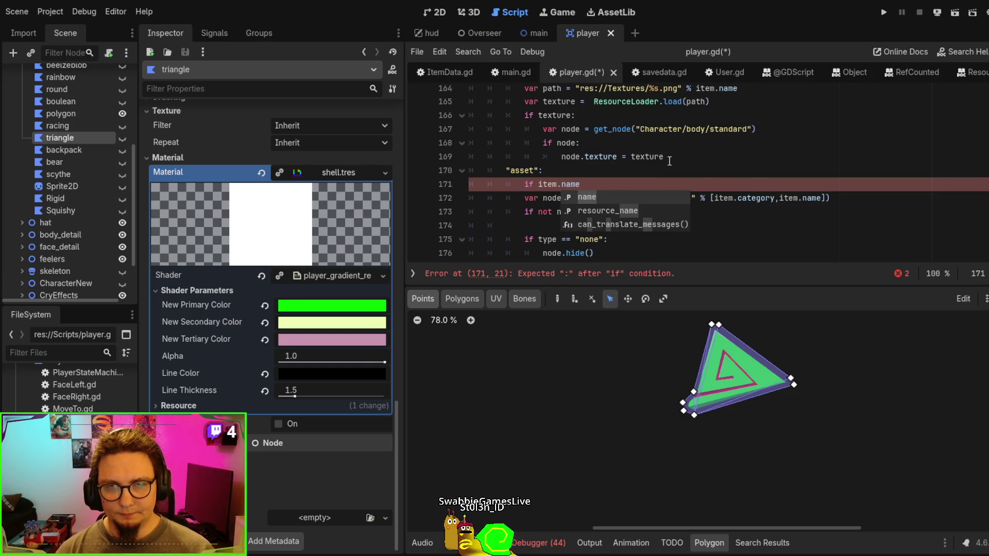
type("==")
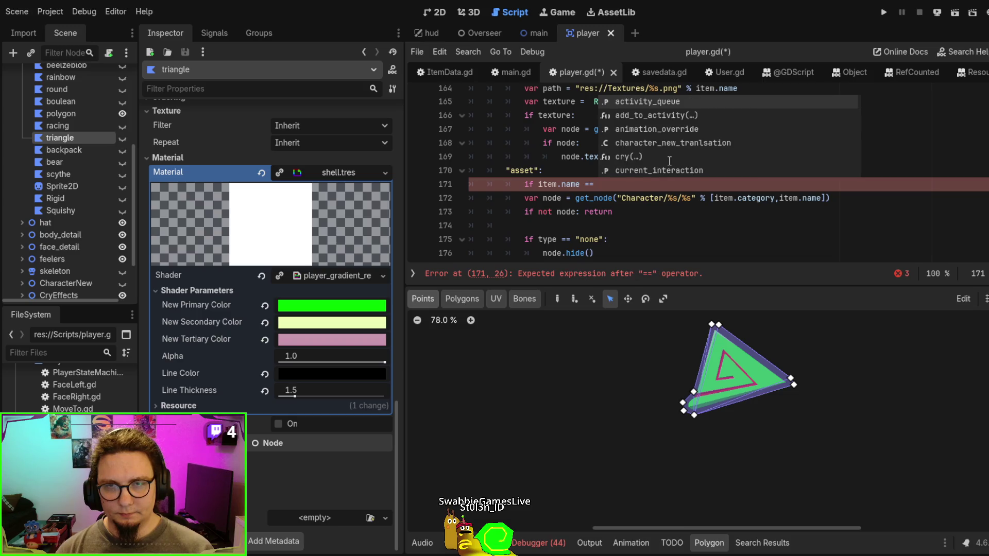
type(" \"none\":")
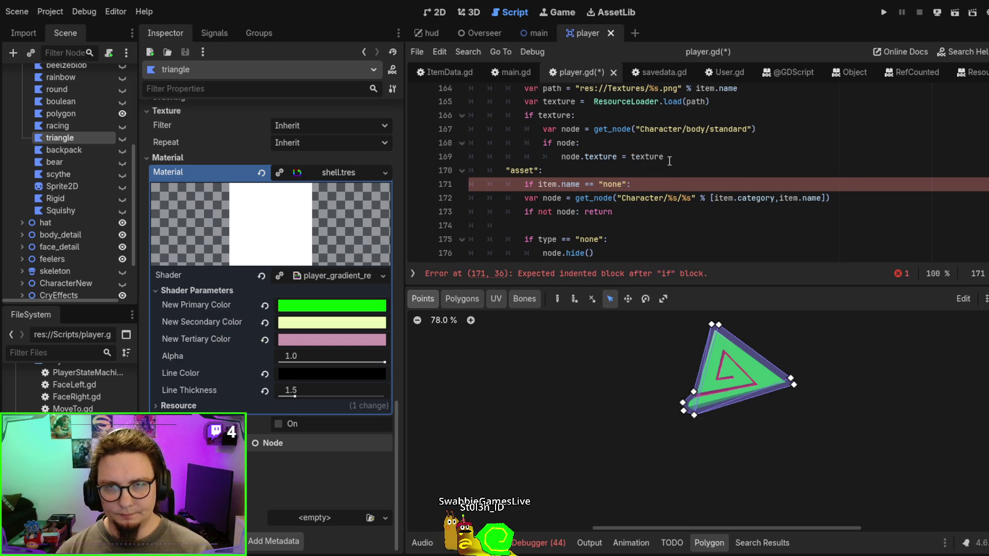
key("Return")
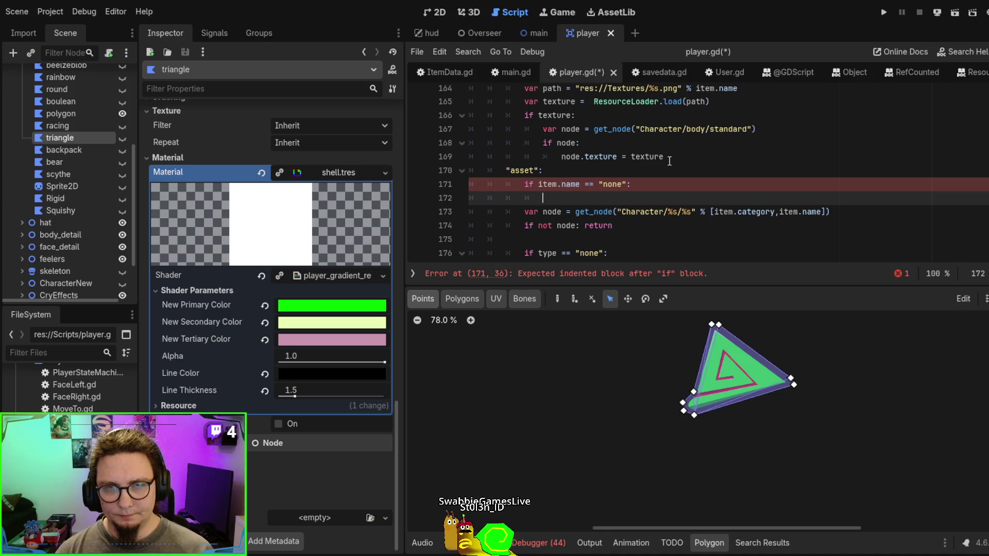
Remove the unfinished none check and its leftover empty line
scroll(669, 161, "down", 2)
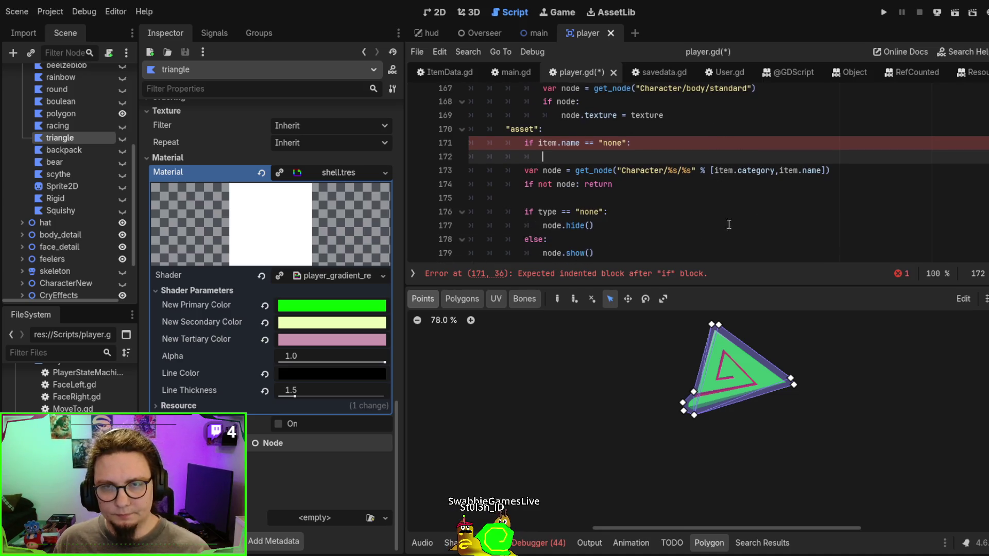
scroll(616, 179, "up", 1)
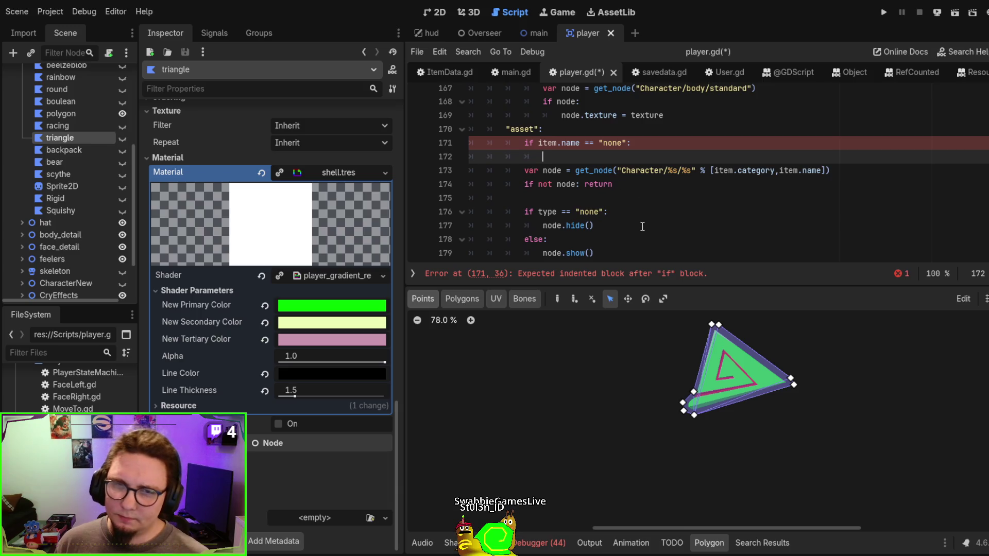
scroll(643, 227, "down", 2)
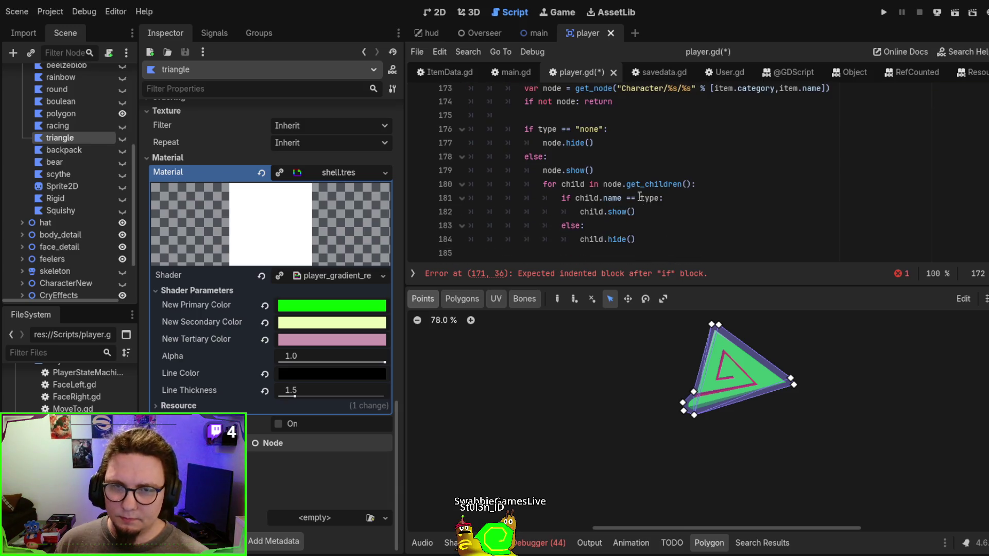
scroll(616, 165, "up", 1)
scroll(626, 193, "down", 1)
scroll(627, 195, "up", 1)
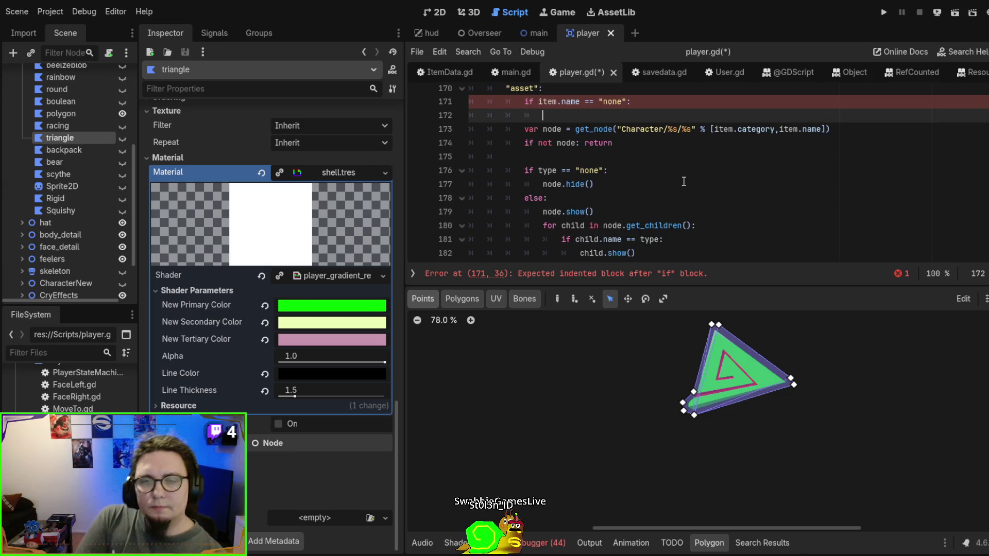
scroll(684, 181, "up", 2)
scroll(685, 170, "down", 2)
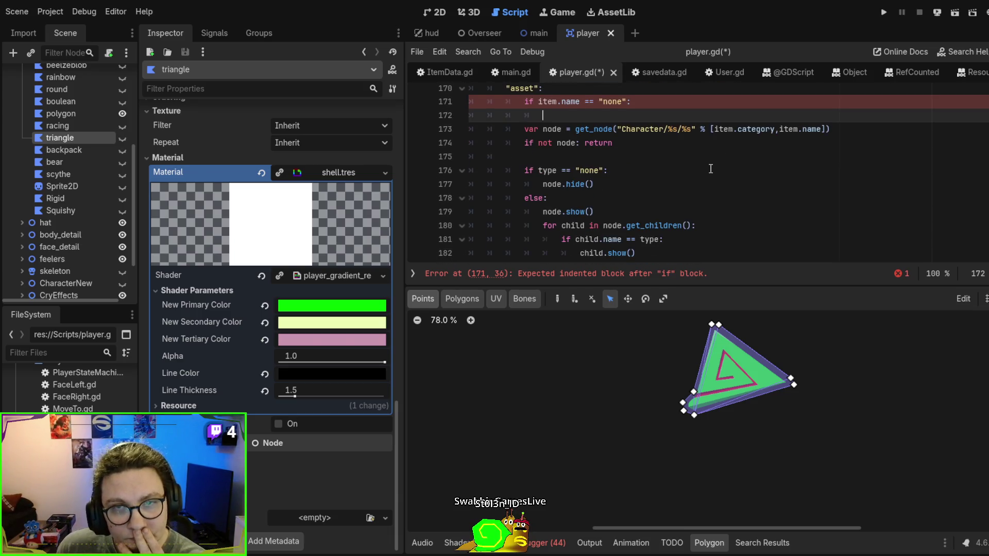
scroll(710, 169, "up", 1)
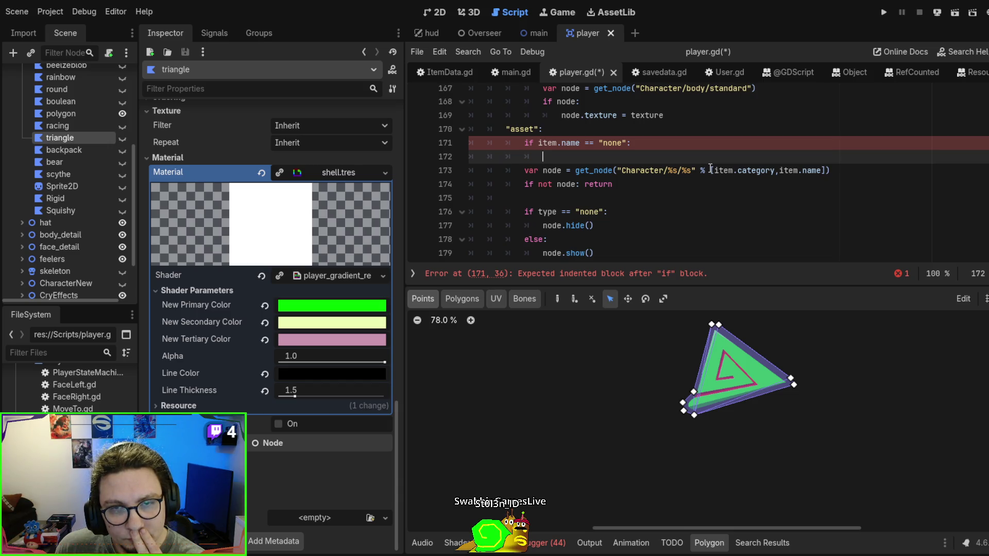
scroll(710, 169, "down", 1)
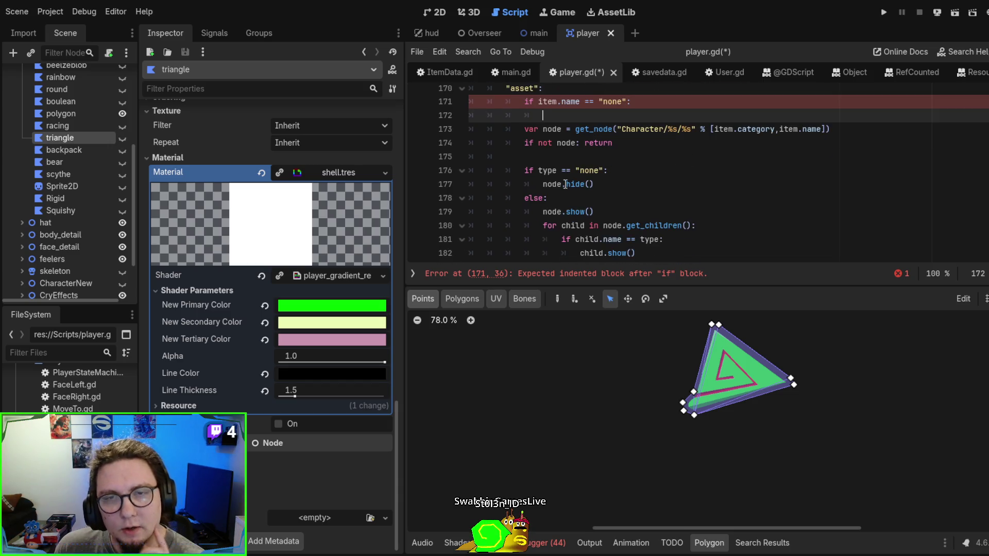
double_click(552, 184)
scroll(763, 180, "down", 1)
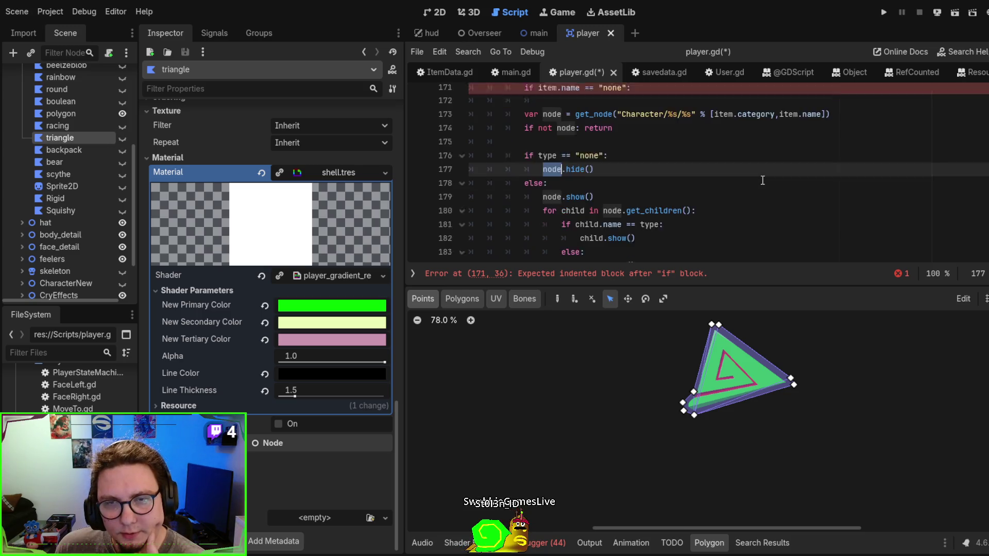
scroll(760, 170, "up", 2)
key("Up")
key("Up")
key("Up")
key("End")
key("BackSpace")
key("BackSpace")
key("BackSpace")
key("Delete")
key("BackSpace")
key("BackSpace")
key("BackSpace")
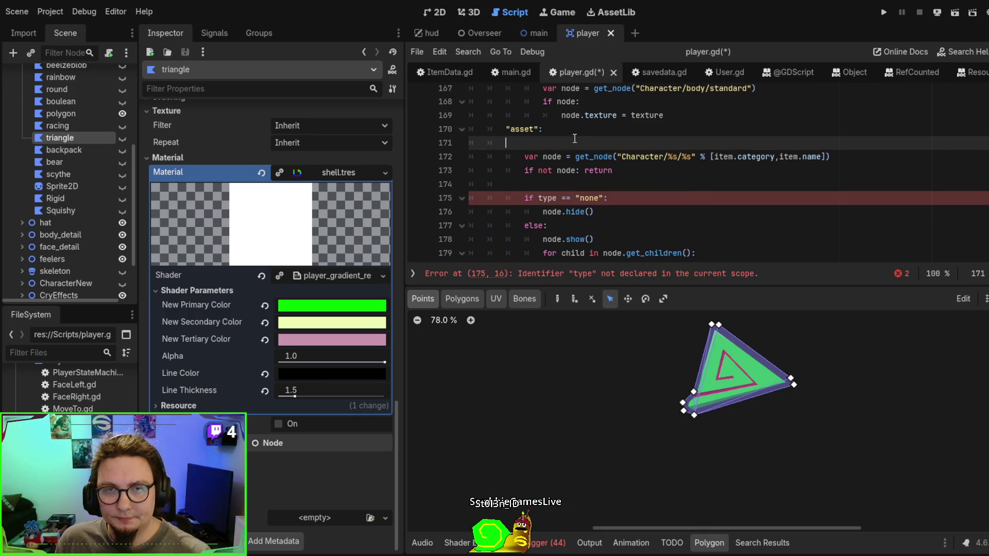
key("BackSpace")
key("BackSpace")
key("BackSpace")
Shorten the get_node path to "Character/%s" % [item.category]
left_click(683, 143)
key("Delete")
key("Delete")
key("BackSpace")
left_click_drag(806, 143, 764, 142)
key("BackSpace")
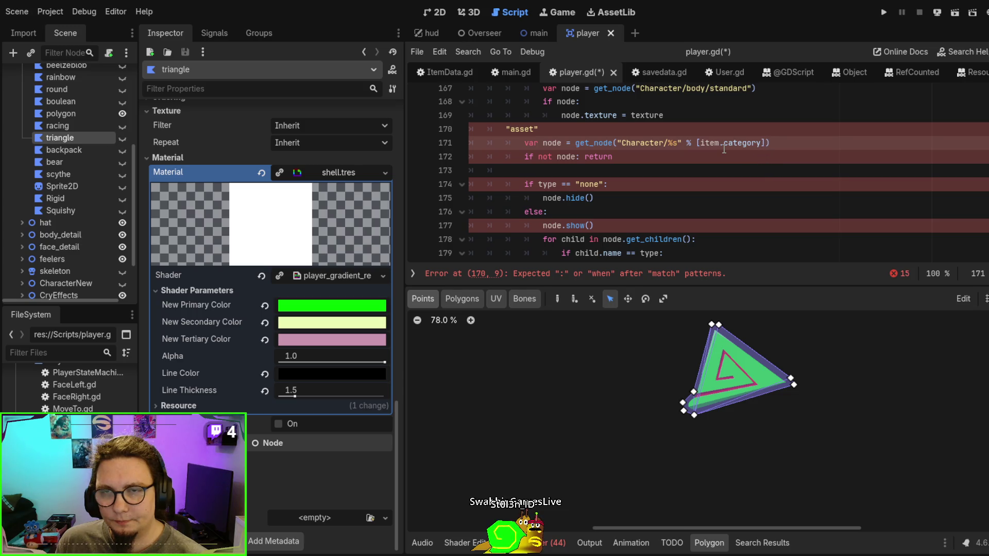
Replace the undeclared type with item.name in the none check
left_click(630, 132)
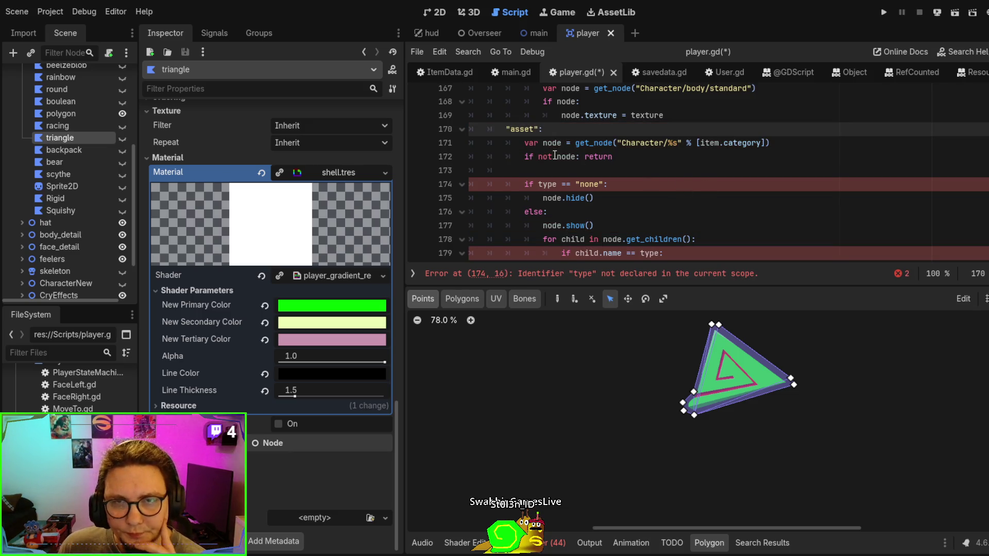
left_click(570, 157)
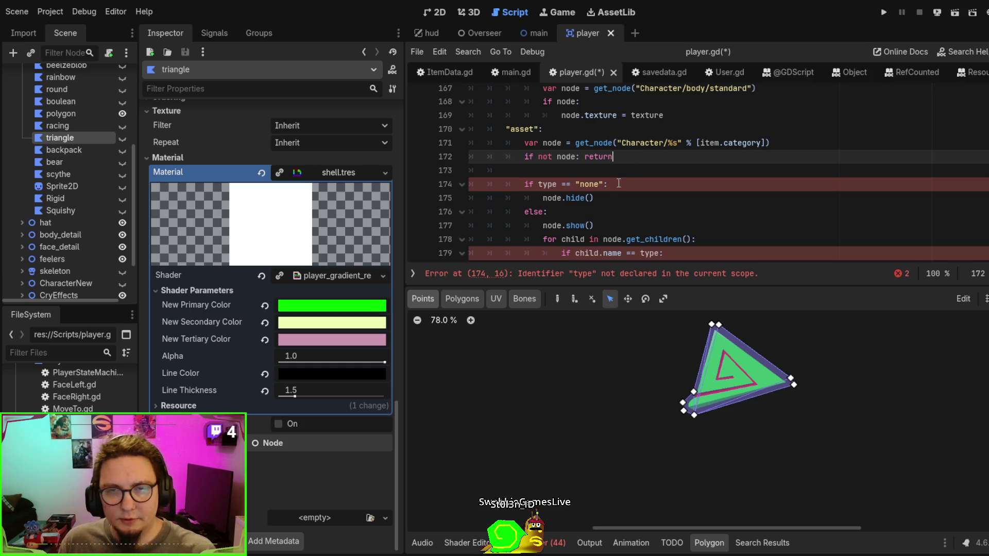
left_click_drag(538, 184, 558, 184)
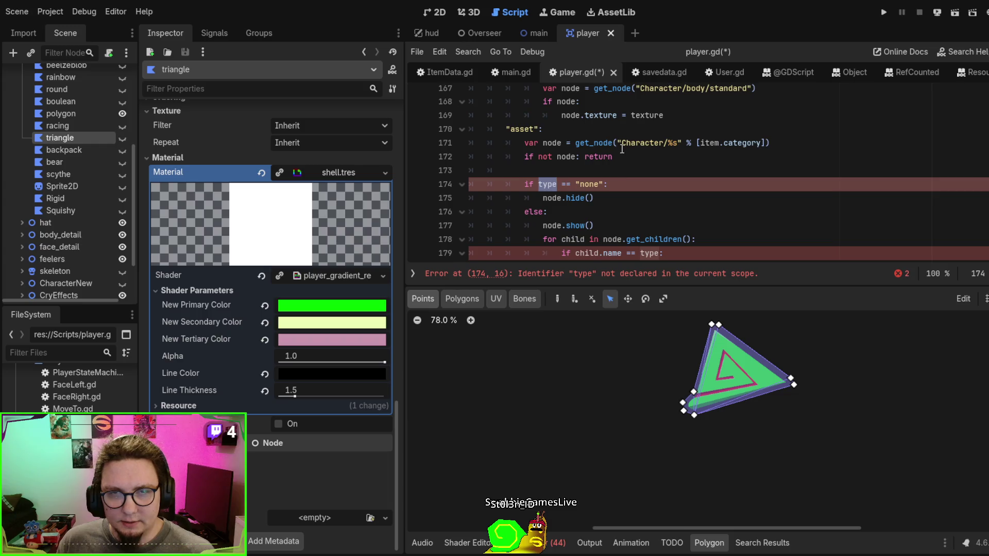
type("item.name")
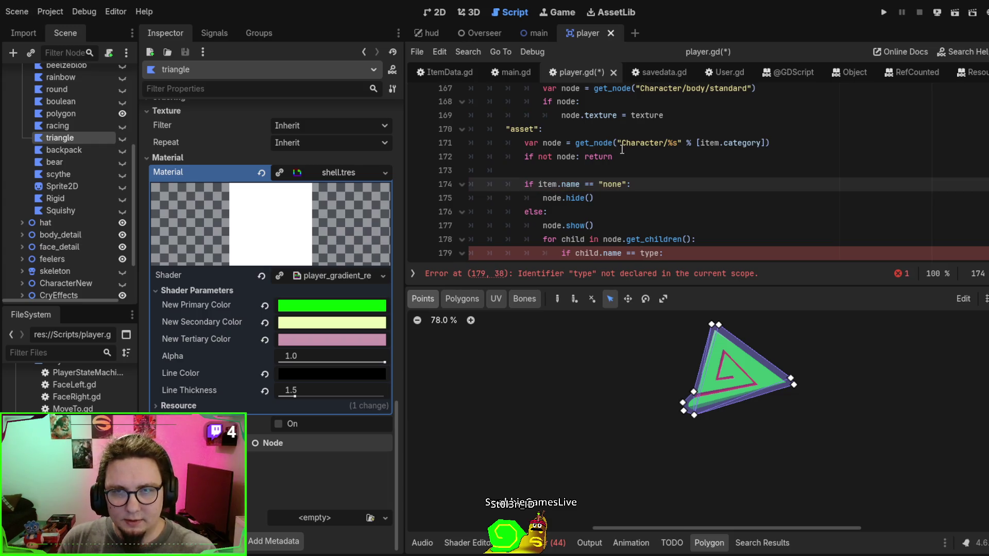
Replace type with item.name in the child name comparison of the loop
scroll(622, 149, "down", 1)
double_click(576, 157)
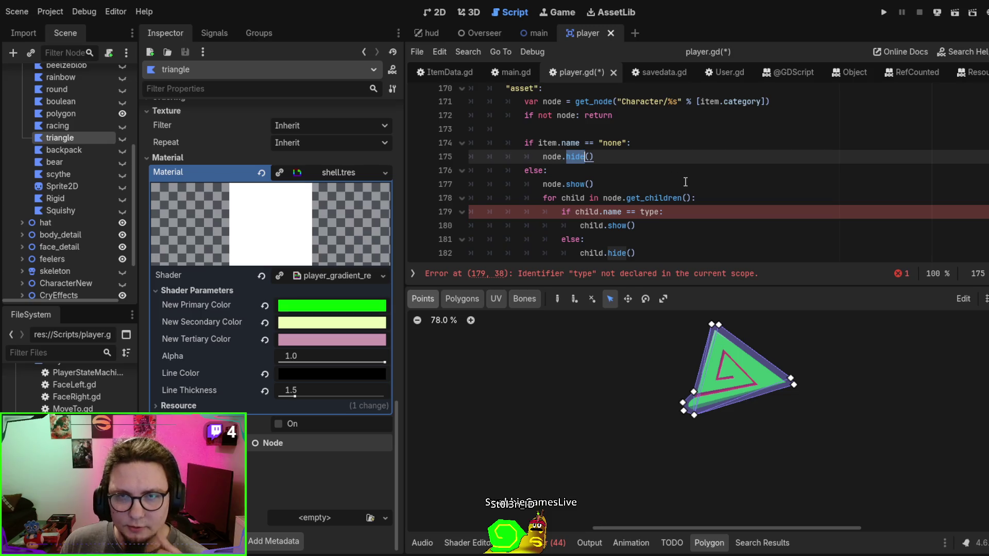
left_click(566, 185)
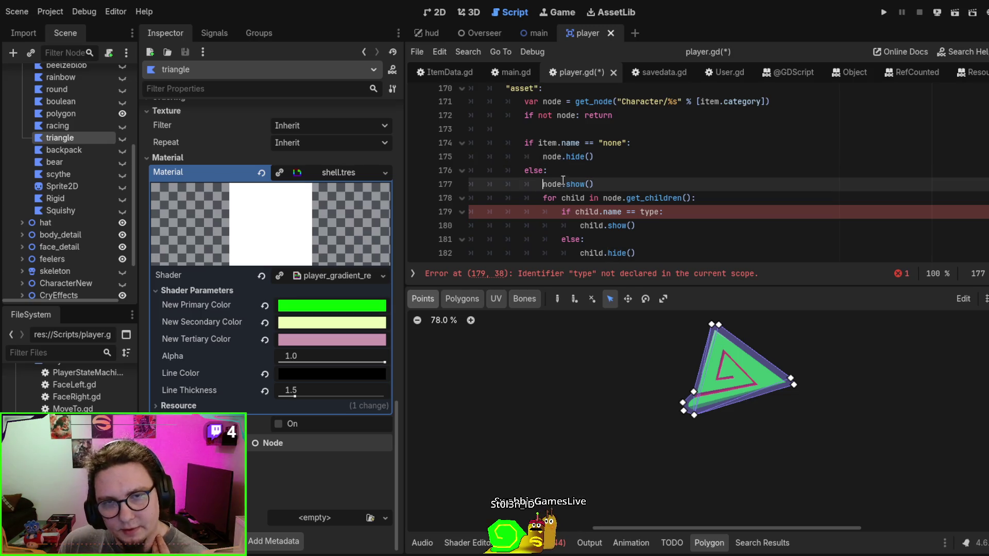
scroll(624, 176, "down", 1)
left_click(565, 157)
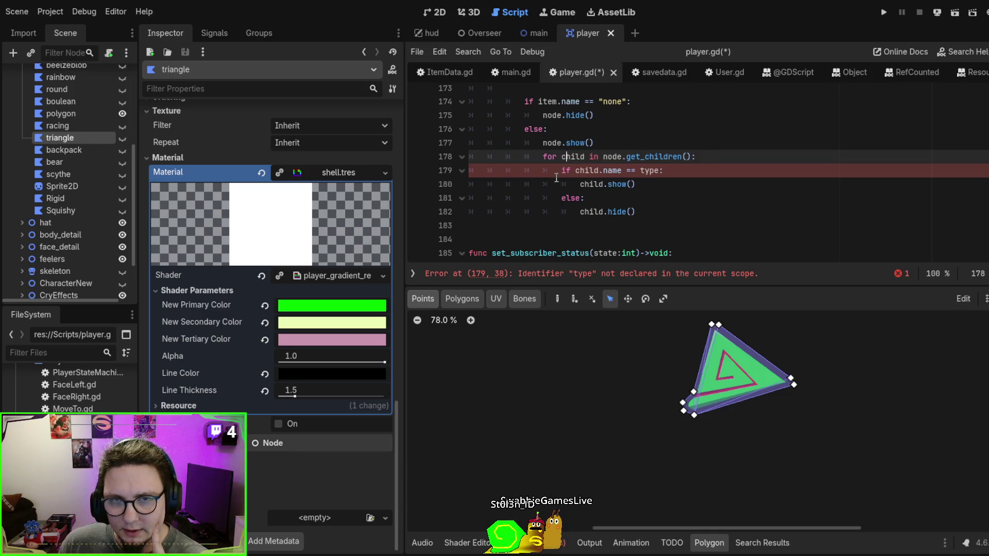
double_click(644, 170)
type("item.na")
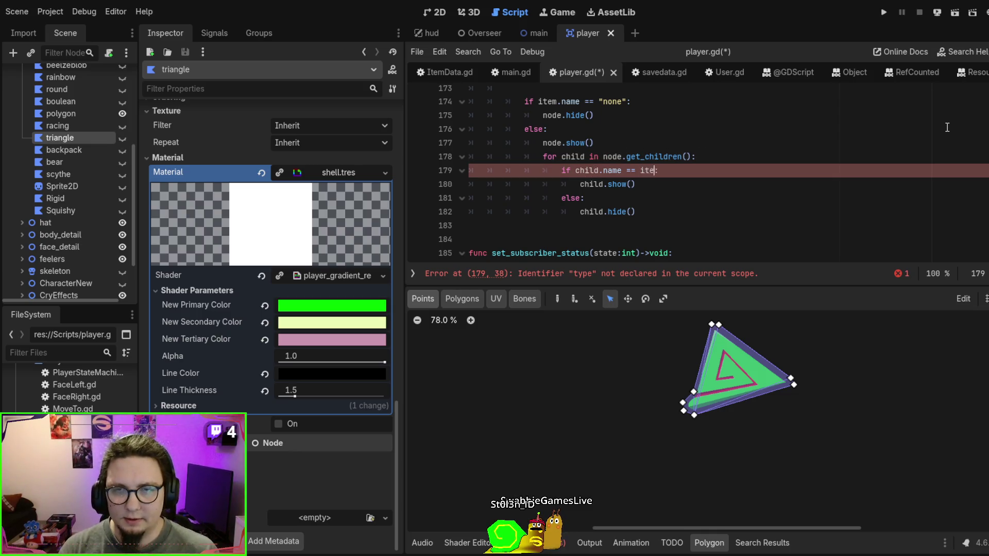
type("me")
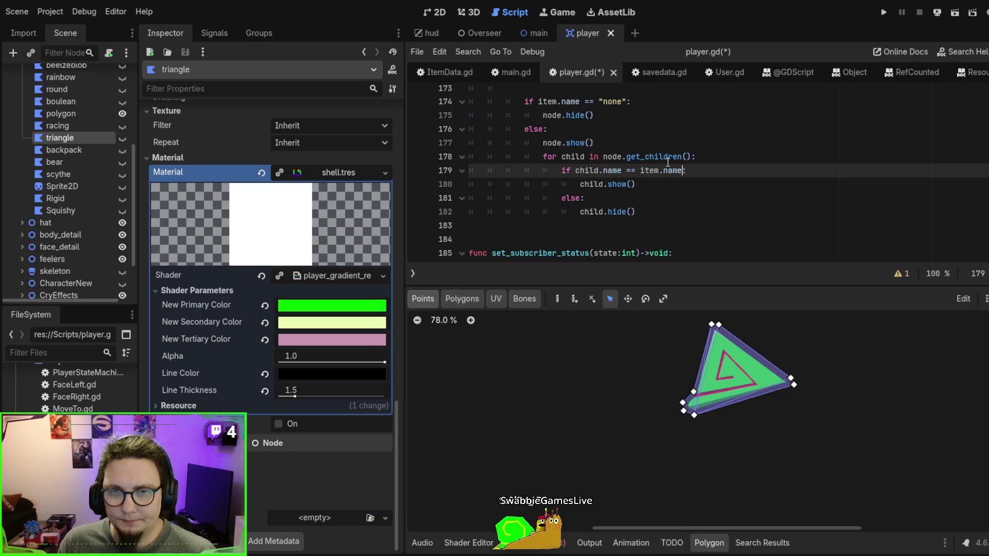
scroll(667, 153, "up", 2)
scroll(667, 154, "down", 3)
scroll(667, 153, "up", 7)
scroll(667, 154, "down", 8)
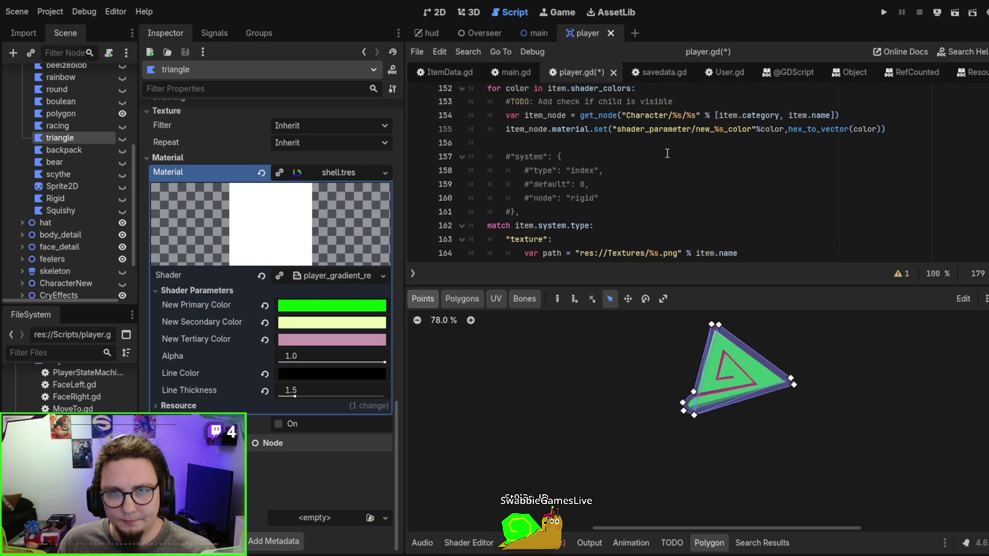
Insert a "system": pattern as the first match case, leaving its body line empty
scroll(667, 154, "up", 3)
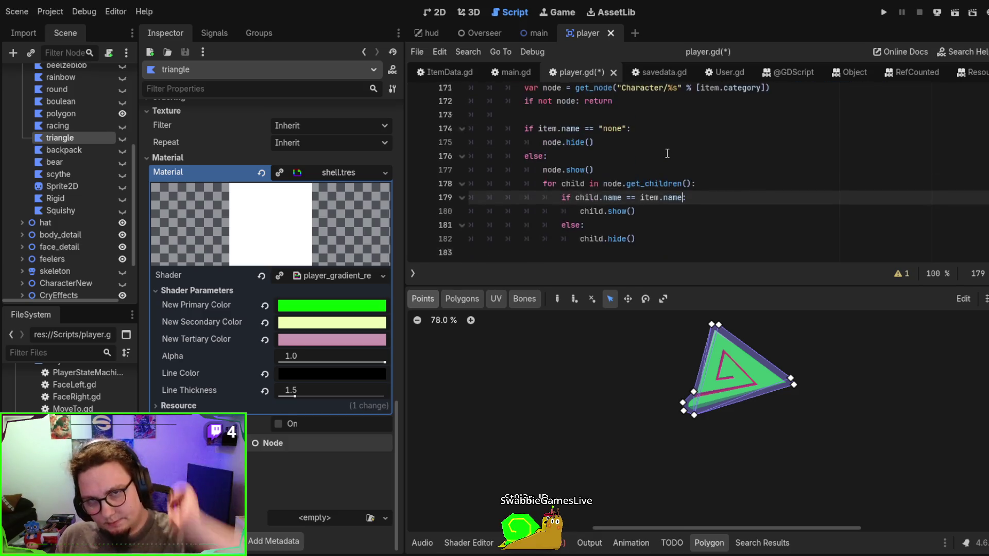
scroll(667, 153, "down", 2)
scroll(667, 153, "up", 3)
scroll(667, 154, "up", 3)
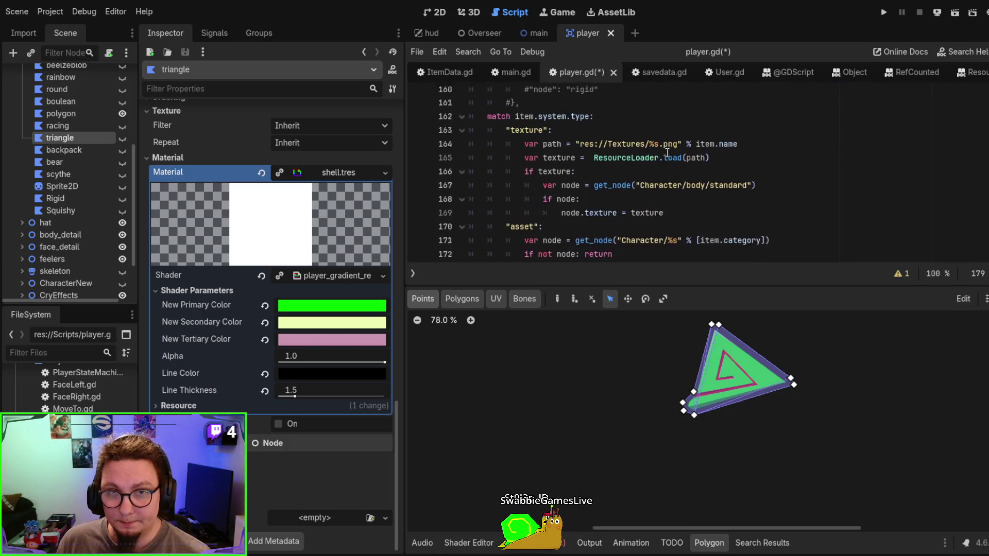
scroll(541, 155, "down", 5)
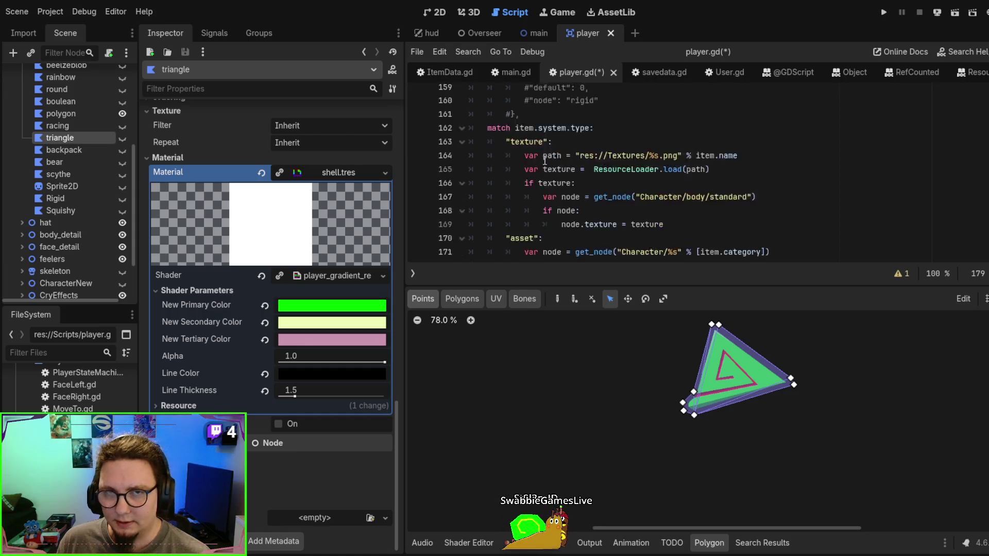
scroll(567, 154, "up", 4)
scroll(567, 153, "up", 2)
left_click(721, 142)
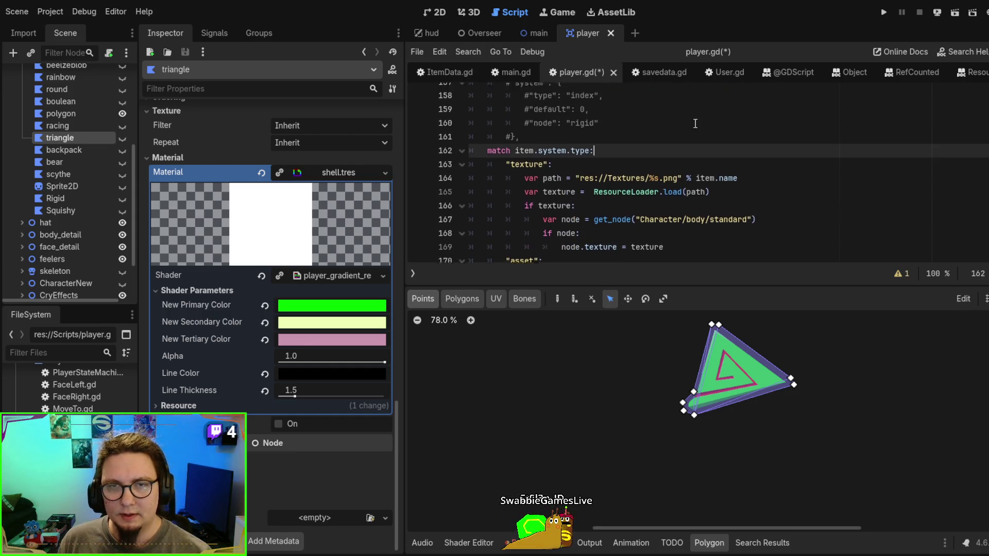
scroll(791, 125, "up", 1)
key("Return")
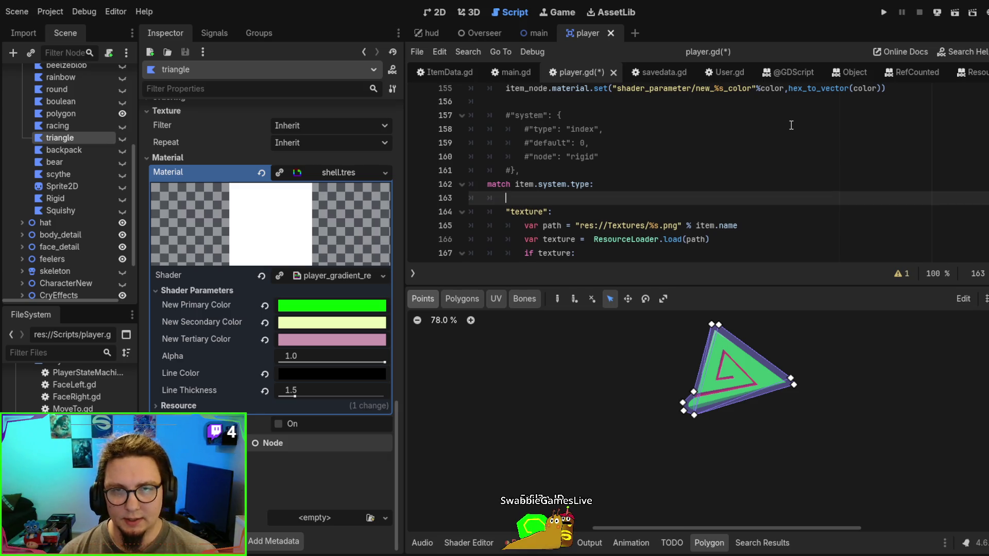
type("\"system")
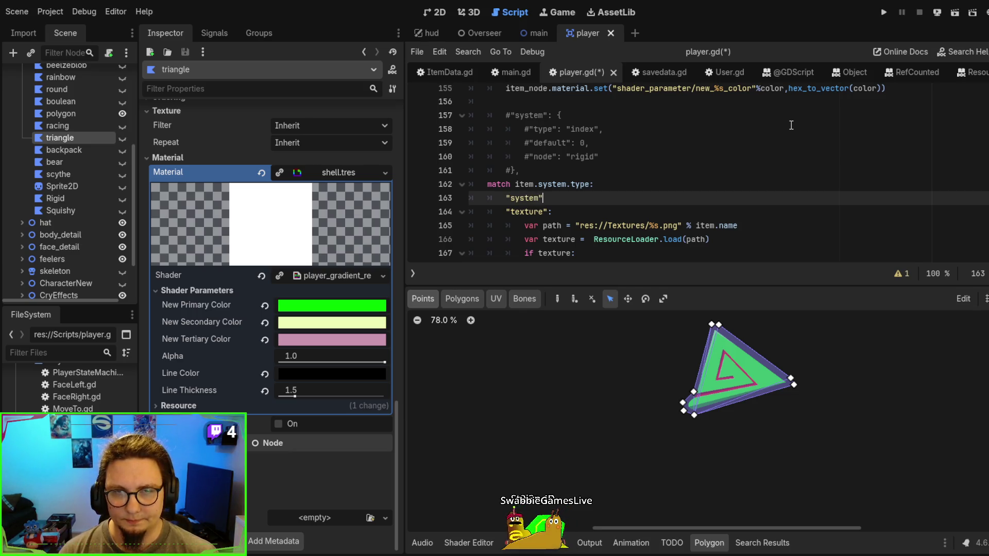
type("\":")
key("Return")
type("type")
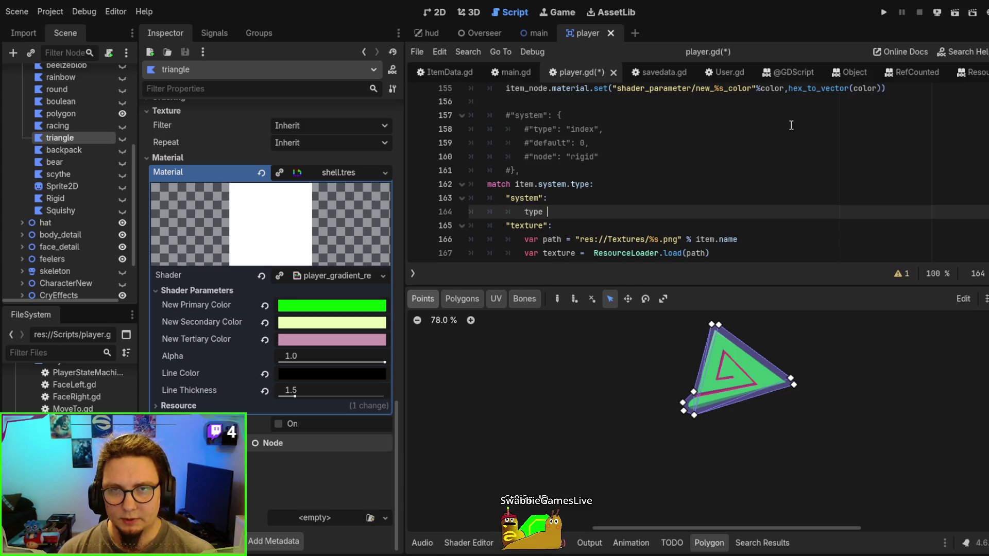
key("BackSpace")
key("BackSpace")
key("BackSpace")
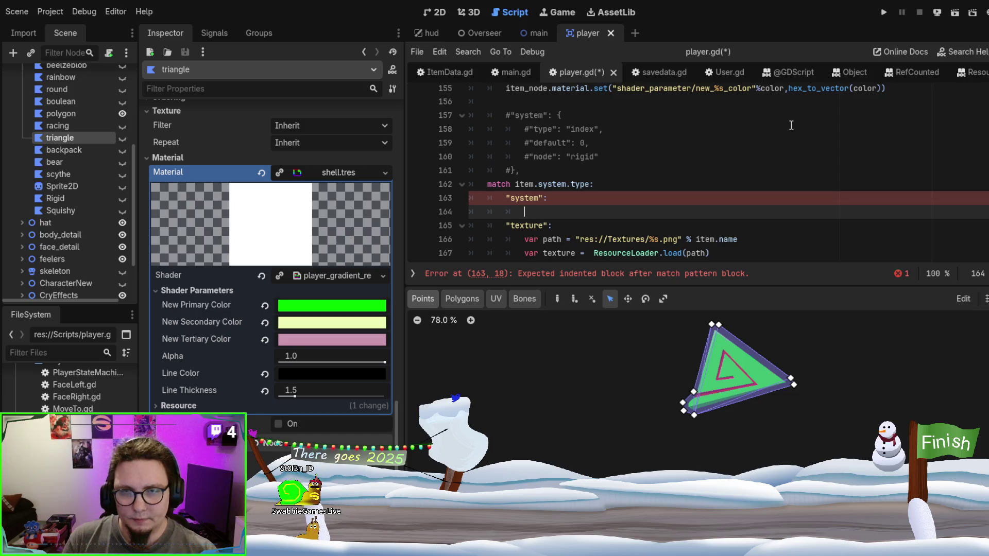
Copy the get_node("Character/%s/%s" % [item.category, item.name]) lookup into the "system" case body
scroll(791, 125, "down", 5)
scroll(731, 160, "up", 3)
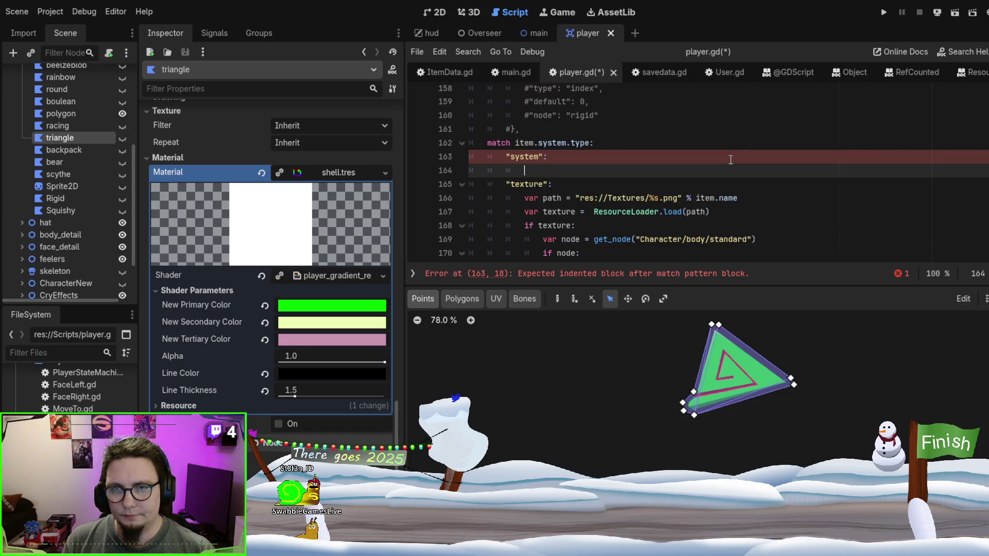
scroll(755, 152, "down", 2)
double_click(742, 170)
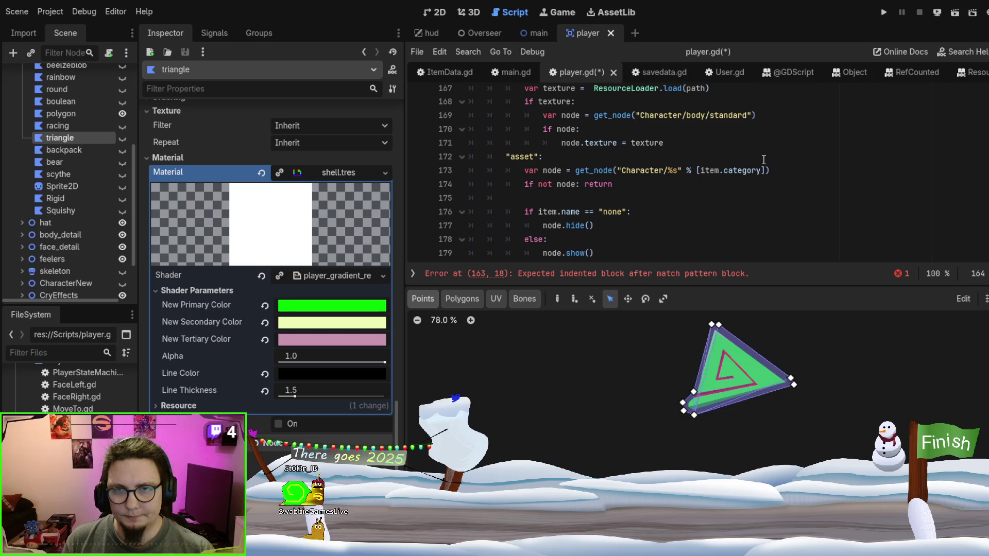
scroll(886, 153, "up", 2)
scroll(881, 150, "down", 4)
scroll(881, 151, "up", 2)
scroll(881, 150, "up", 2)
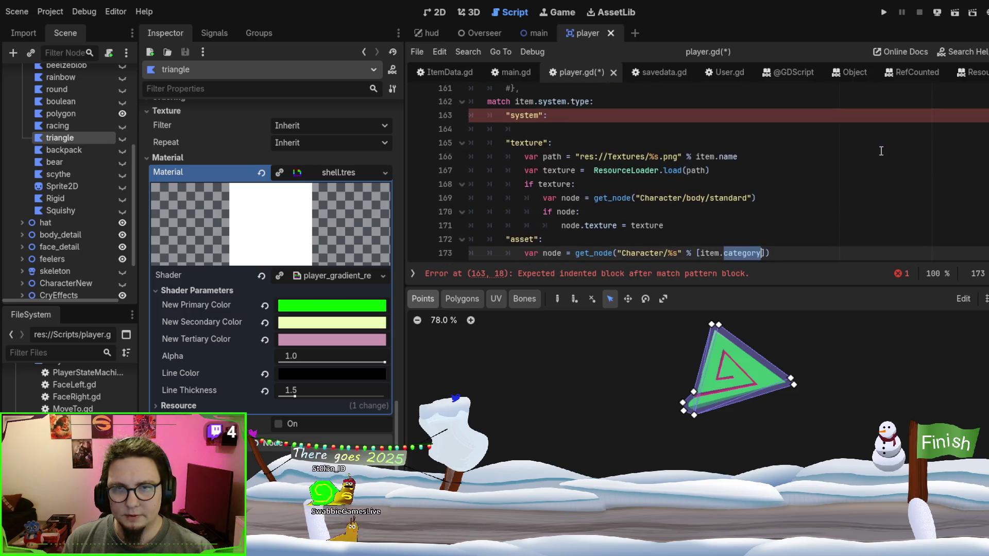
scroll(881, 151, "up", 4)
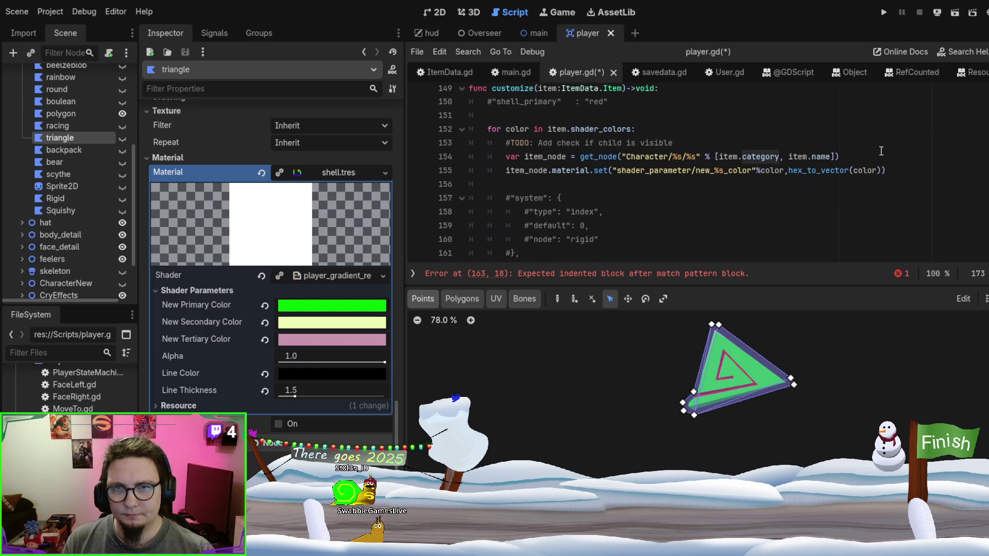
left_click_drag(843, 154, 581, 157)
key("ctrl+c")
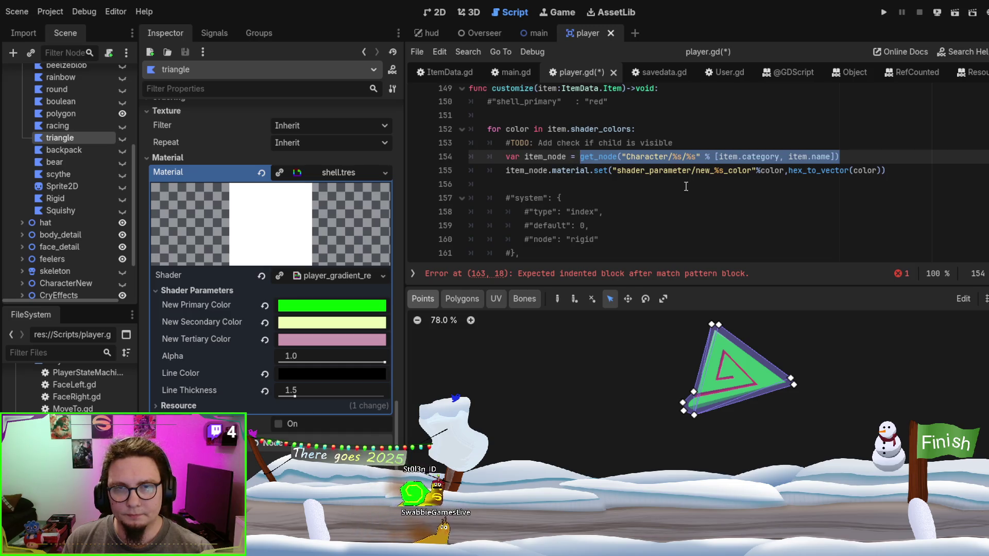
scroll(584, 160, "down", 3)
left_click(586, 166)
key("ctrl+v")
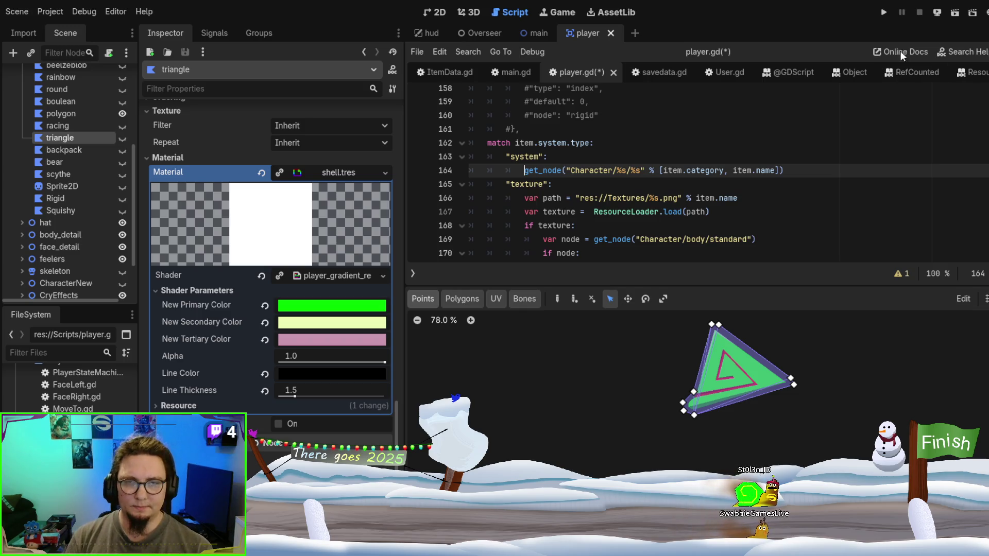
scroll(738, 156, "down", 1)
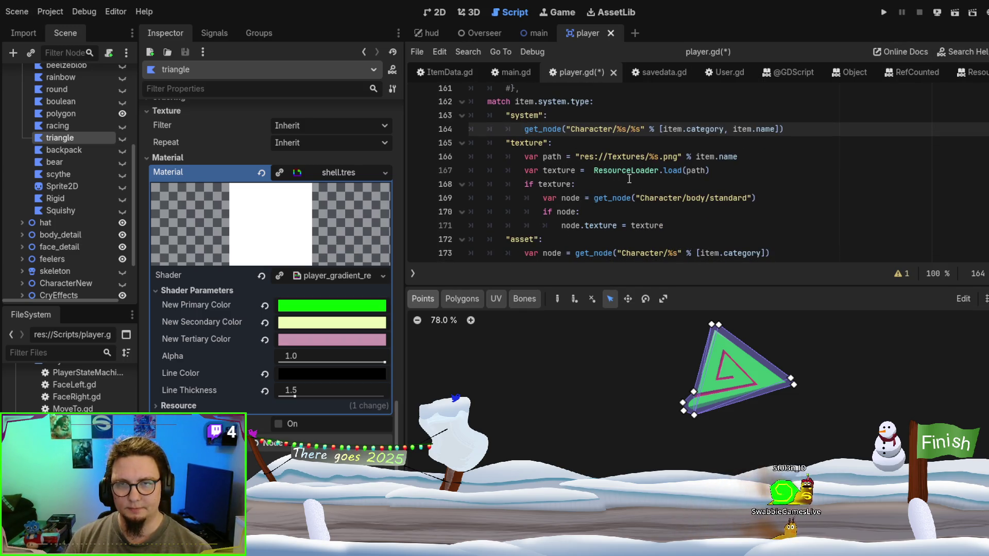
scroll(622, 181, "down", 2)
scroll(622, 182, "up", 5)
scroll(622, 182, "down", 5)
scroll(623, 182, "up", 1)
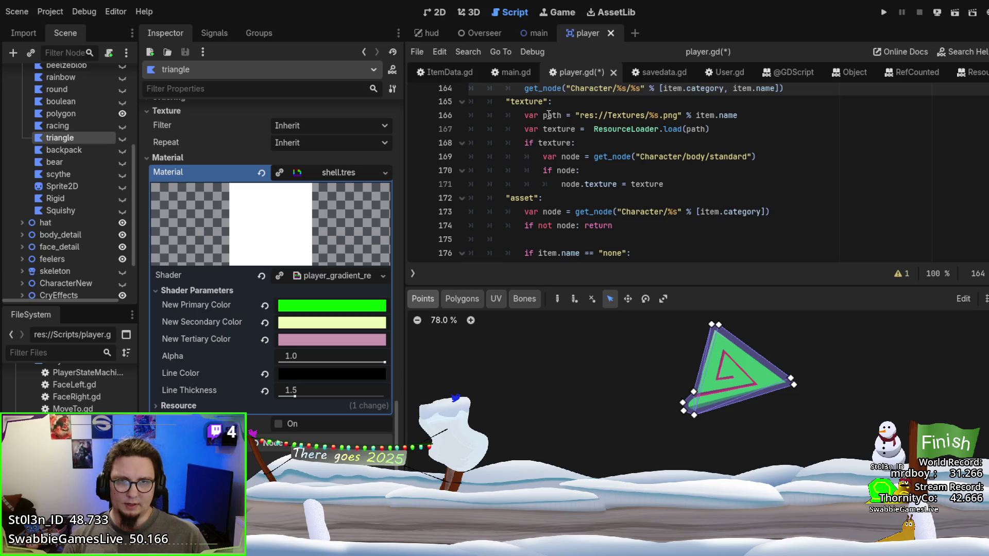
double_click(554, 142)
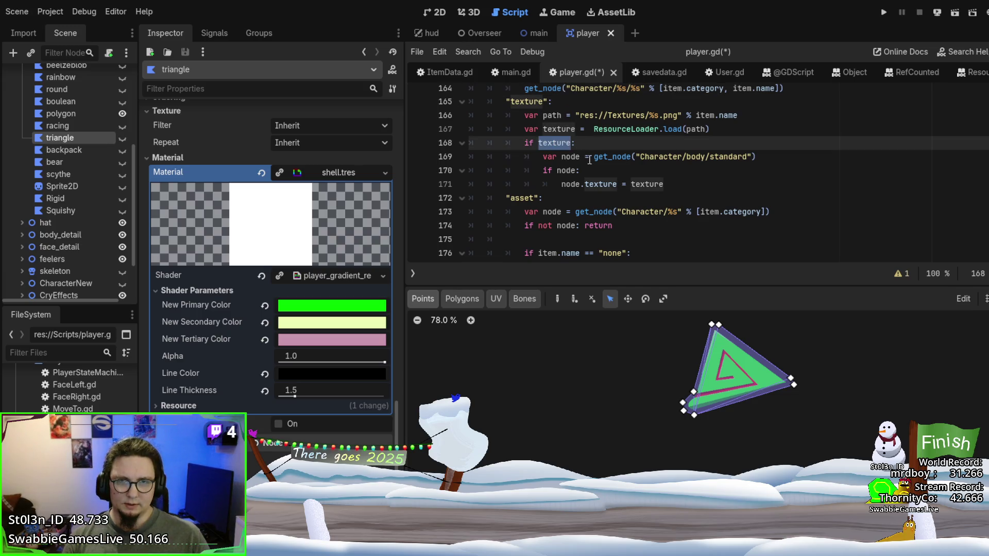
double_click(609, 158)
scroll(610, 161, "down", 3)
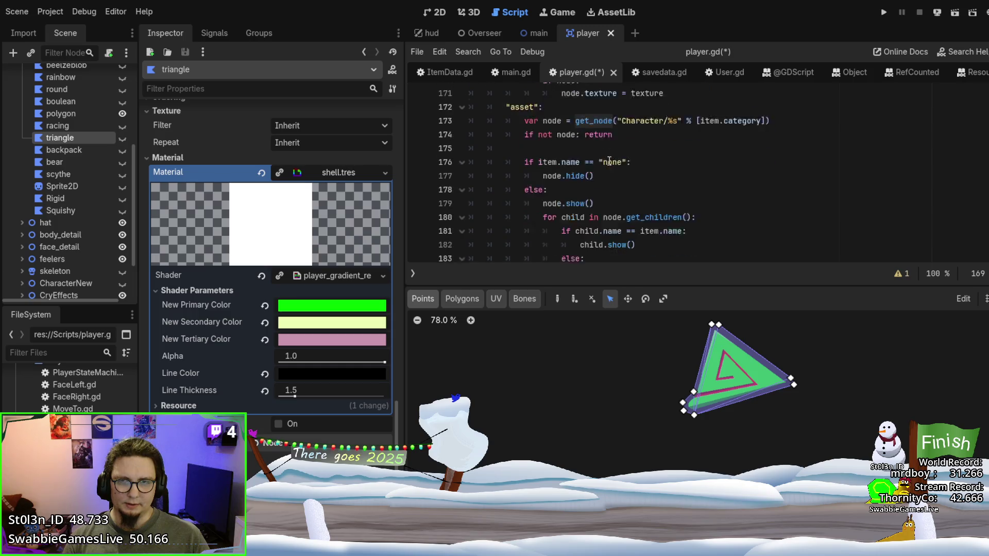
scroll(759, 150, "up", 2)
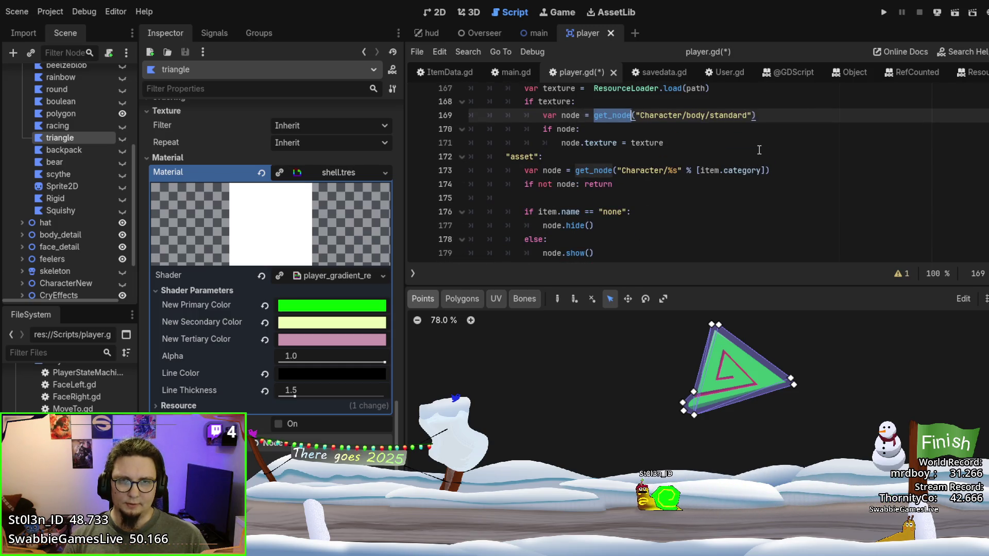
scroll(759, 150, "up", 3)
scroll(760, 150, "up", 2)
scroll(760, 150, "down", 2)
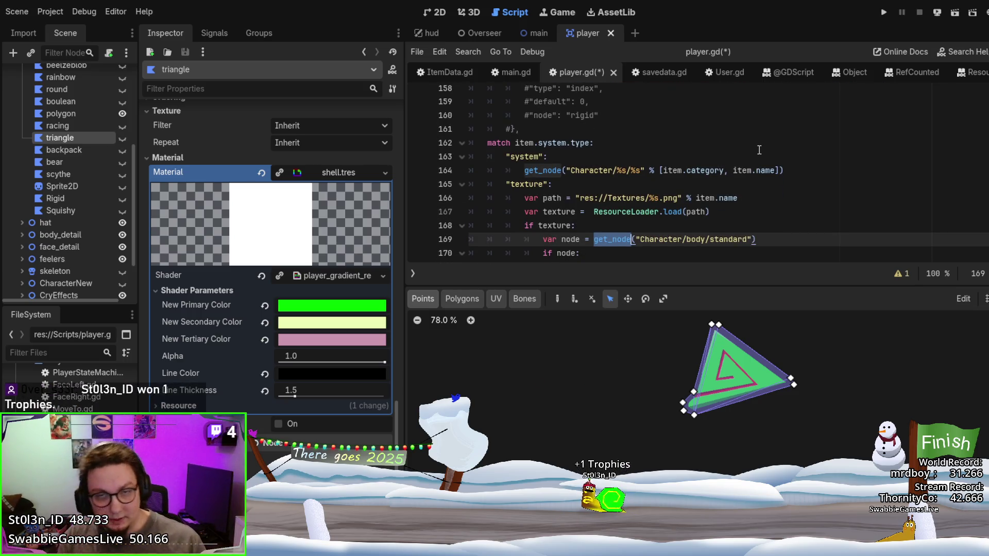
scroll(759, 150, "down", 1)
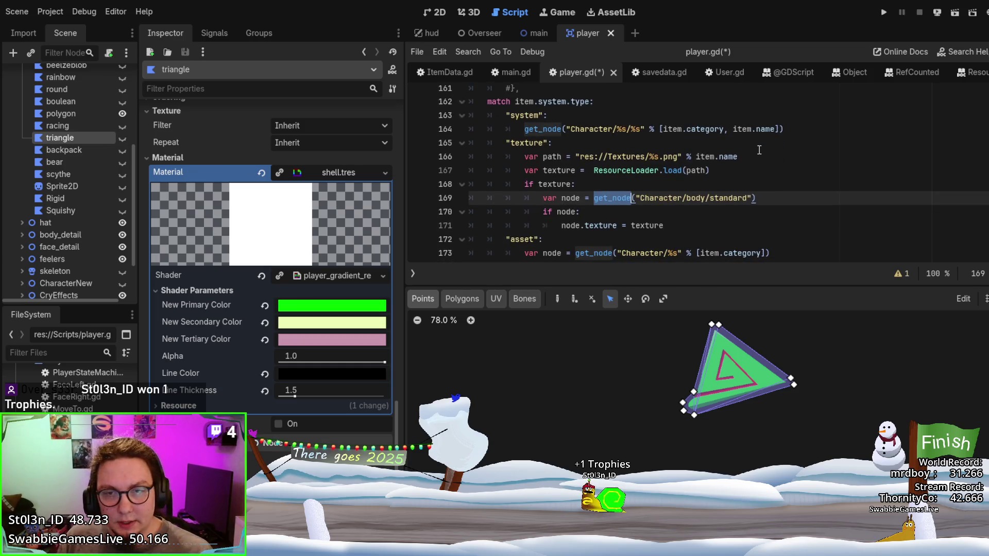
scroll(754, 151, "up", 1)
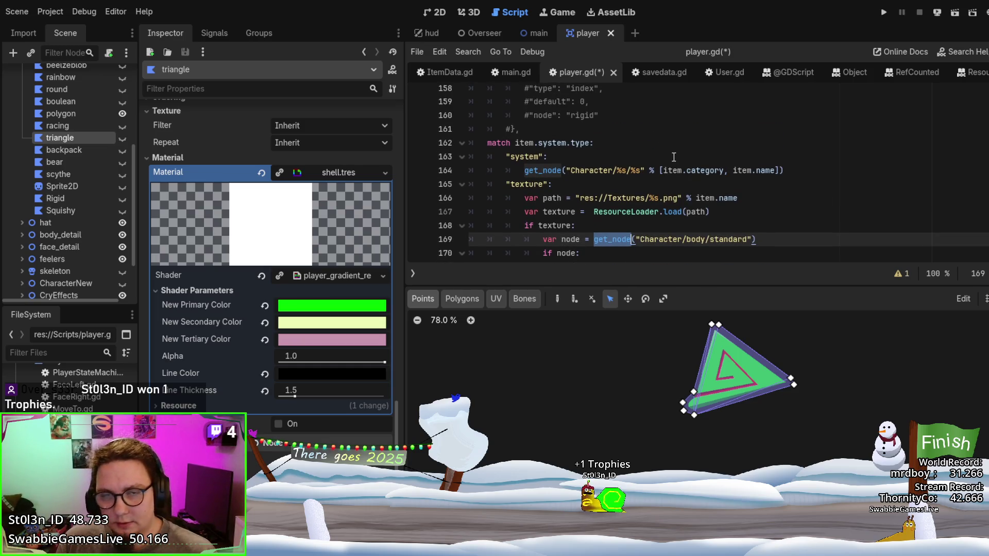
scroll(591, 166, "down", 4)
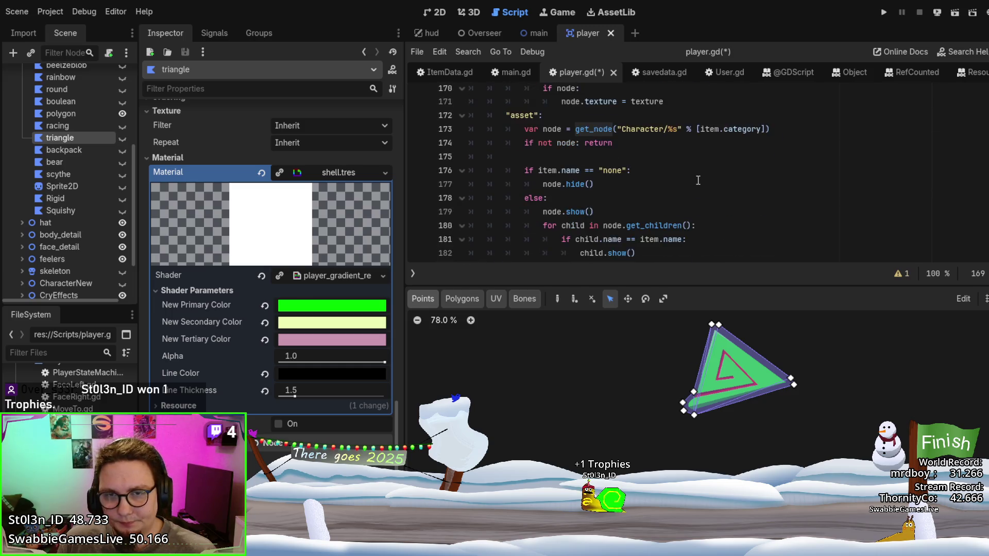
mouse_move(524, 129)
left_mouse_down()
mouse_move(733, 141)
mouse_move(757, 183)
mouse_move(757, 144)
left_mouse_up()
key("ctrl+c")
scroll(761, 142, "up", 1)
scroll(761, 143, "up", 3)
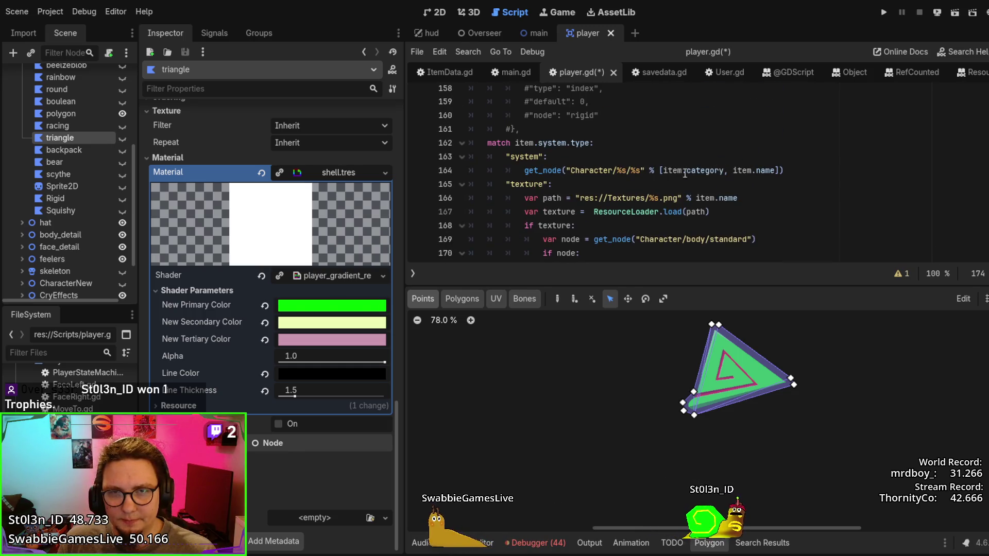
Paste the var node lookup and return check into the system case, each on its own line
left_click_drag(806, 169, 801, 155)
key("ctrl+v")
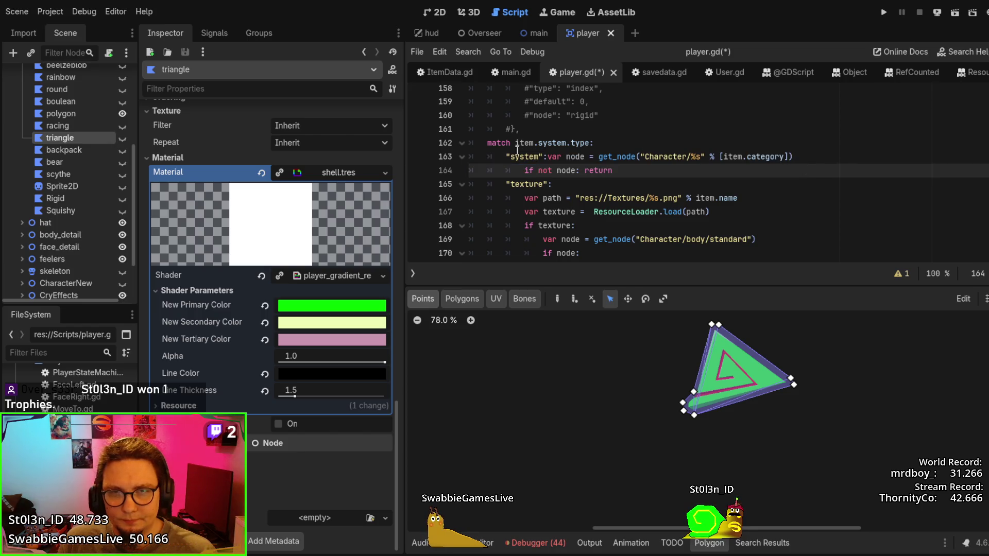
left_click(550, 154)
key("Return")
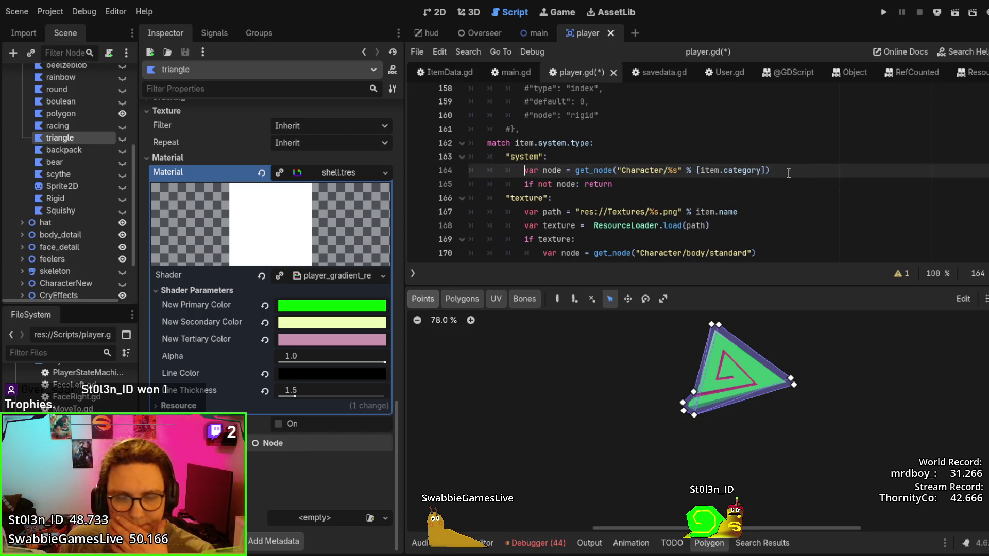
Select the for-child loop in the asset case that shows the matching child
scroll(788, 173, "down", 2)
scroll(788, 173, "up", 2)
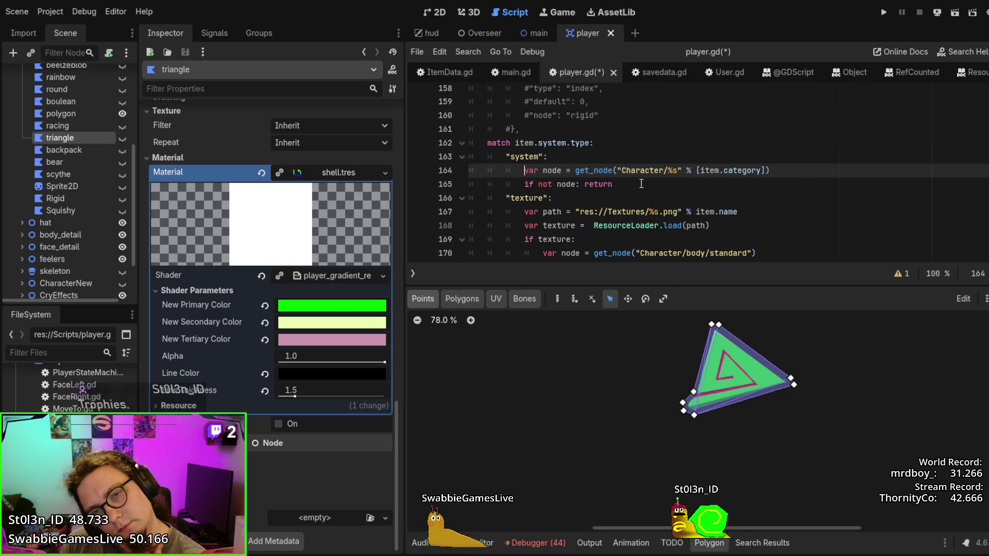
scroll(650, 180, "down", 7)
scroll(654, 169, "up", 1)
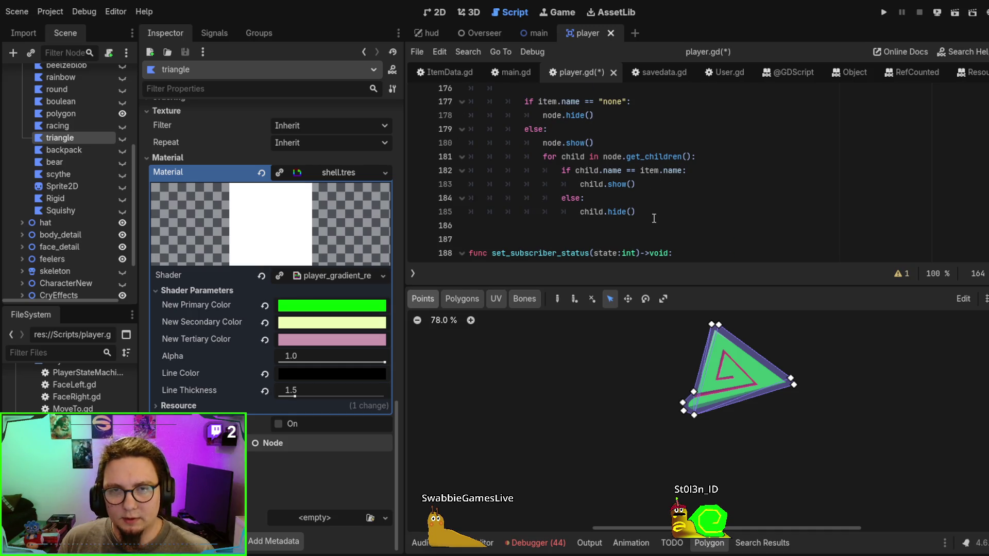
left_click_drag(647, 212, 661, 140)
key("ctrl+c")
scroll(661, 140, "up", 1)
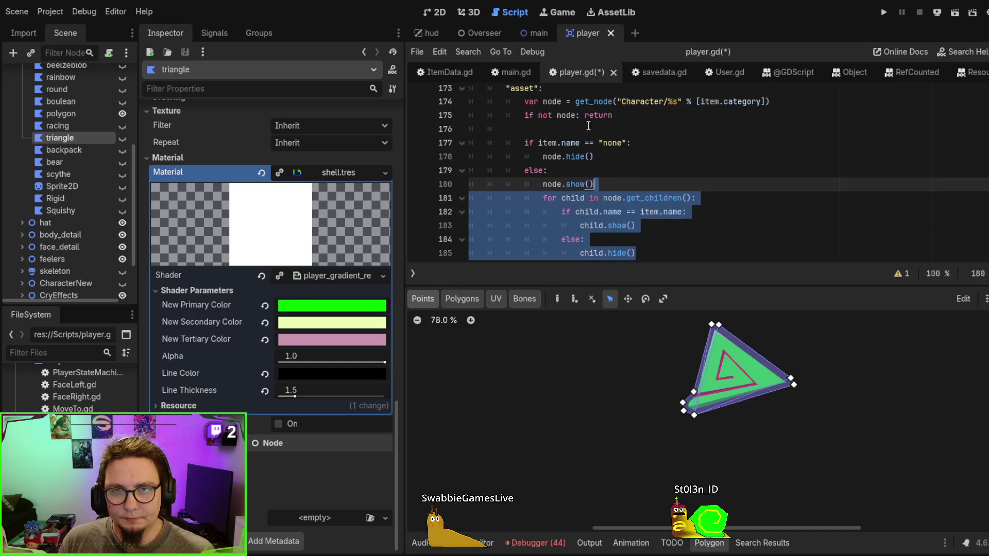
scroll(523, 124, "up", 1)
scroll(527, 144, "down", 1)
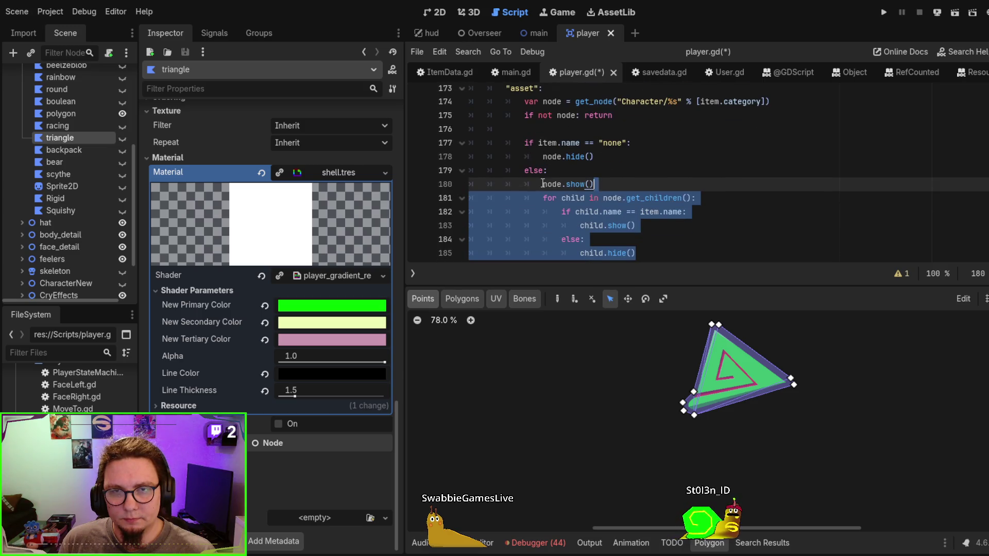
scroll(749, 177, "up", 1)
scroll(749, 176, "down", 1)
left_click(518, 146, "shift")
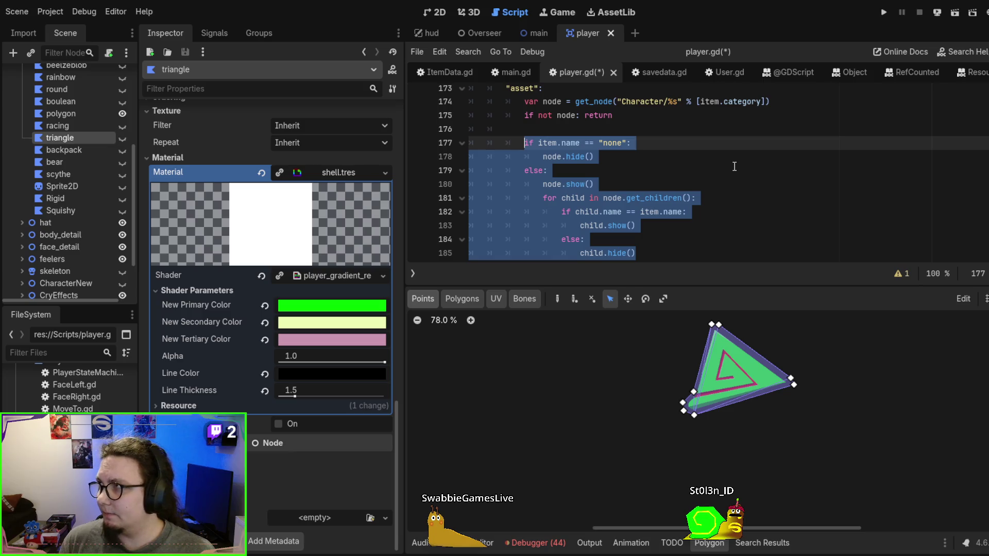
left_click(607, 184, "shift")
Paste the child loop after line 165 and dedent it one level
scroll(592, 175, "up", 5)
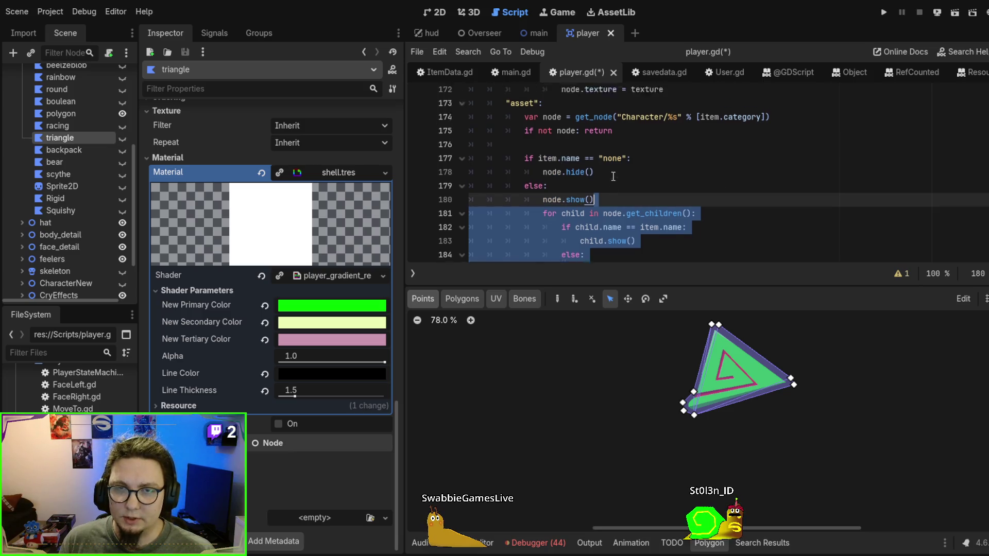
left_click(628, 183)
key("ctrl+v")
scroll(629, 181, "down", 1)
left_click(471, 157, "shift")
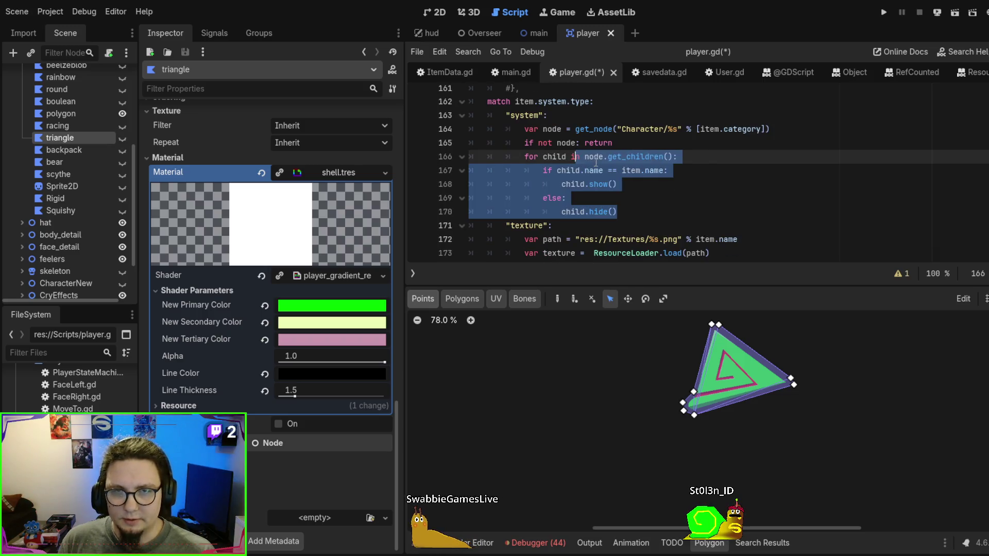
key("shift+Tab")
left_click(774, 188)
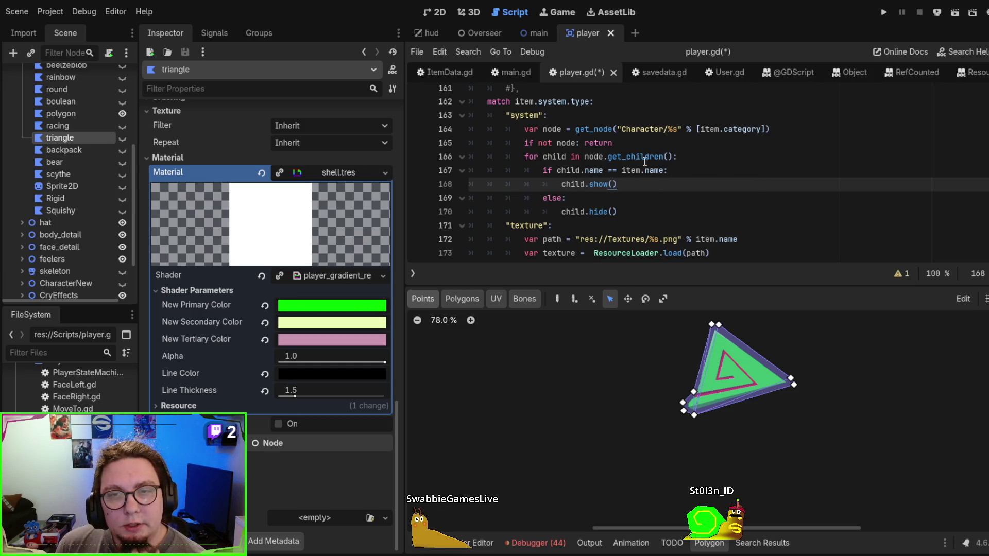
double_click(554, 158)
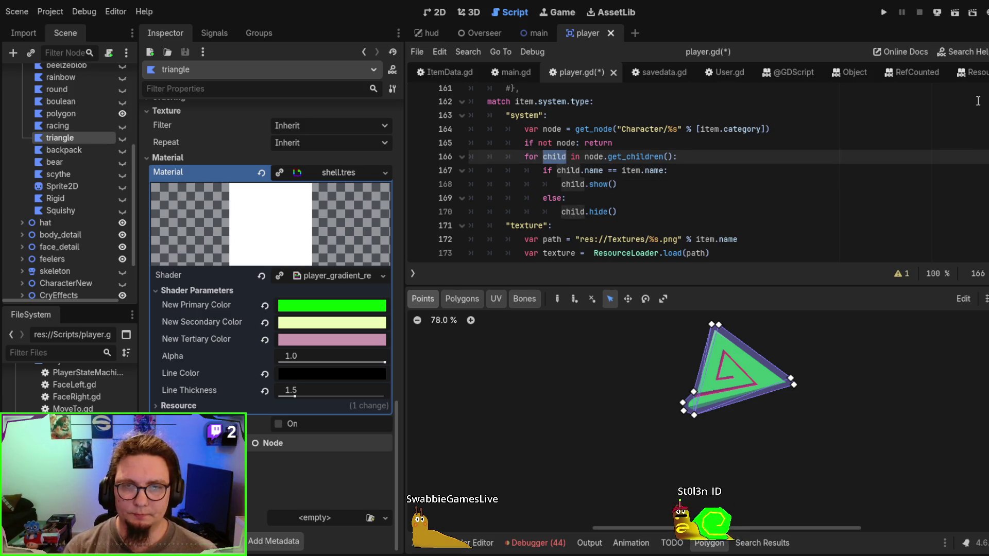
Replace item.name with item.system.node in the system case's child-name comparison on line 167
double_click(595, 170)
double_click(653, 170)
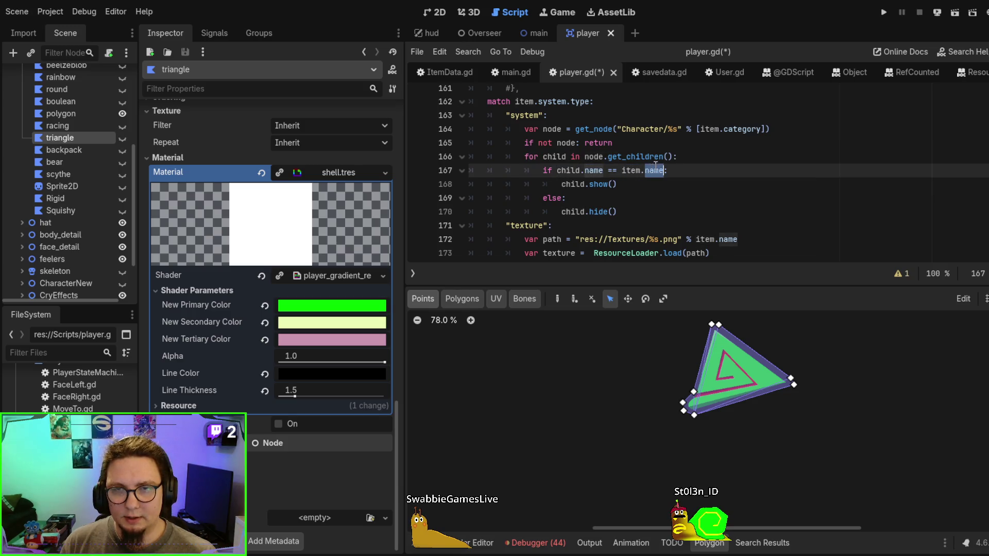
type("setting")
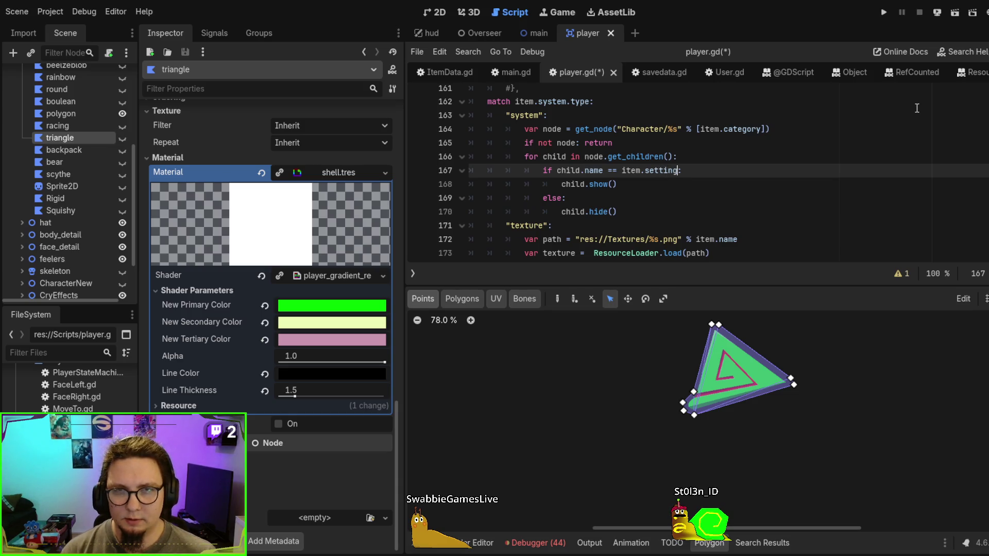
scroll(917, 109, "up", 1)
key("BackSpace")
key("BackSpace")
key("BackSpace")
type("ystem.")
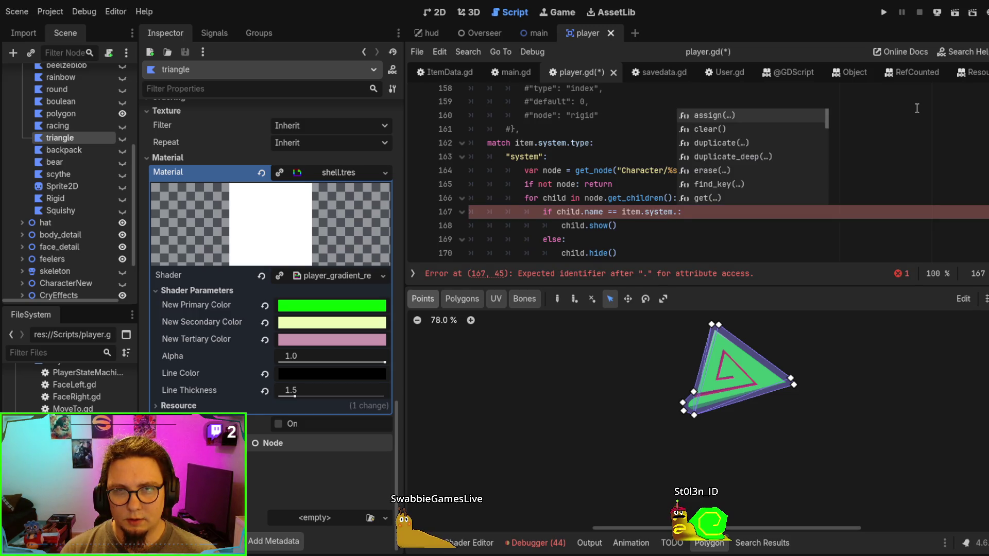
type("node")
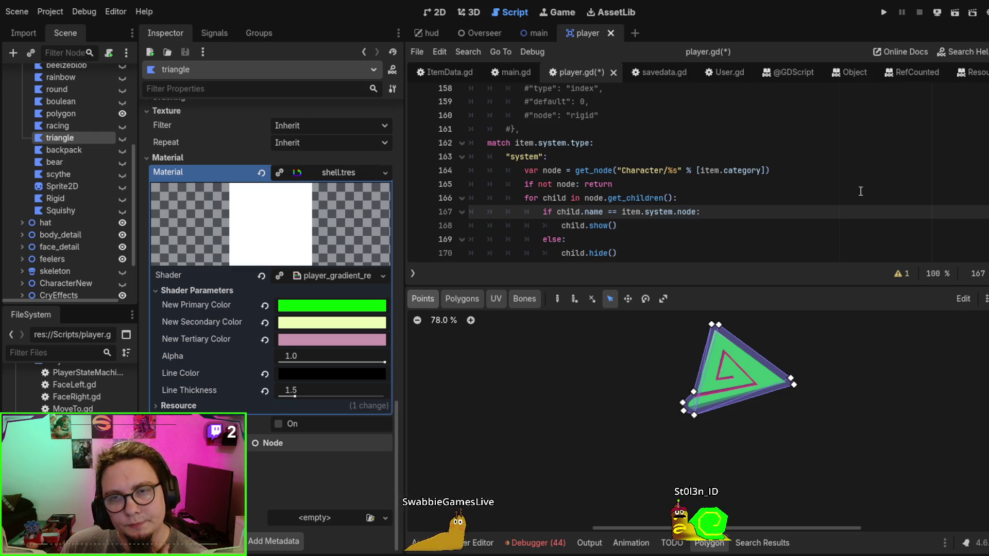
scroll(856, 191, "down", 1)
Insert a blank line after child.show() in the system loop
left_click(676, 185)
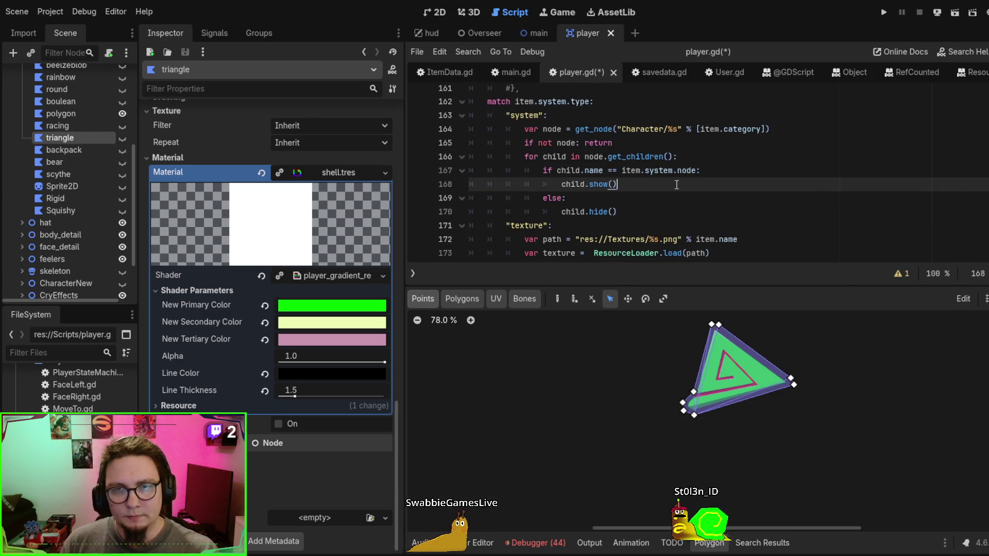
key("Return")
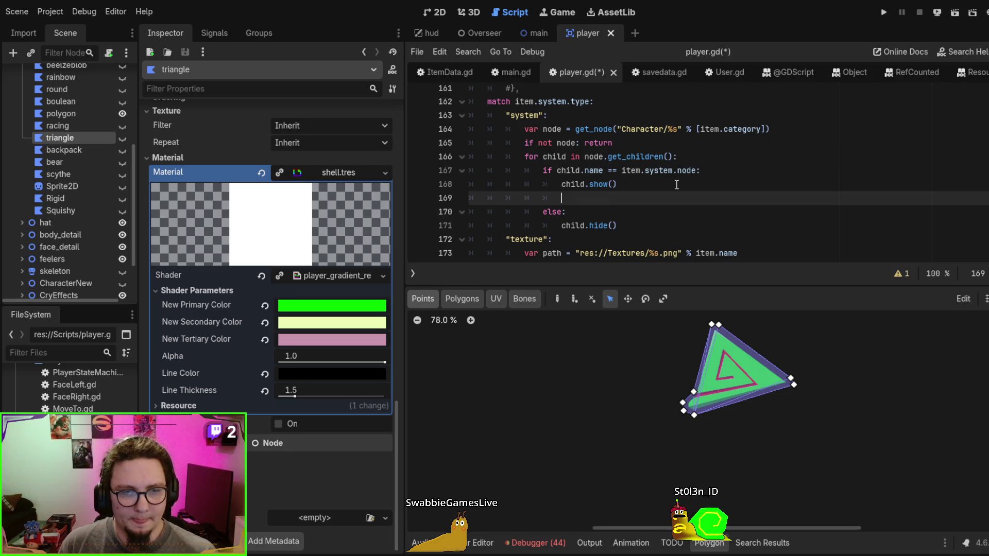
scroll(727, 158, "down", 1)
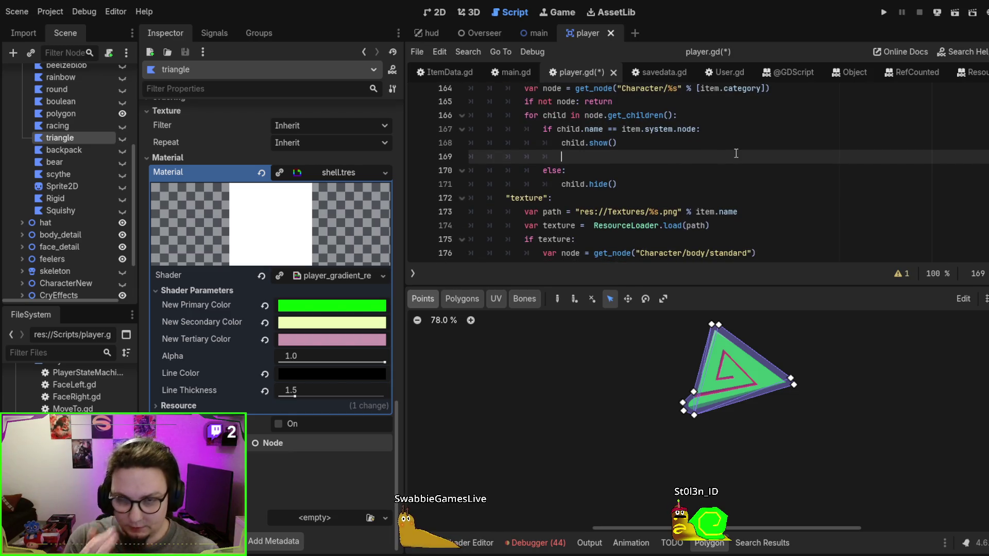
scroll(736, 153, "down", 3)
scroll(736, 154, "up", 8)
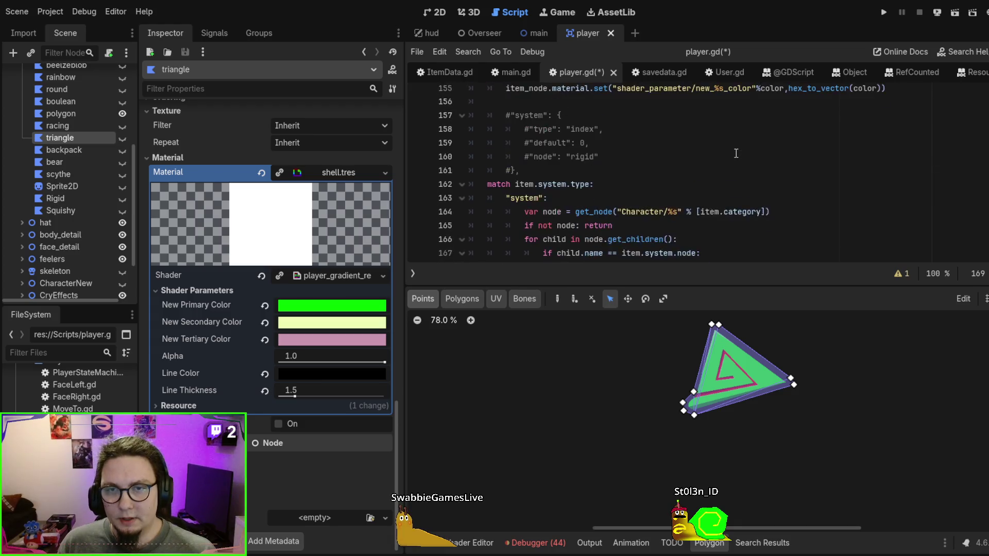
Paste the item_node.material.set shader-parameter call below child.show() and indent it to match
mouse_move(892, 179)
left_mouse_down()
mouse_move(824, 172)
mouse_move(795, 157)
left_mouse_up()
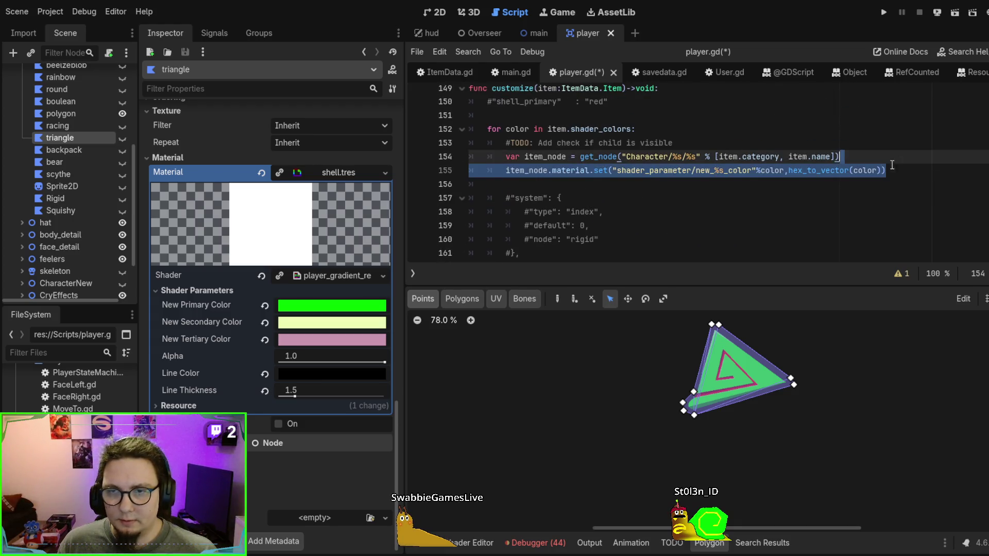
scroll(731, 183, "down", 4)
left_click(711, 182)
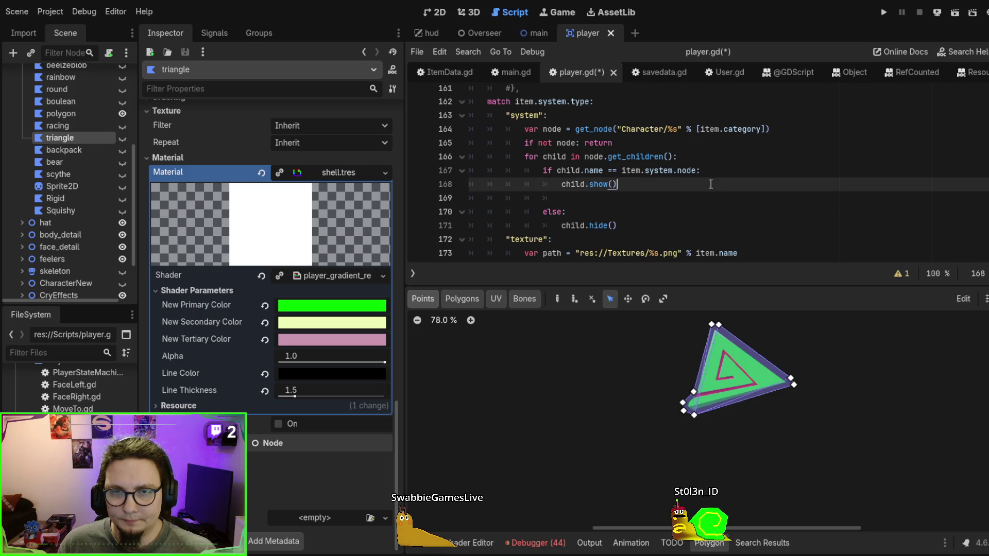
type("item_node.material.set(\"shader_parameter/new_%s_color\"%color,hex_to_vector(color))")
key("Tab")
key("Tab")
key("Tab")
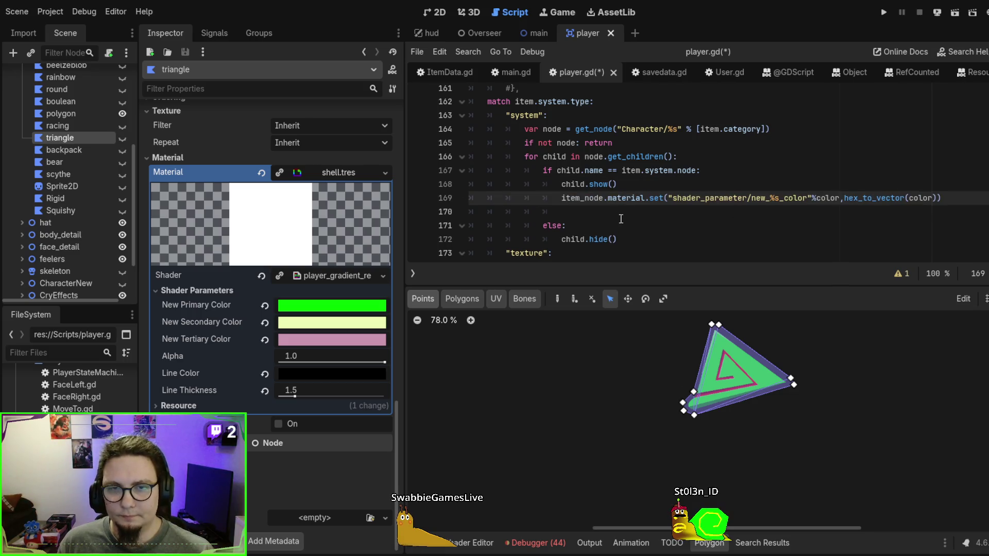
Tidy the leftover empty lines around the pasted call and select its "new_%s_color" parameter string
left_click_drag(621, 218, 356, 202)
key("End")
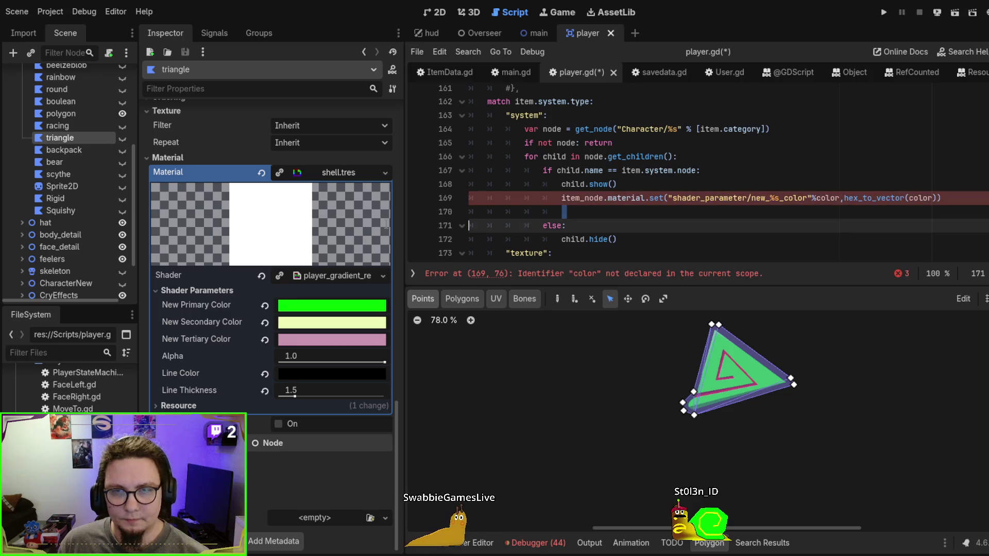
key("Delete")
key("BackSpace")
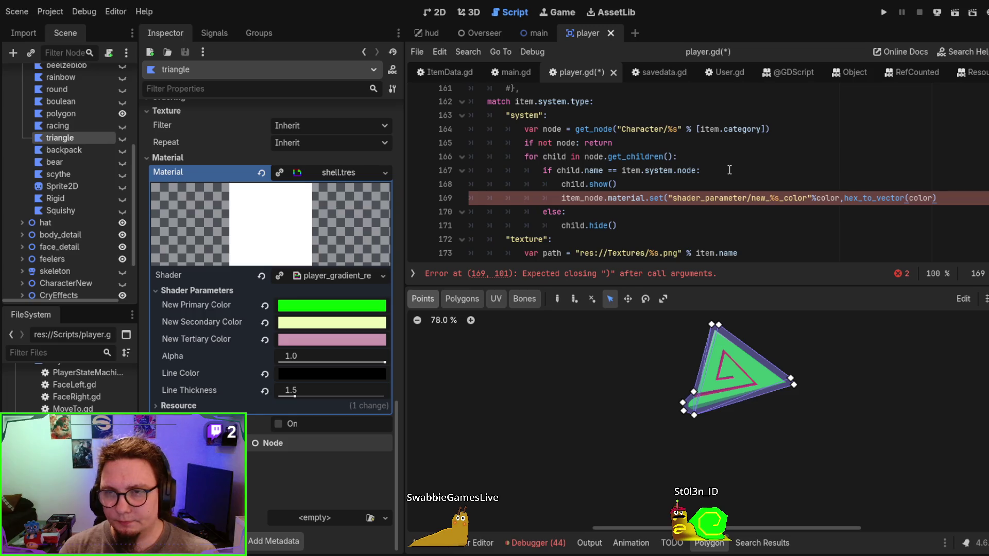
type(")")
key("Return")
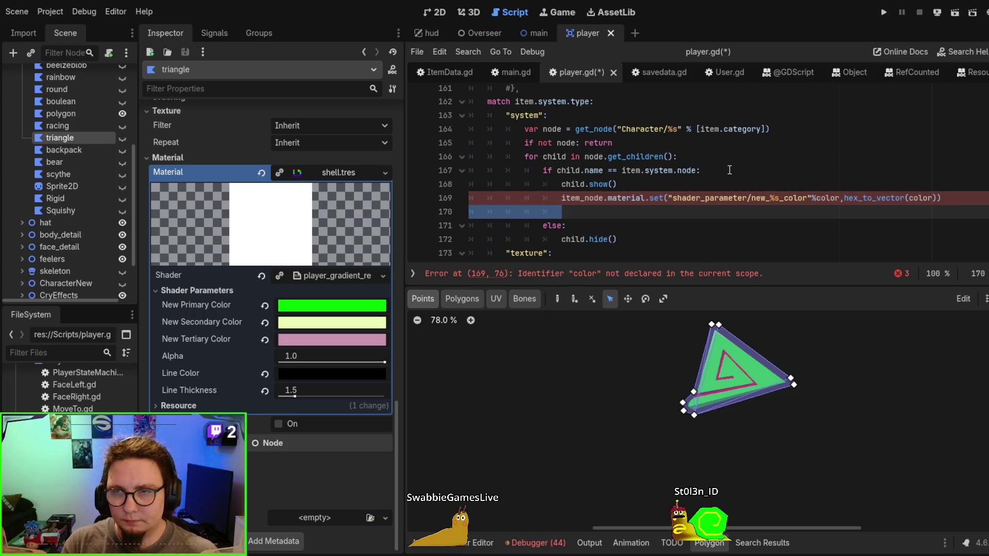
key("BackSpace")
key("BackSpace")
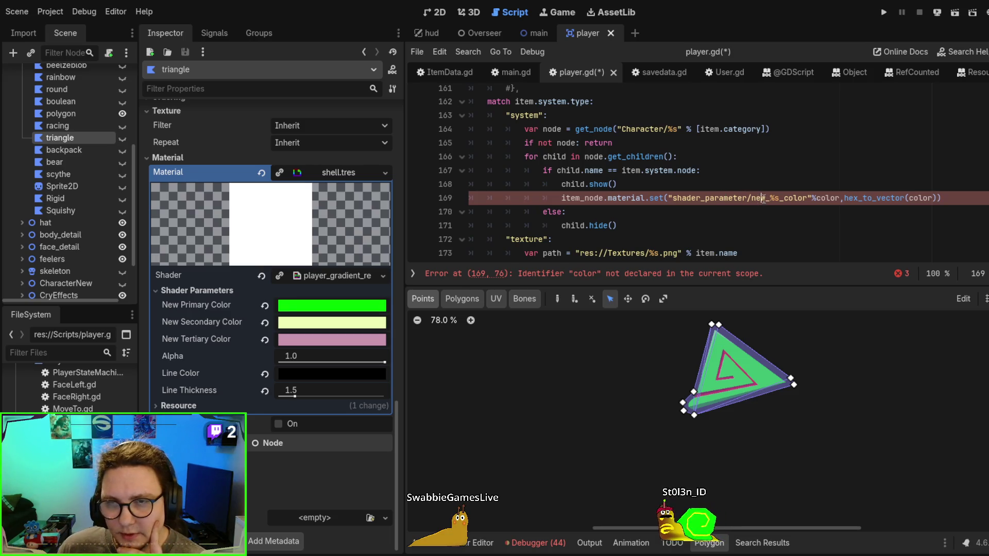
left_click_drag(750, 200, 938, 194)
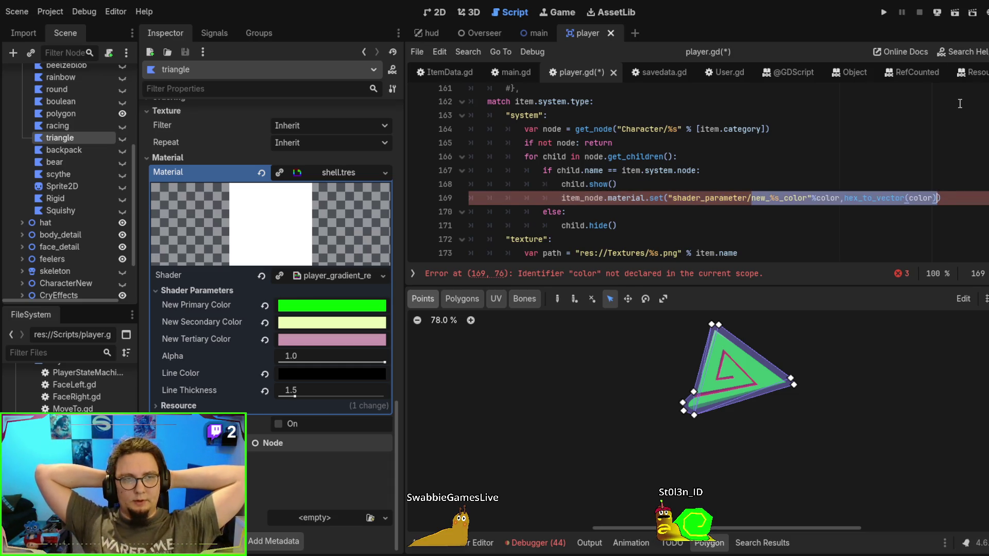
scroll(104, 150, "up", 5)
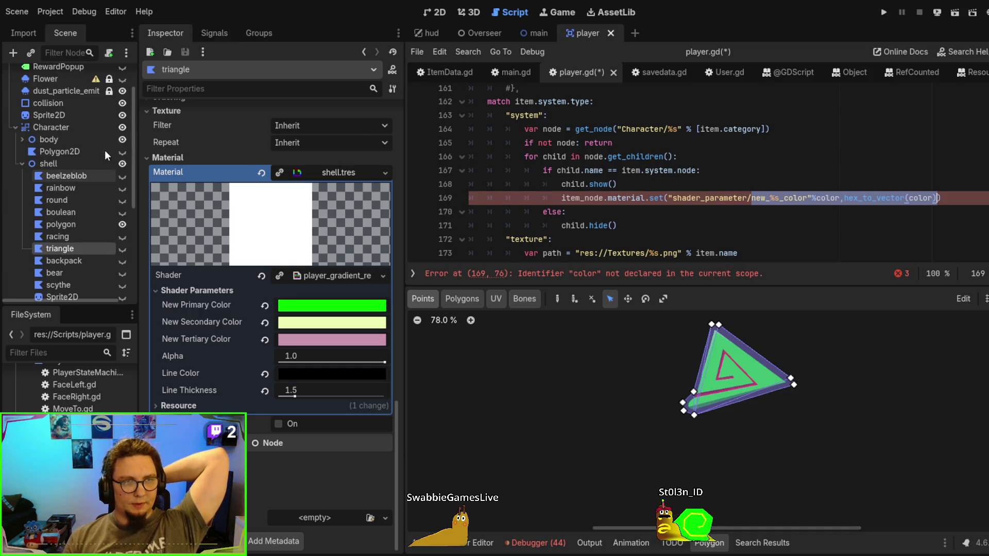
Select the Rigid shell node under Character and scroll the Inspector to its shell.tres Shader Parameters
left_click(23, 139)
left_click(59, 153)
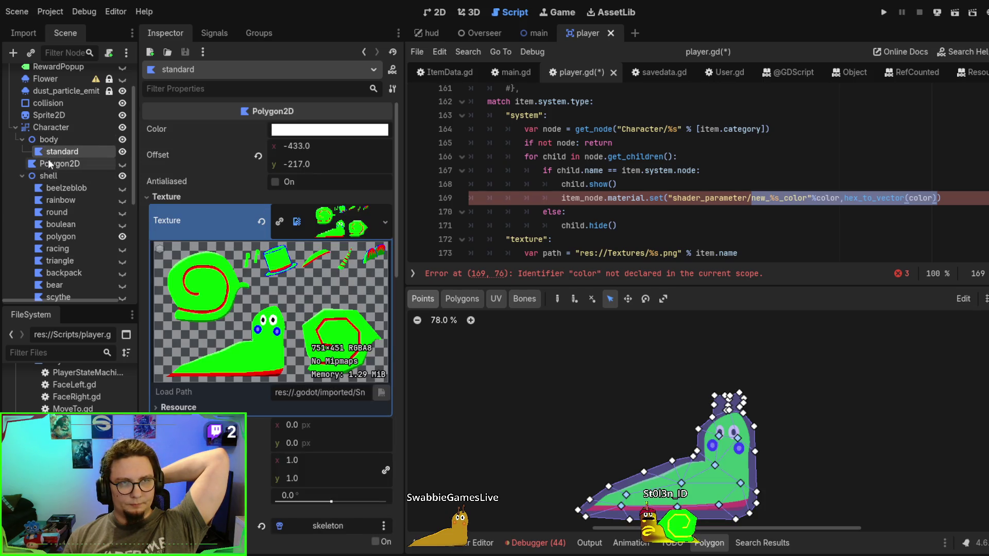
left_click(63, 198)
scroll(66, 197, "down", 3)
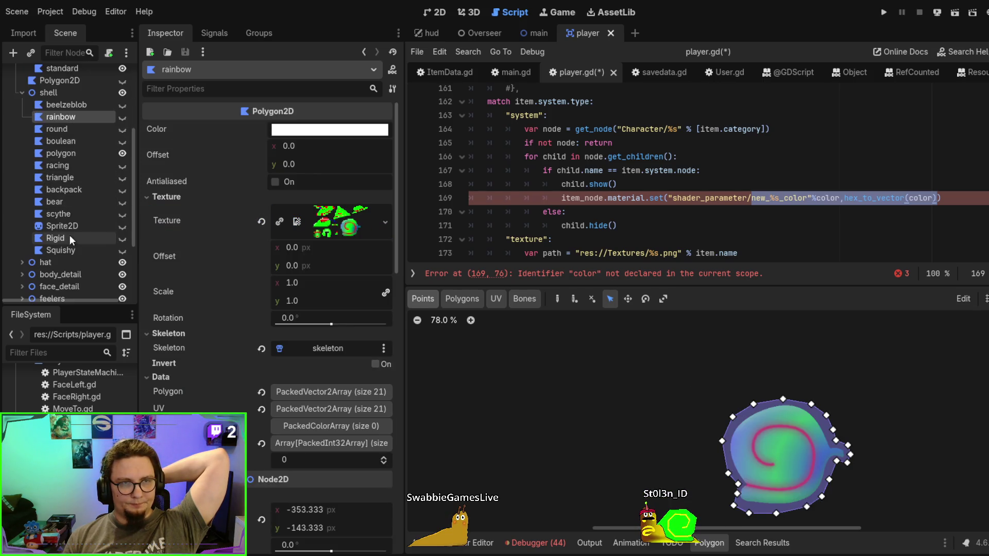
left_click(70, 237)
scroll(247, 302, "down", 10)
scroll(283, 382, "down", 8)
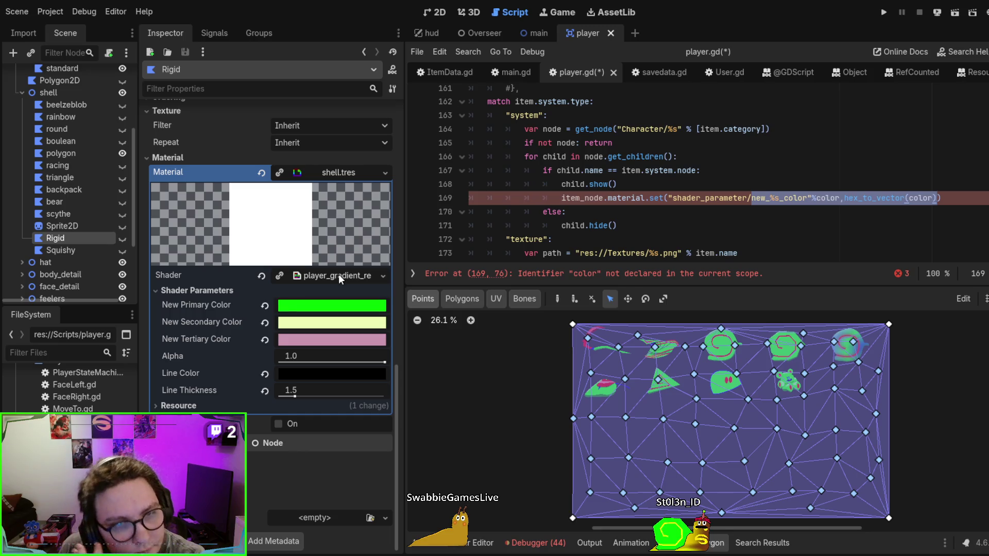
left_click(768, 205)
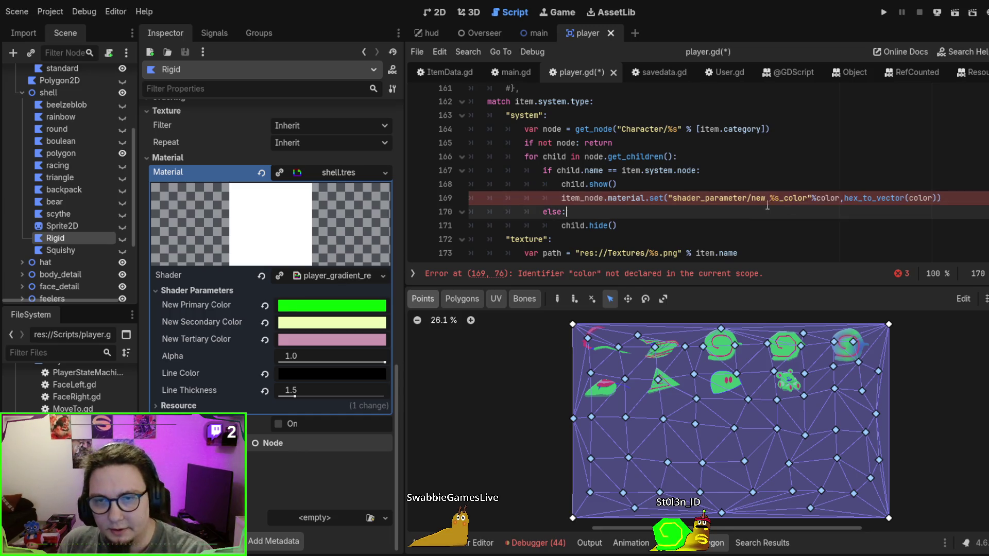
Change the set call's parameter name on line 169 to "shader_parameter/index"
left_click(748, 198)
key("shift+End")
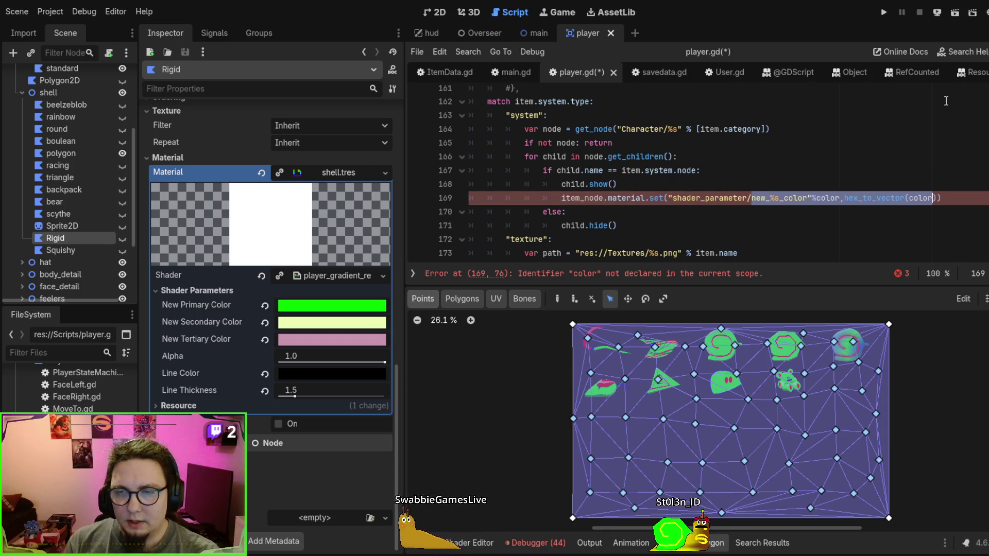
key("ctrl+shift+Left")
key("ctrl+shift+Left")
key("ctrl+shift+Left")
type("index\"")
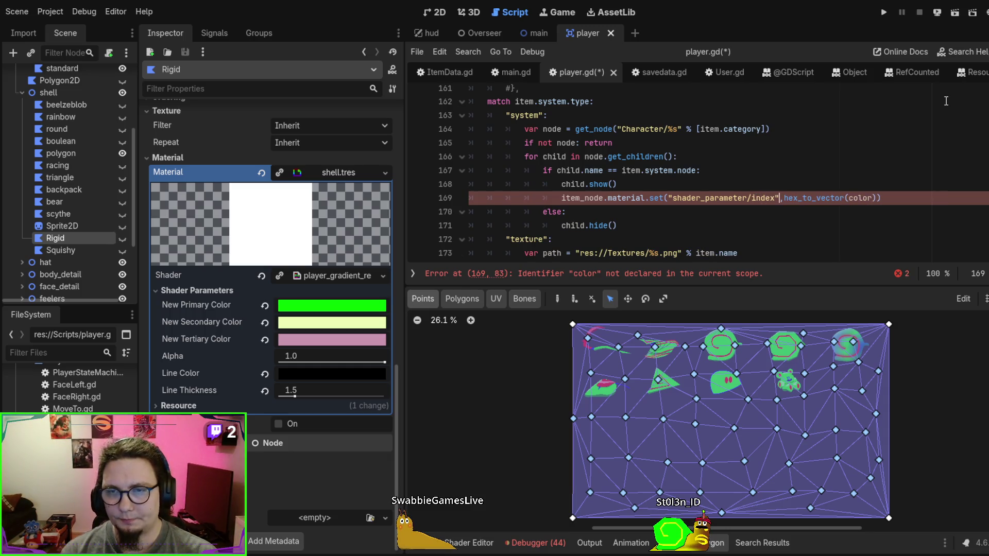
Replace hex_to_vector(color) with item.settings.index as the value passed to material.set()
double_click(831, 198)
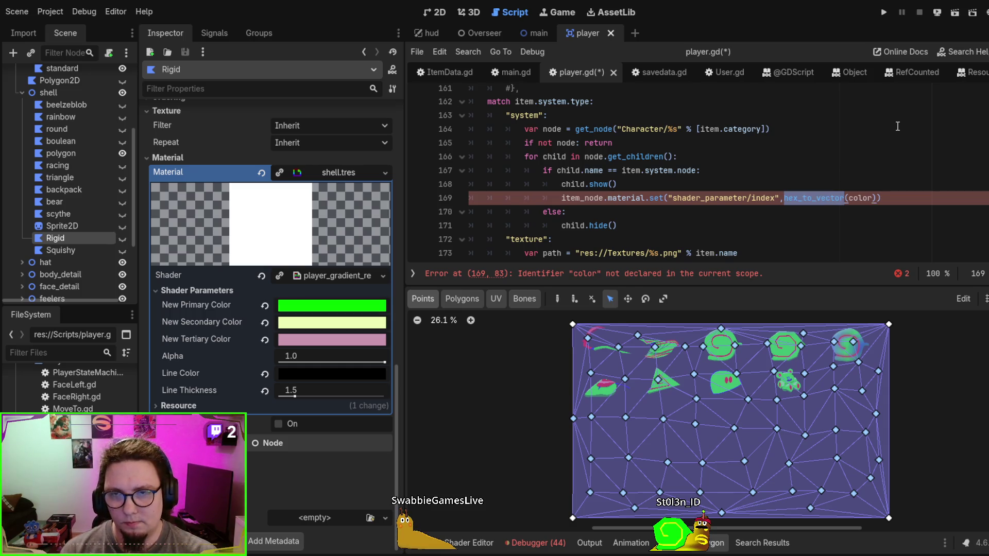
key("BackSpace")
key("BackSpace")
key("BackSpace")
key("BackSpace")
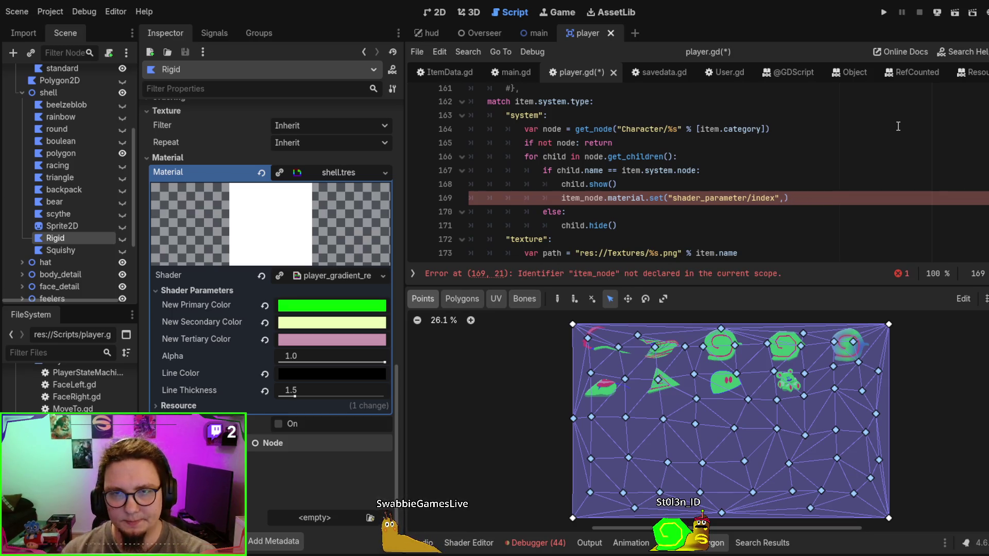
type("item.settings.index")
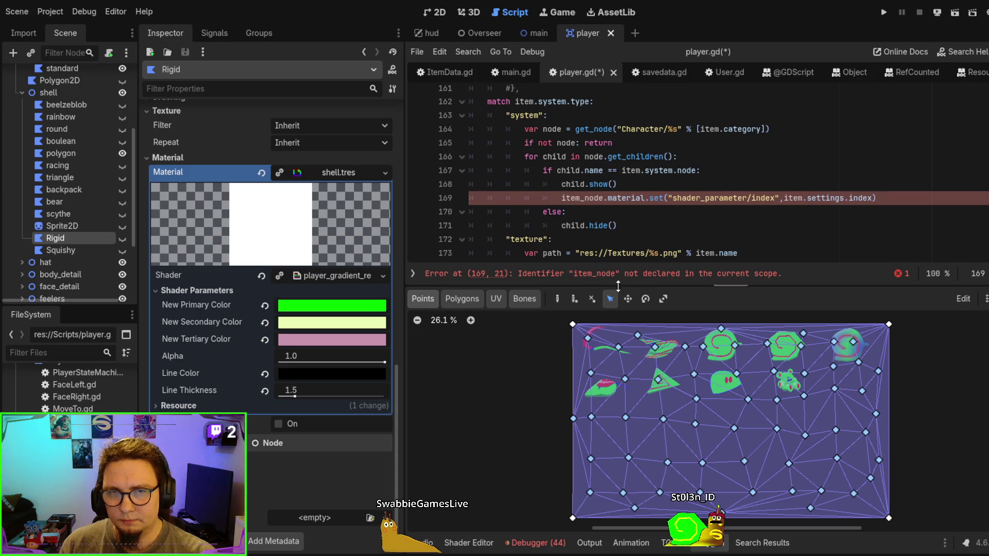
double_click(553, 155)
key("ctrl+c")
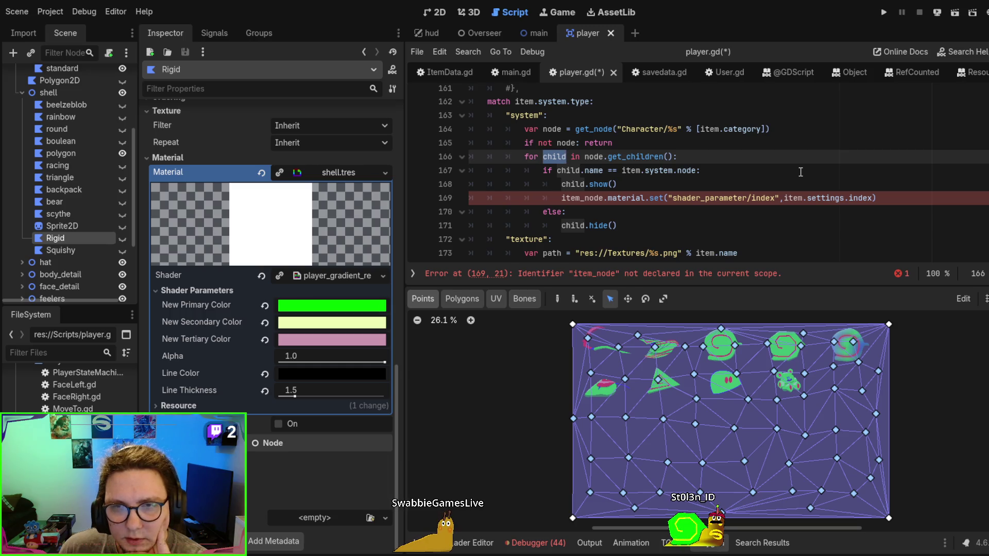
double_click(581, 198)
Rename child to item_node on lines 167, 168 and 171 of the system loop
key("ctrl+v")
left_click(849, 170)
key("ctrl+z")
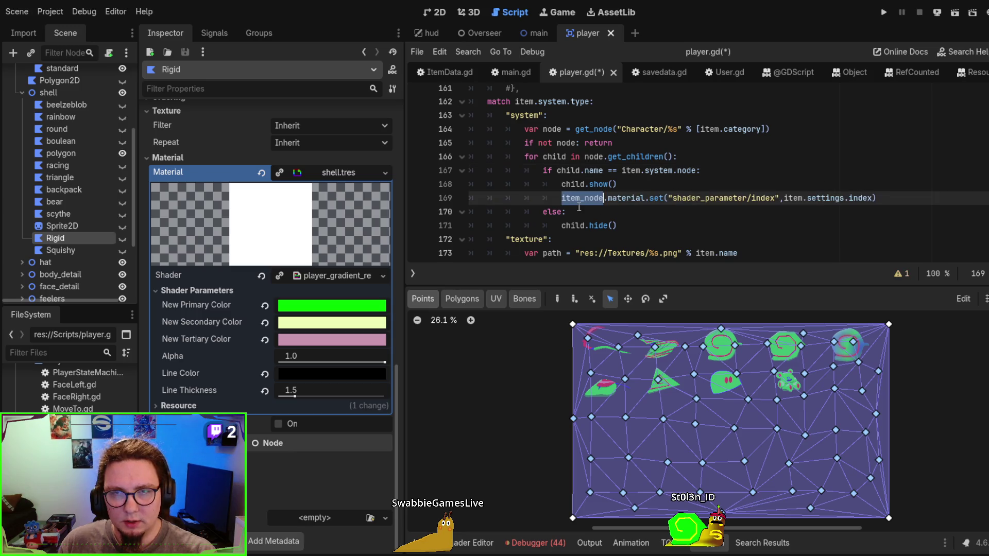
key("ctrl+c")
double_click(572, 184)
key("ctrl+v")
double_click(570, 170)
key("ctrl+v")
double_click(555, 156)
double_click(572, 225)
key("ctrl+v")
Scroll down to the asset branch and highlight its uses of node
scroll(623, 176, "down", 3)
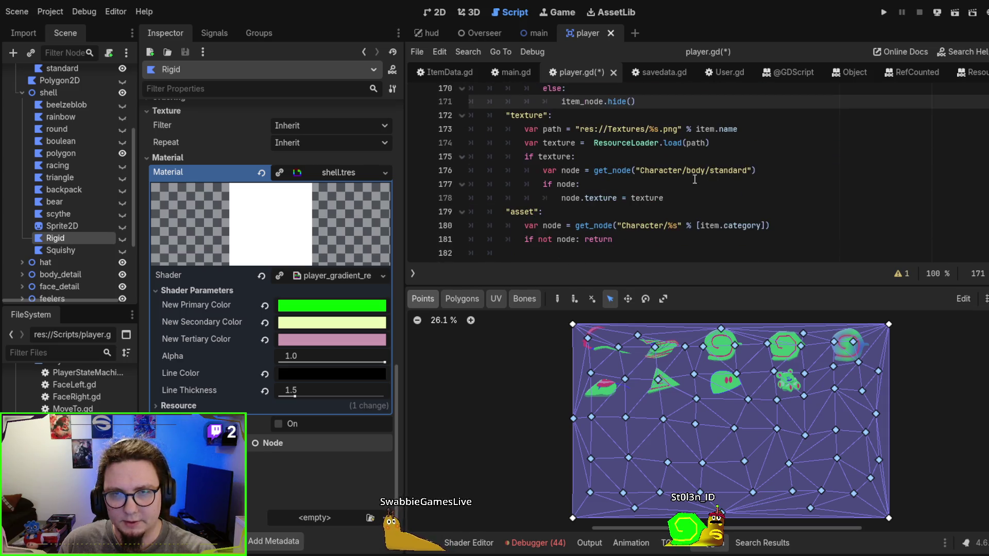
scroll(626, 174, "down", 1)
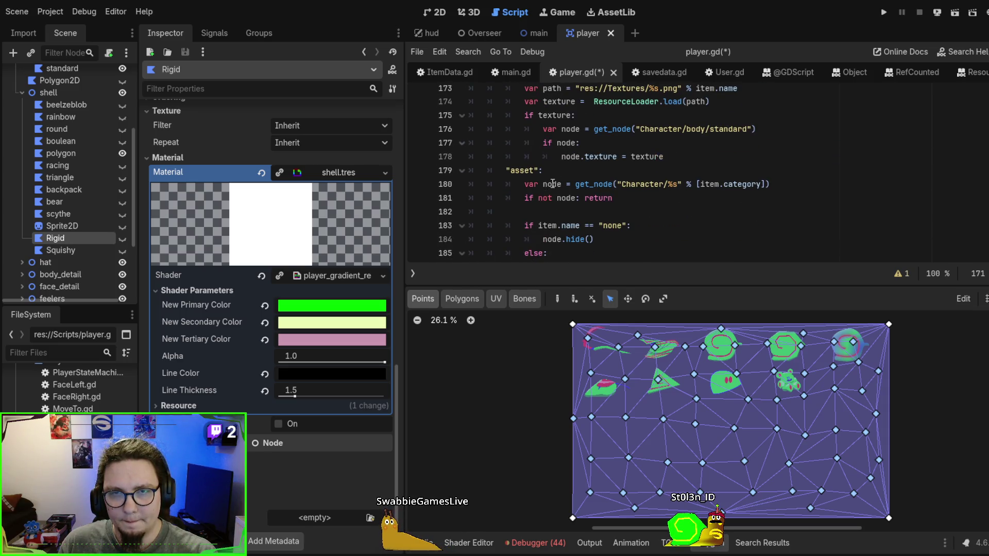
scroll(552, 184, "down", 1)
scroll(742, 179, "down", 2)
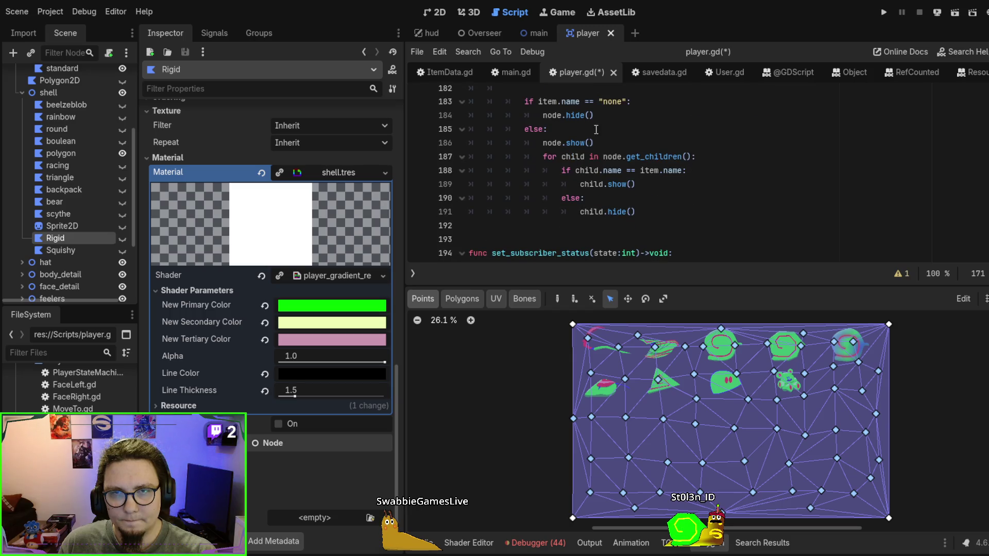
scroll(593, 154, "up", 2)
double_click(556, 144)
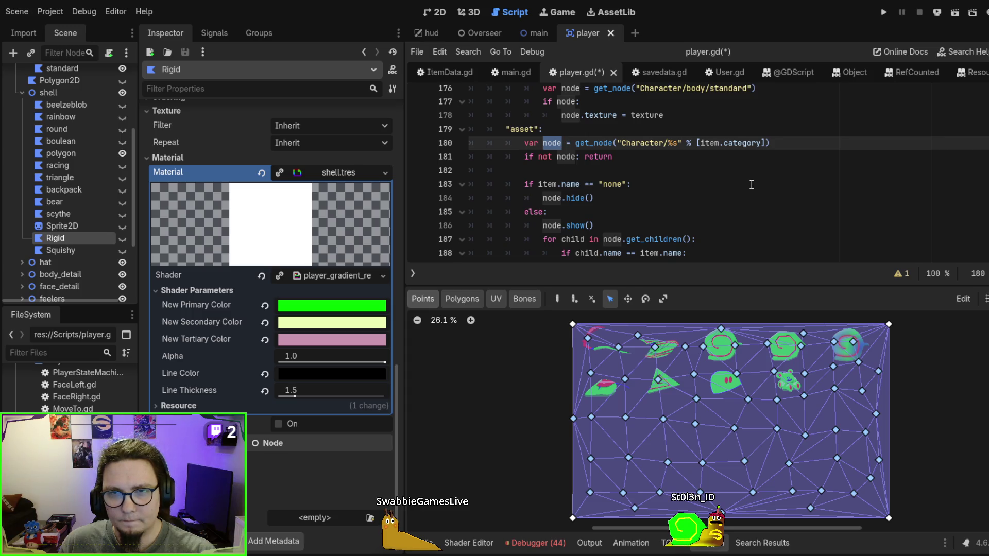
scroll(556, 185, "down", 2)
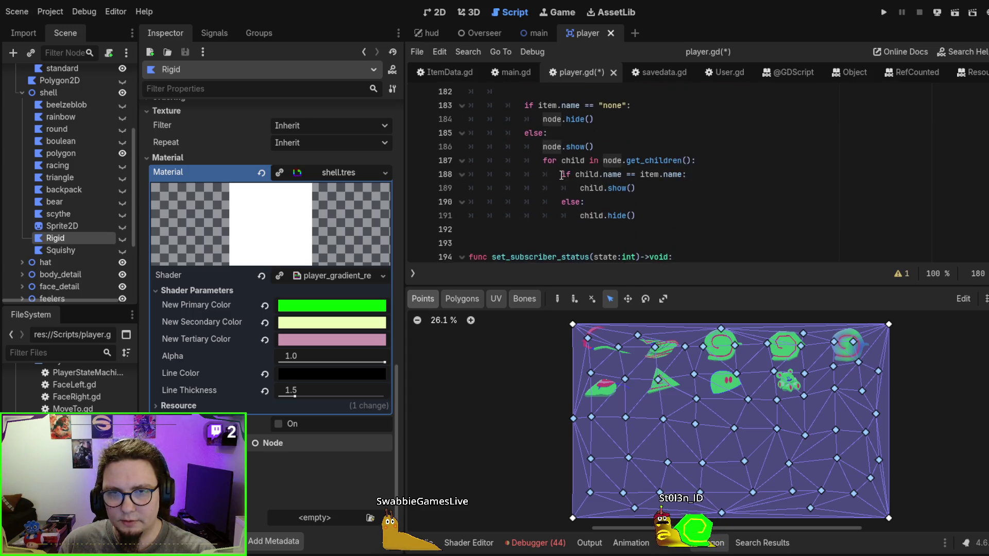
double_click(604, 157)
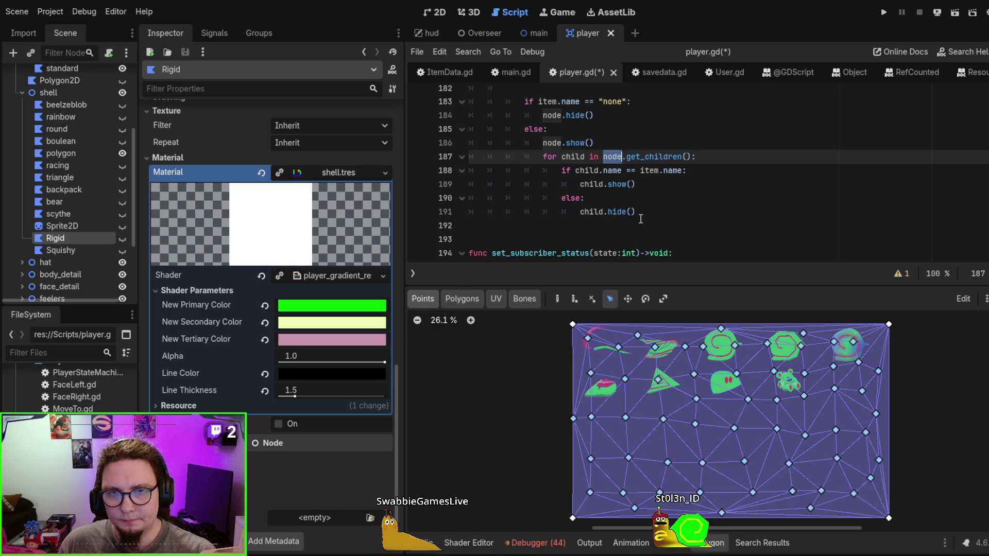
Rename child to item_node on lines 187–191 of the asset loop
double_click(571, 157)
type("item_node")
double_click(585, 170)
type("item_node")
left_click(591, 184)
double_click(591, 184)
type("item_node")
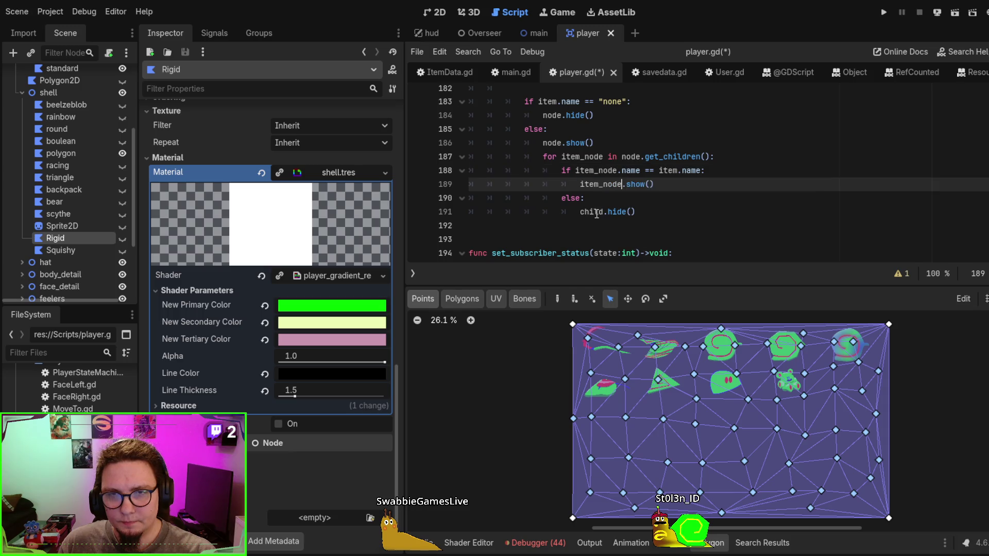
double_click(589, 212)
type("item_node")
scroll(606, 189, "up", 1)
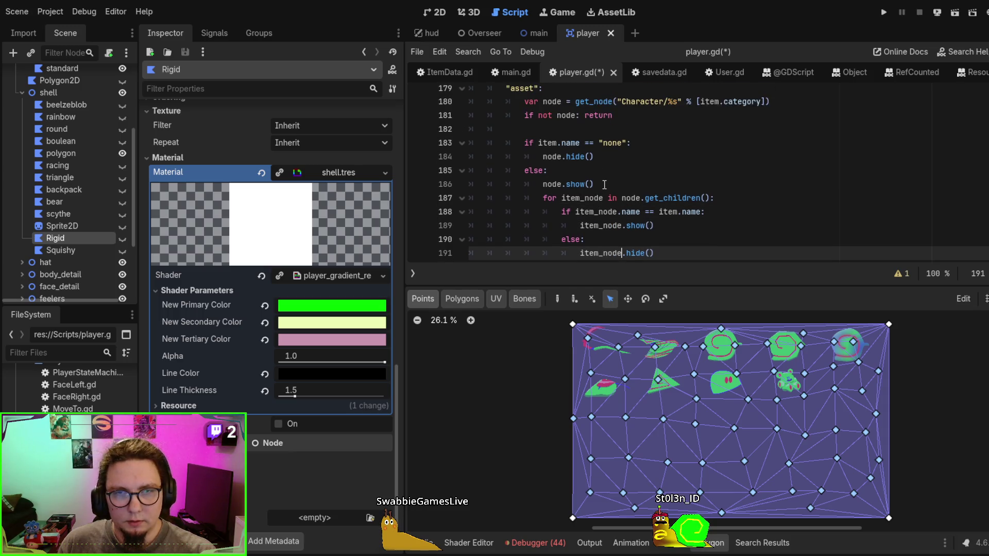
Rename the asset branch's node variable to category on lines 180–186
double_click(552, 183)
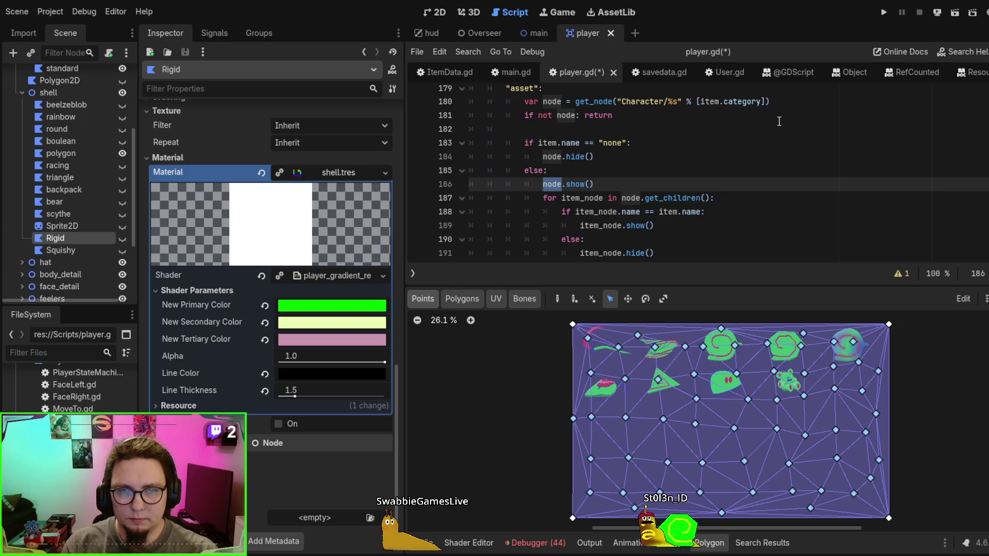
type("category")
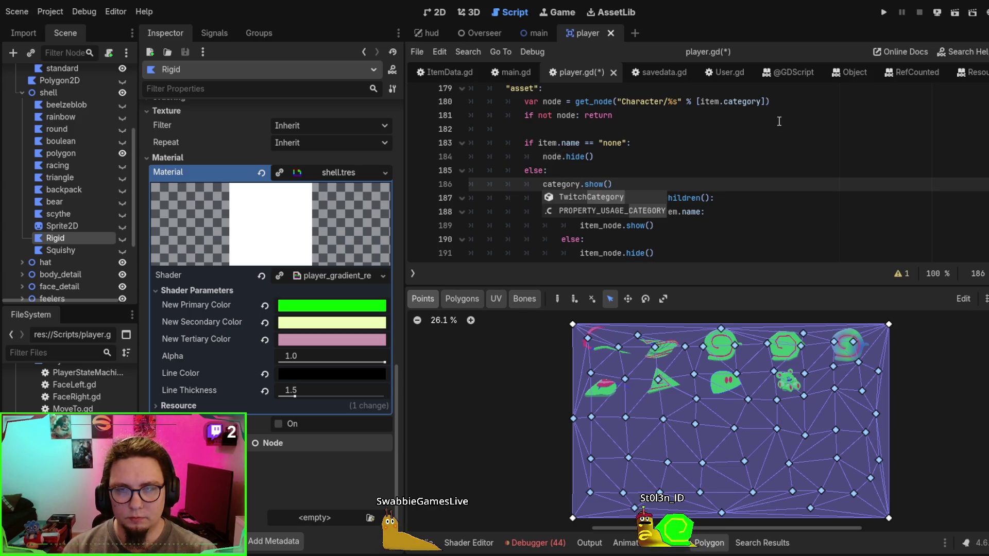
key("Return")
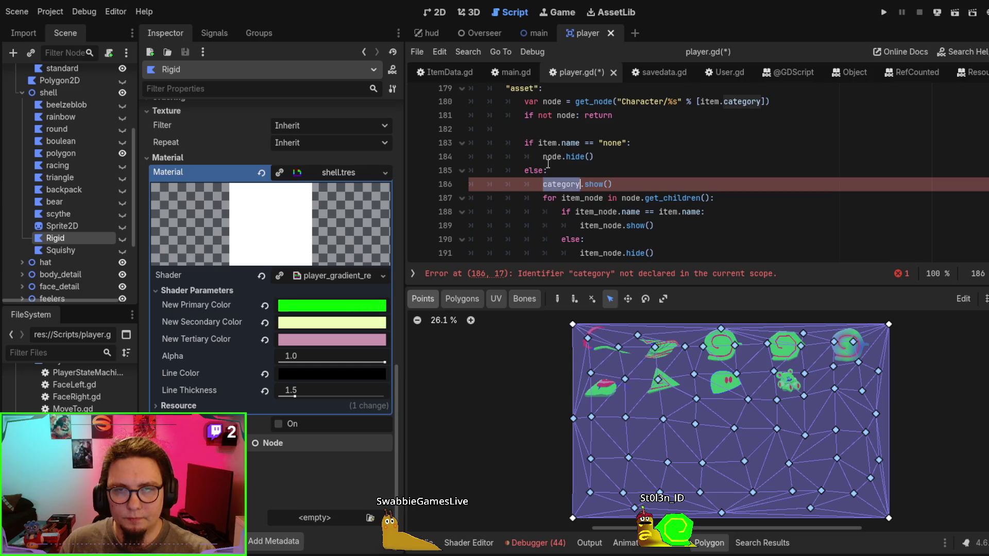
left_click(548, 144)
double_click(551, 156)
key("ctrl+v")
scroll(552, 156, "up", 2)
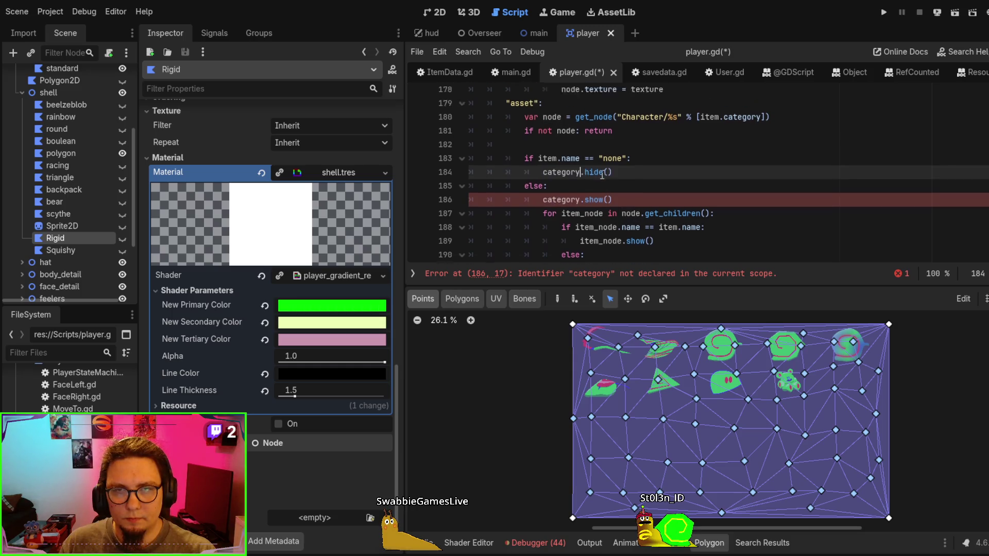
left_click(570, 198)
double_click(570, 198)
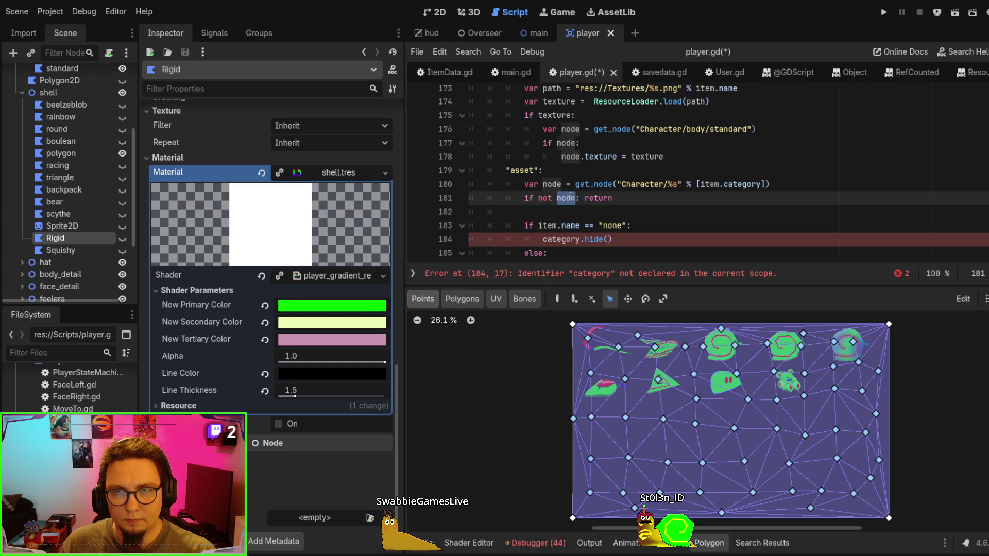
key("ctrl+v")
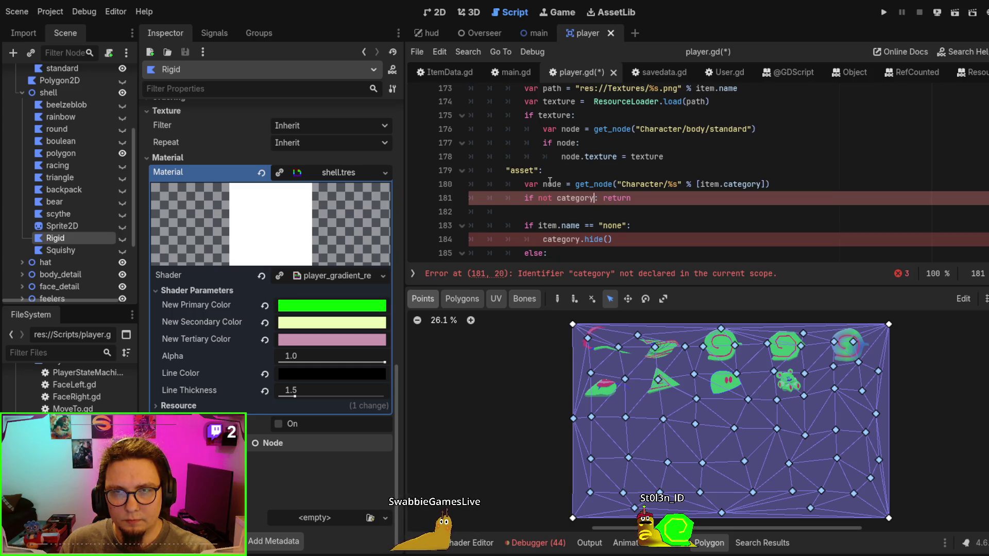
double_click(551, 184)
key("ctrl+v")
scroll(554, 190, "up", 1)
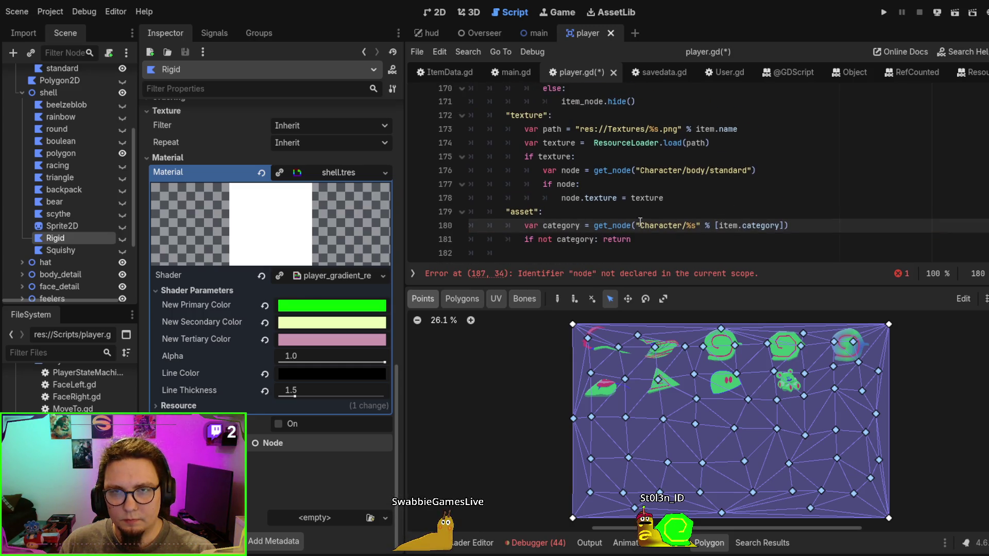
scroll(562, 198, "up", 1)
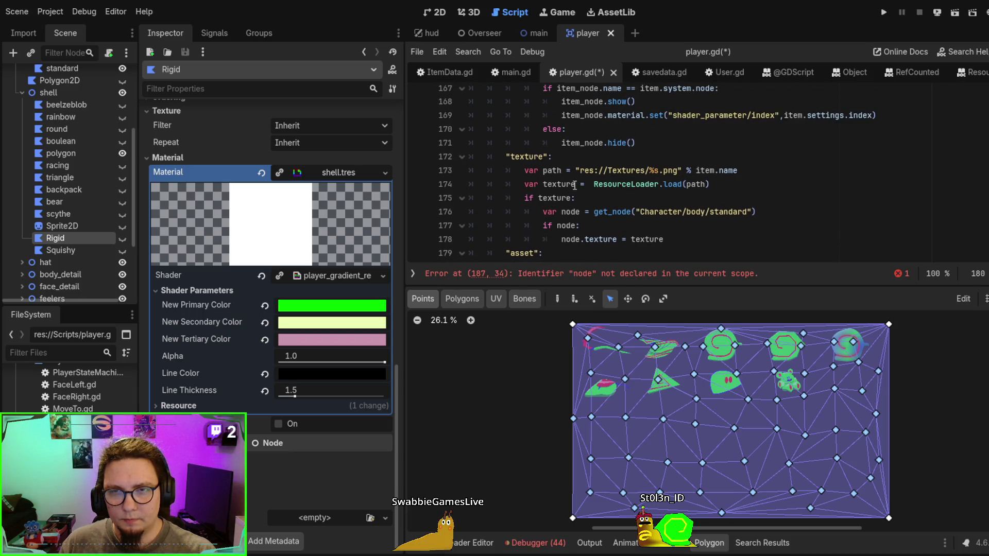
scroll(561, 211, "down", 1)
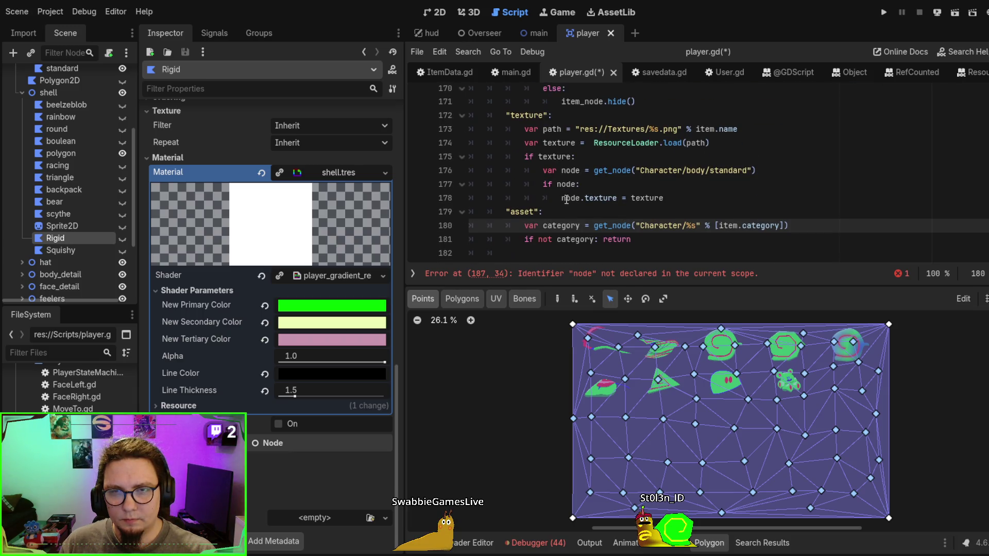
Rename node to item_node in the texture branch on lines 176–178
double_click(570, 169)
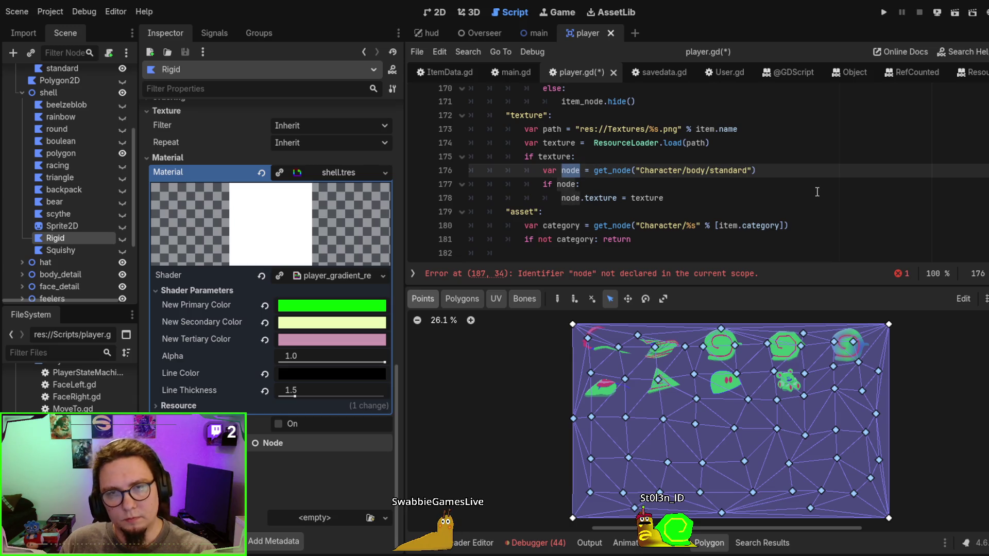
type("item_n")
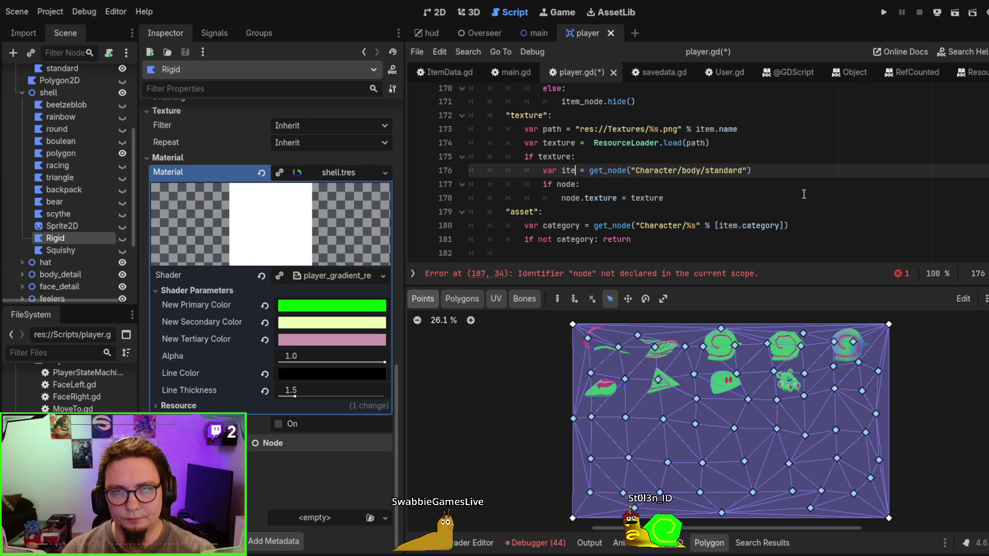
type("ode")
double_click(570, 170)
key("ctrl+c")
double_click(569, 184)
key("ctrl+v")
double_click(572, 198)
key("ctrl+v")
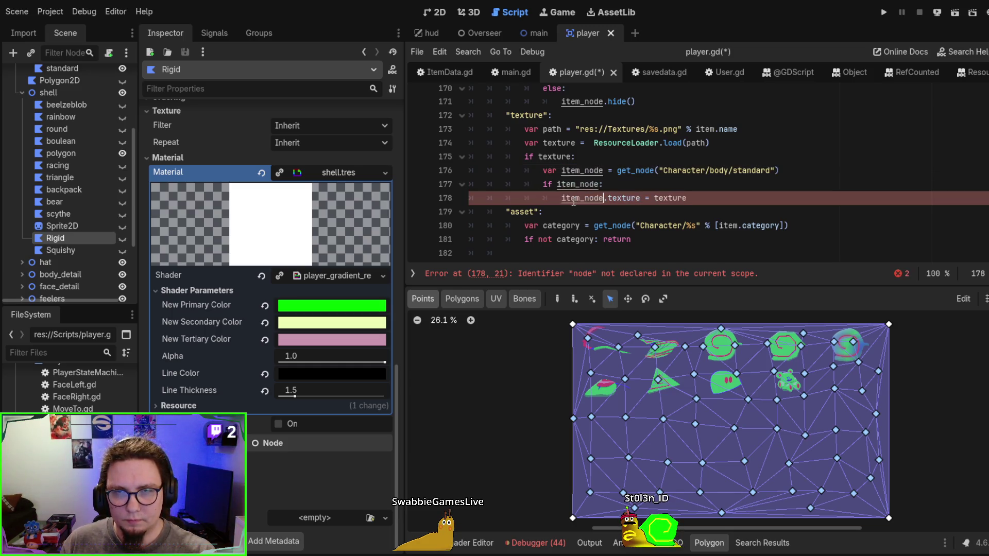
double_click(574, 225)
scroll(578, 213, "up", 3)
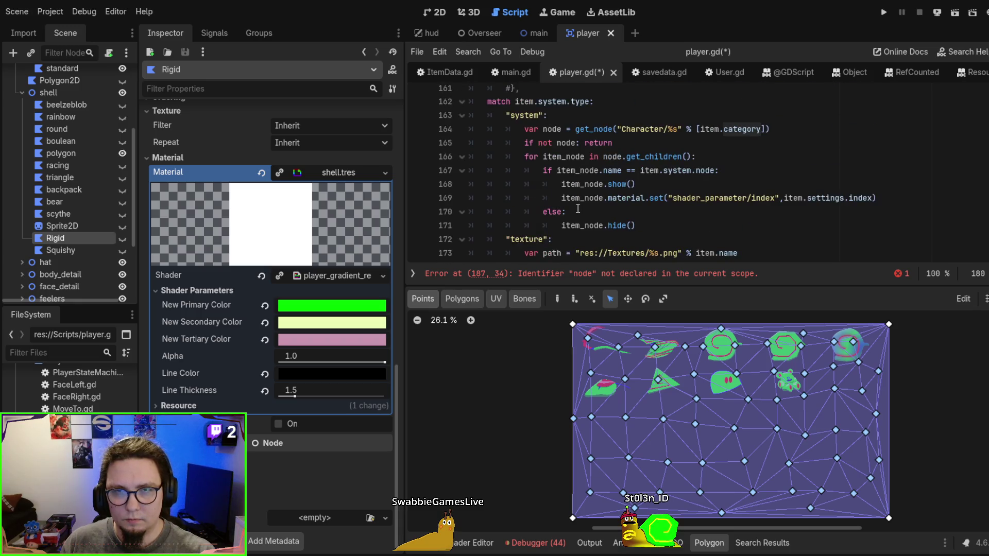
Rename the system branch's lookup variable to category on lines 164–165 and loop over category.get_children()
double_click(568, 143)
key("ctrl+v")
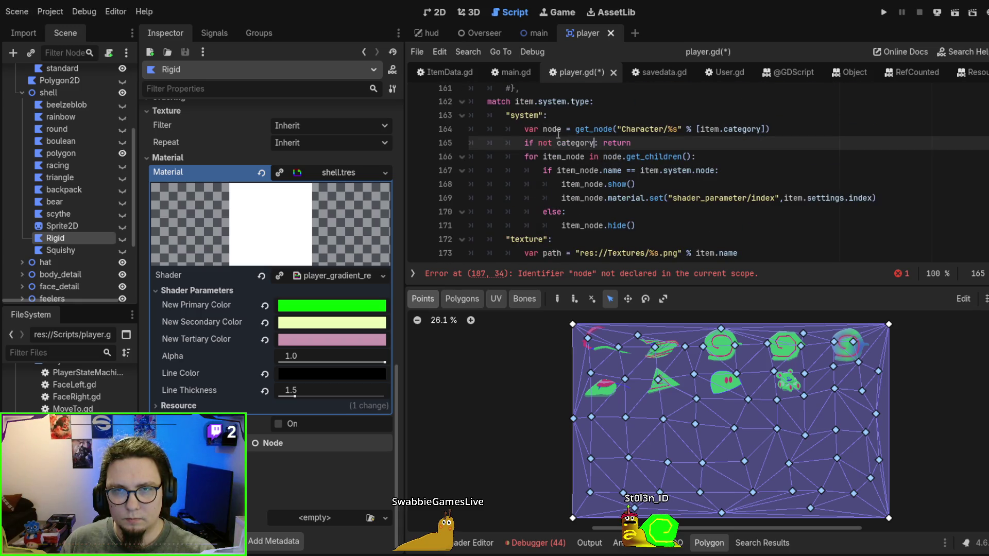
double_click(543, 129)
key("ctrl+v")
scroll(814, 154, "up", 1)
scroll(814, 154, "up", 1)
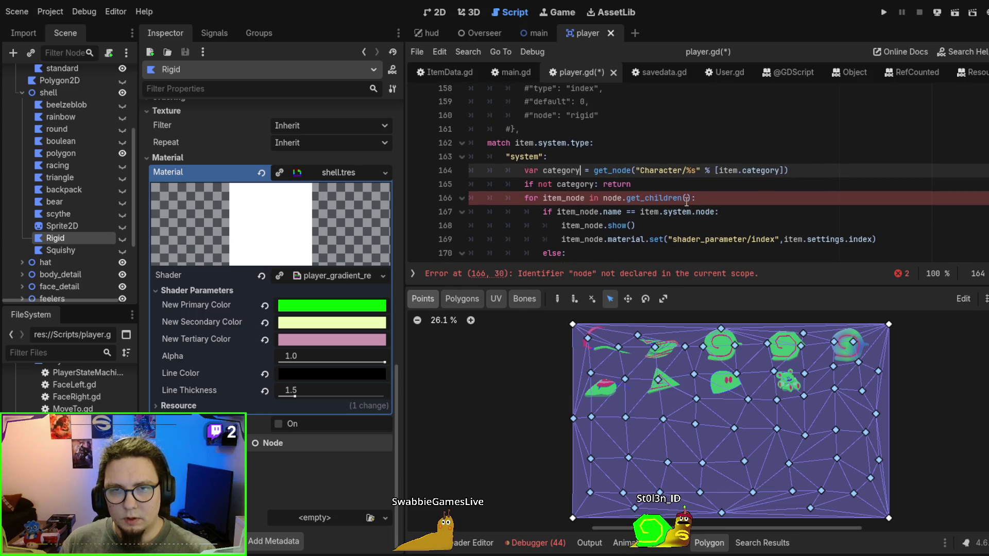
double_click(563, 198)
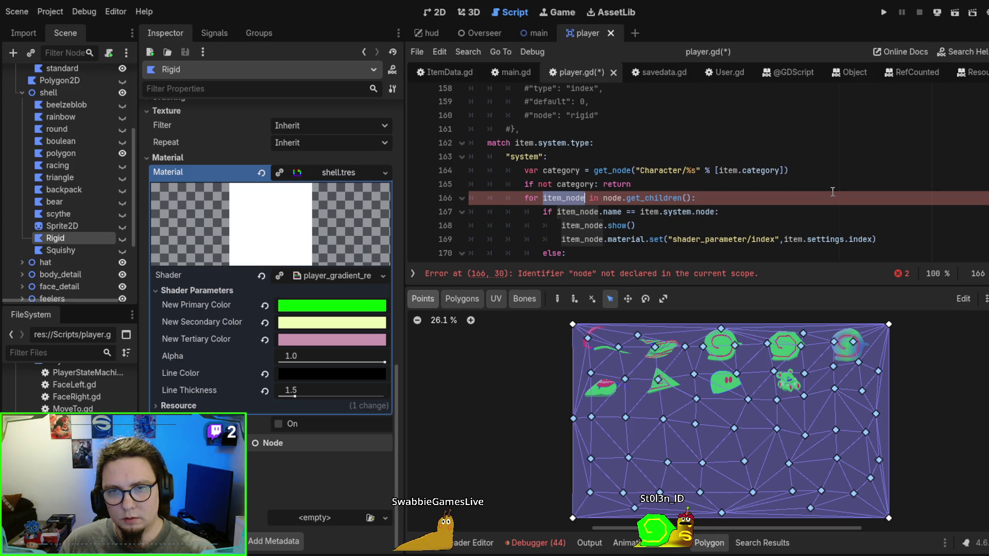
double_click(612, 198)
type("category")
left_click(796, 185)
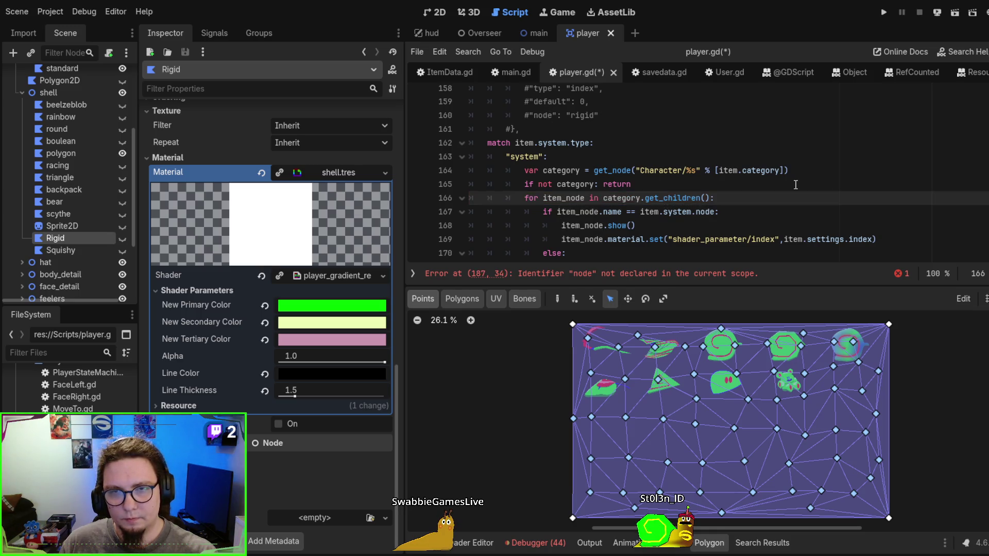
scroll(796, 184, "down", 3)
scroll(793, 184, "up", 3)
scroll(791, 184, "down", 4)
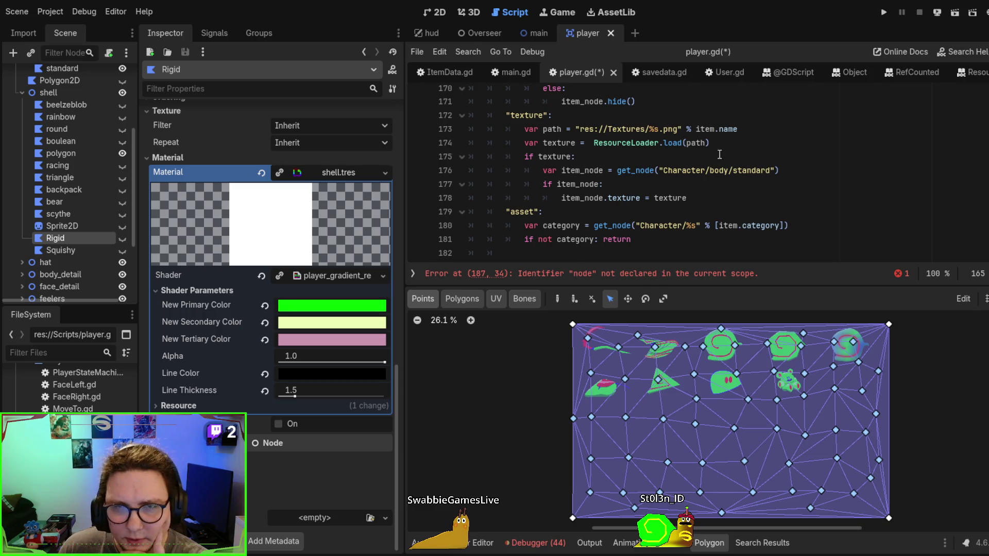
Change the texture branch lookup to category.get_node("standard"), dropping the Character/body/ path
scroll(719, 155, "down", 1)
left_click_drag(801, 184, 800, 170)
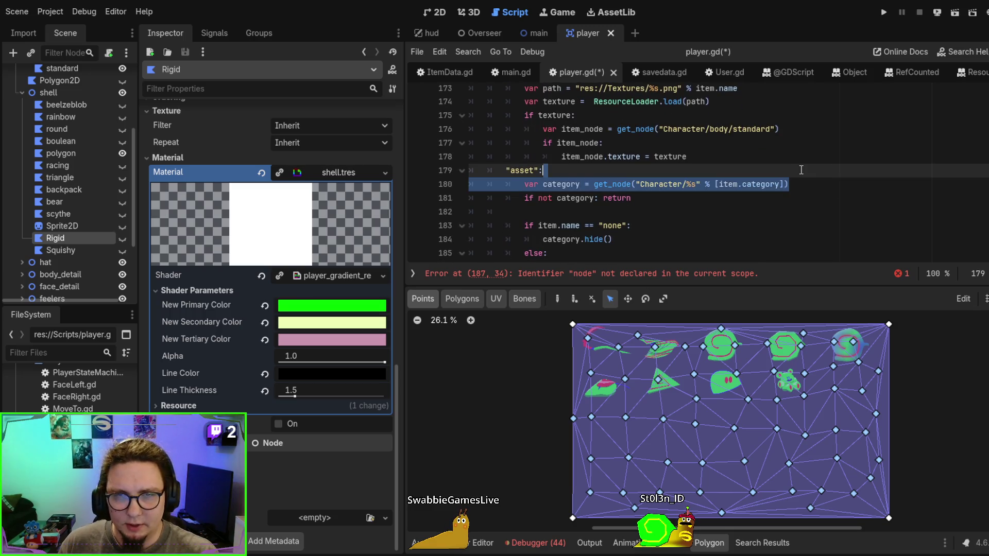
left_click_drag(644, 199, 638, 177)
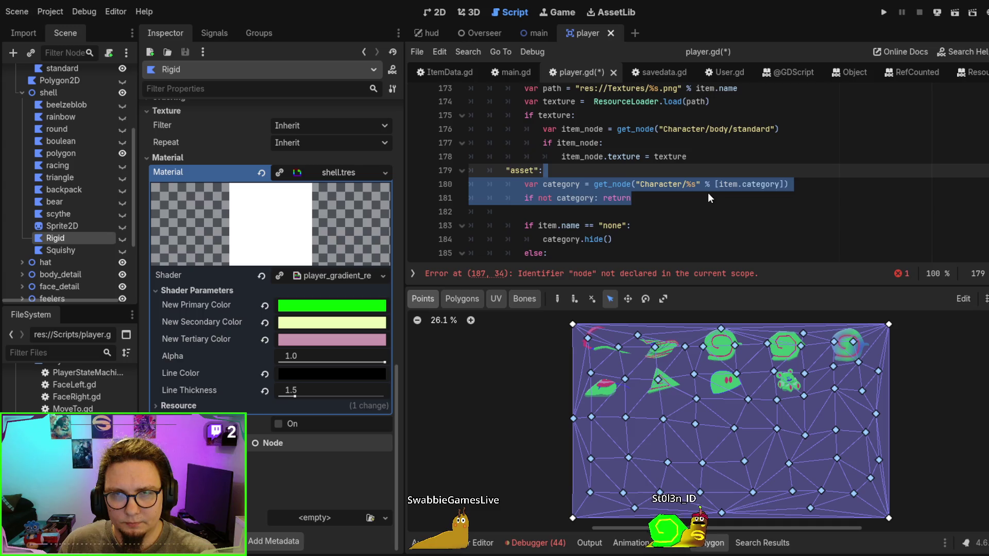
left_click(817, 227)
scroll(794, 189, "up", 2)
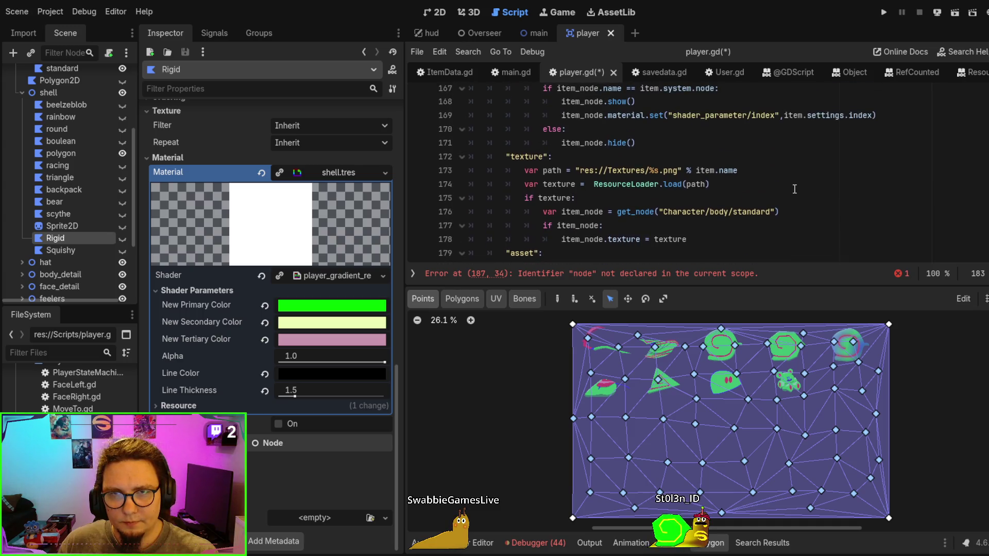
scroll(794, 189, "down", 1)
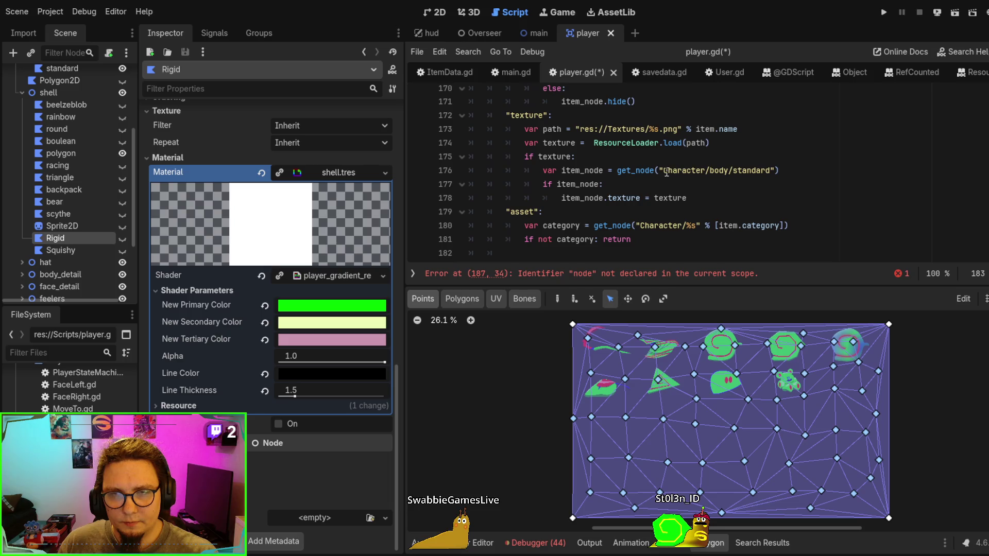
left_click_drag(663, 171, 728, 170)
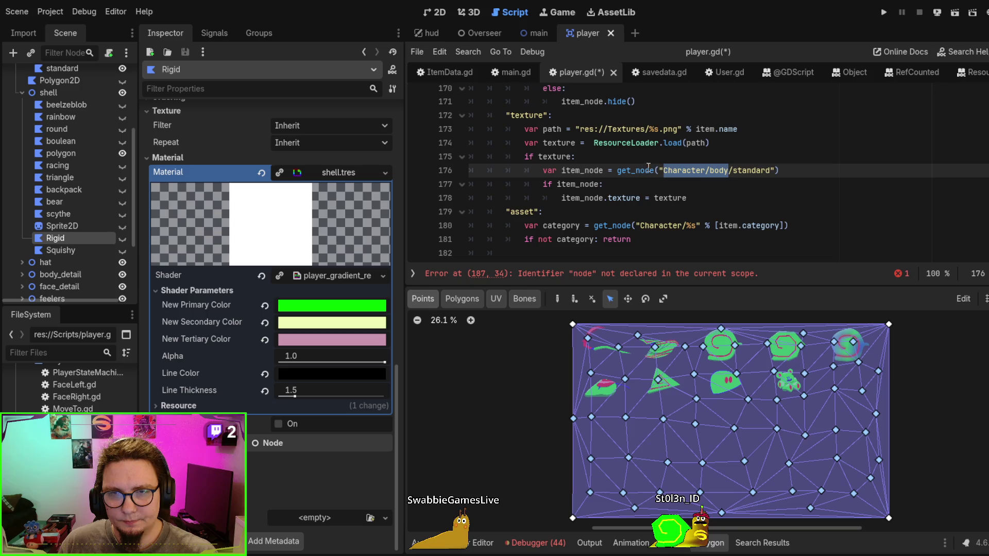
left_click(620, 171)
type("category.")
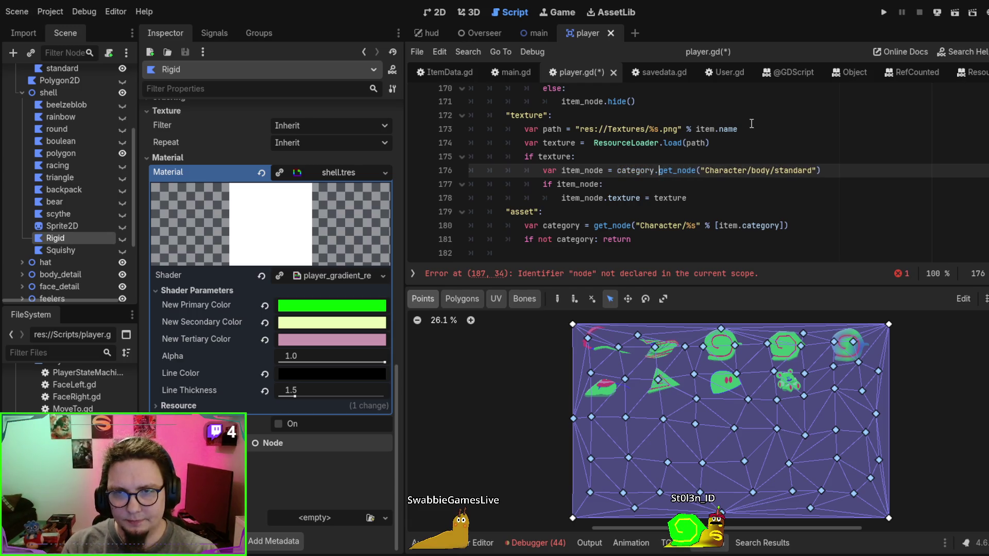
left_click(725, 215)
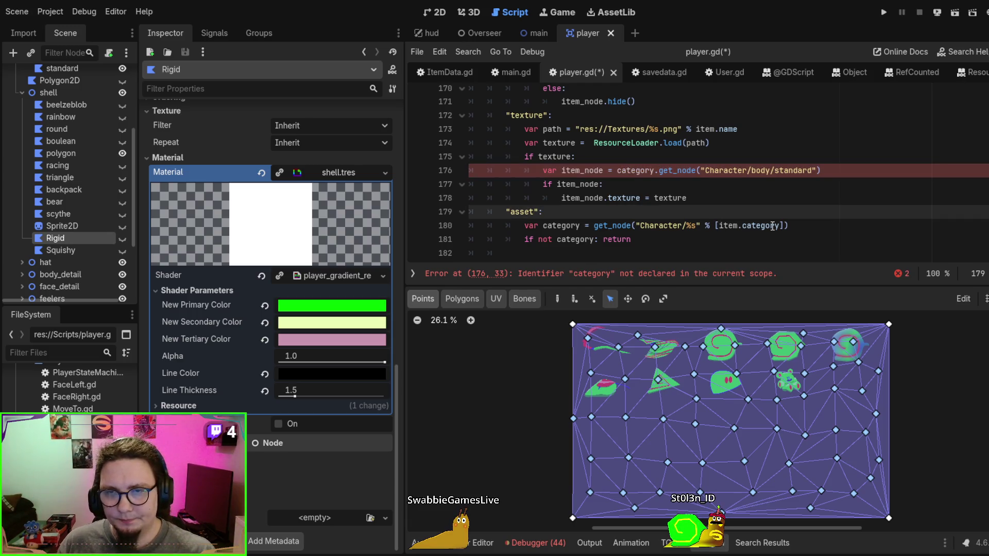
double_click(730, 170)
key("Delete")
key("Delete")
key("Delete")
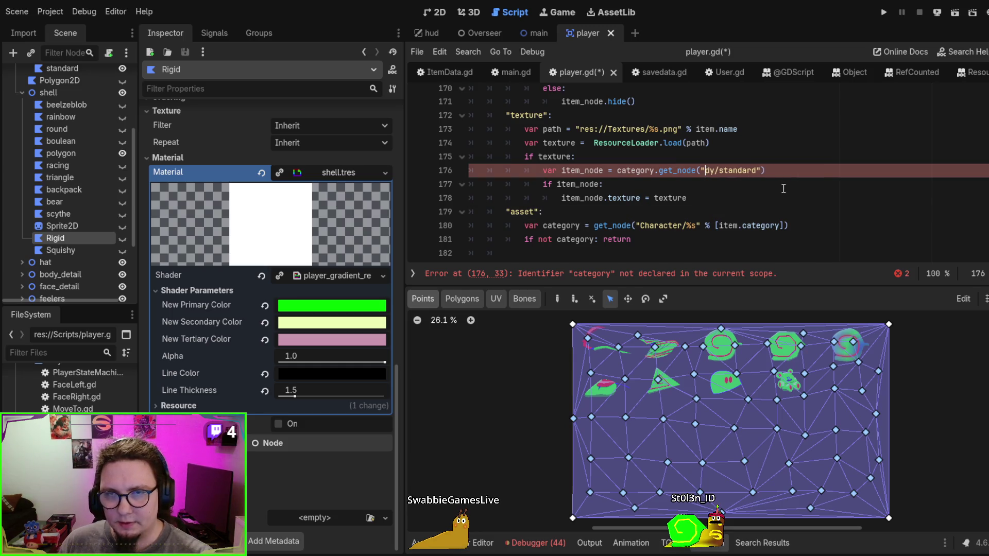
left_click(783, 186)
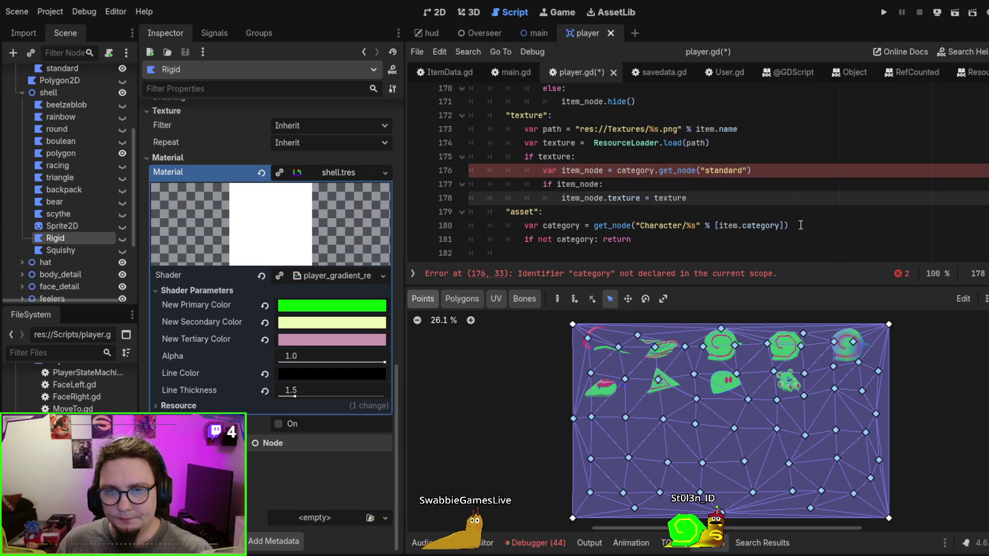
Remove the category lookup and return check from the asset branch
left_click(800, 225)
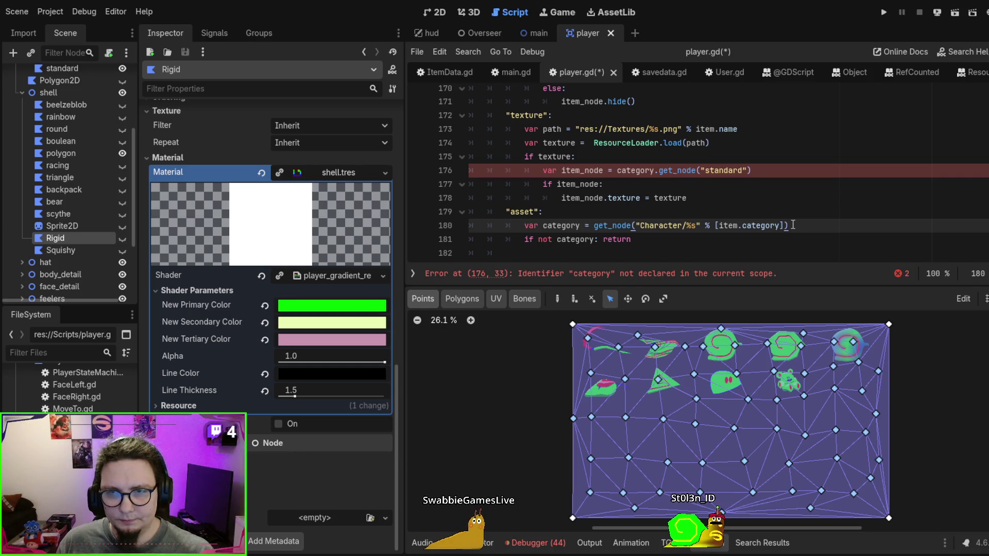
left_click_drag(772, 242, 593, 213)
key("ctrl+v")
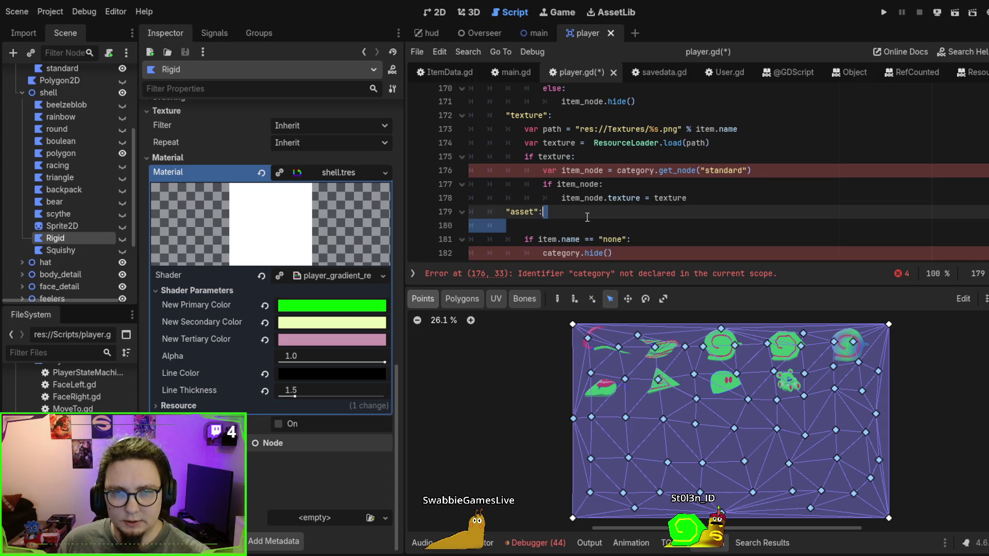
Move the category lookup above the match statement, replacing the commented system block, and dedent it
scroll(573, 186, "up", 1)
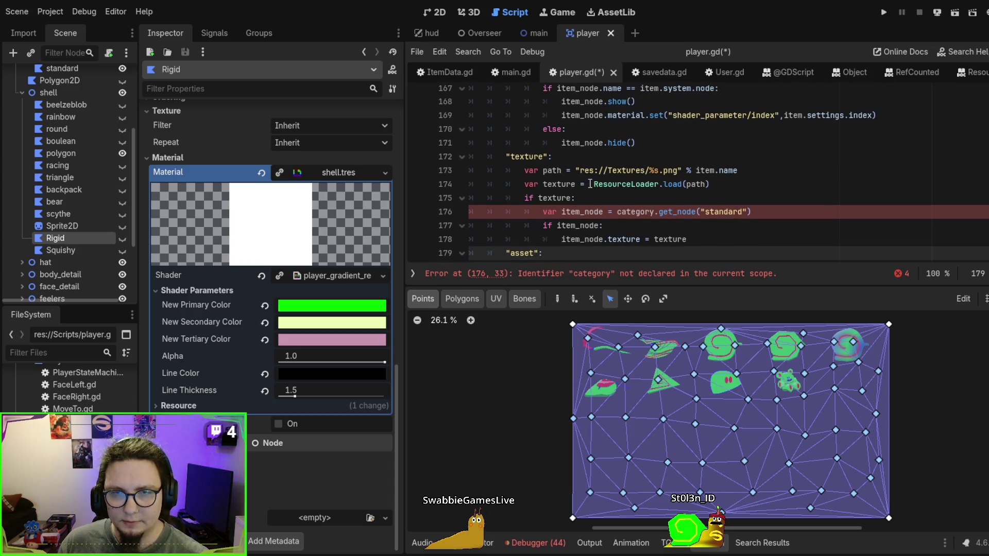
scroll(590, 184, "down", 1)
scroll(590, 187, "up", 3)
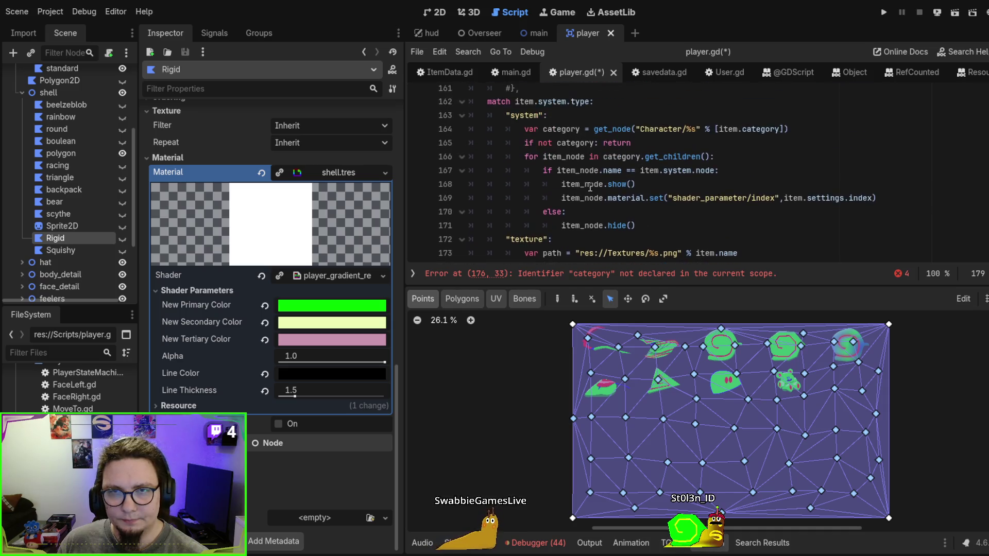
scroll(590, 188, "up", 1)
left_click_drag(633, 184, 634, 157)
key("ctrl+c")
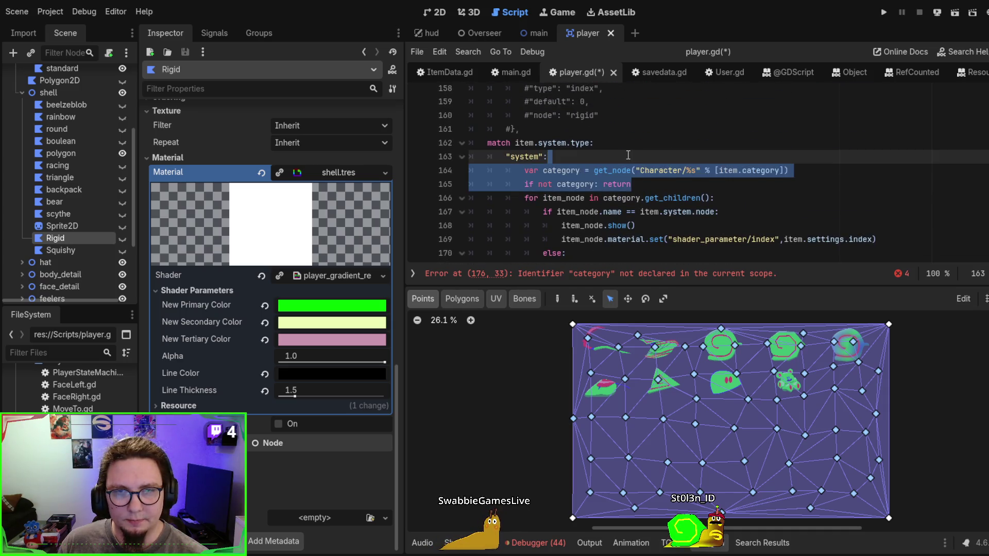
key("BackSpace")
scroll(567, 190, "up", 2)
left_click(538, 211)
left_click(490, 156, "shift")
key("ctrl+v")
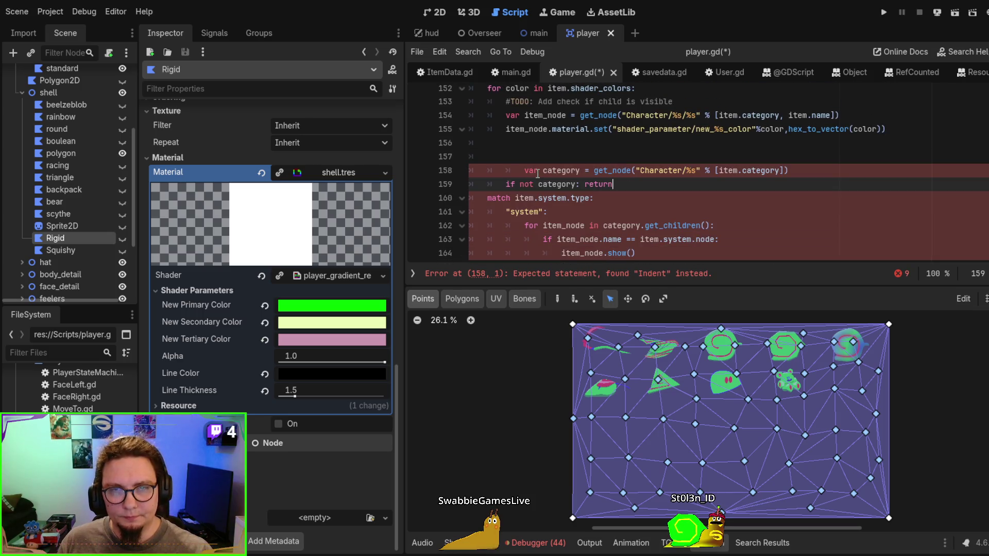
left_click(537, 174, "shift")
key("shift+Tab")
key("shift+Tab")
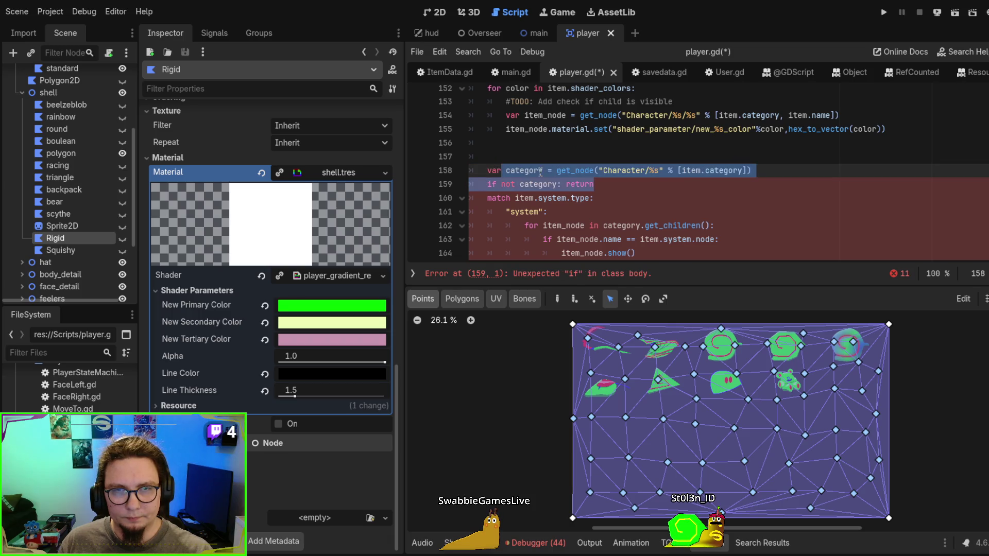
Remove the empty line above the lookup and add a blank line after the category check
left_click(536, 156)
key("BackSpace")
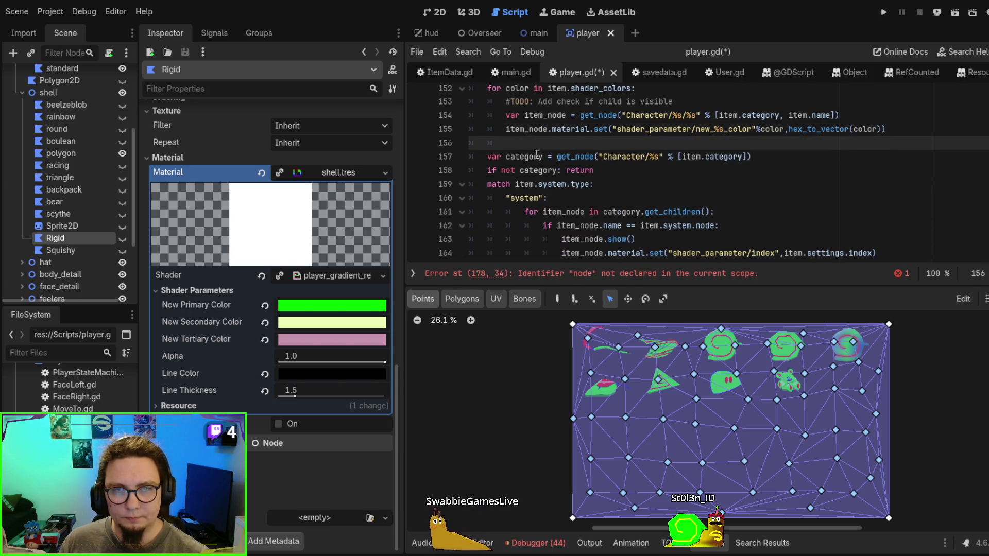
scroll(593, 175, "down", 2)
scroll(613, 181, "up", 2)
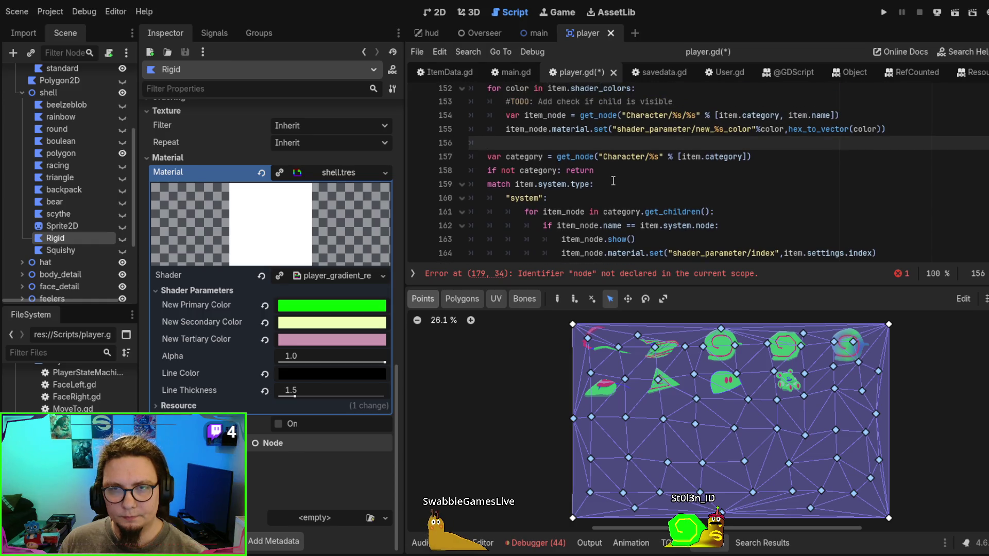
left_click(614, 171)
key("Return")
scroll(647, 177, "down", 3)
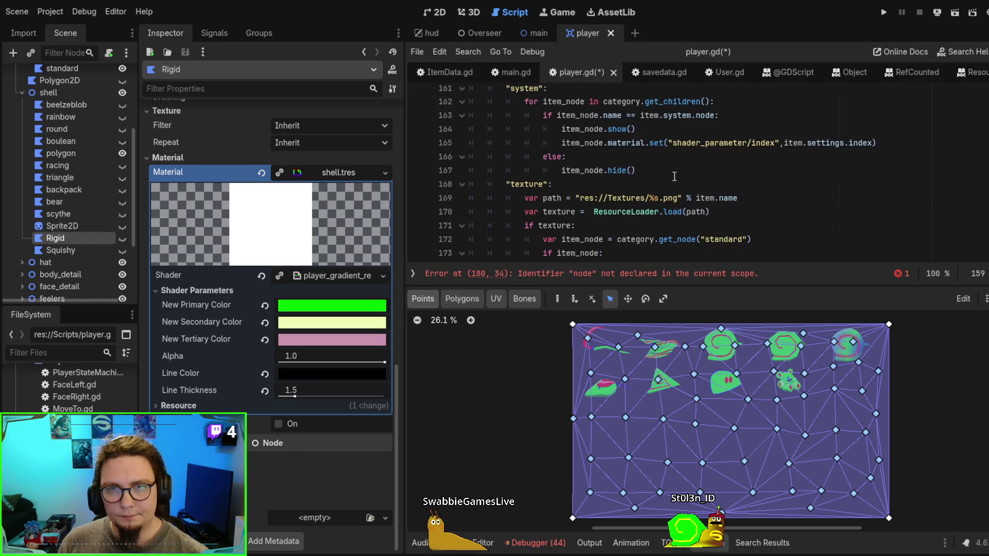
scroll(533, 150, "up", 1)
Make the asset loop iterate category.get_children() instead of the undeclared node
double_click(551, 143)
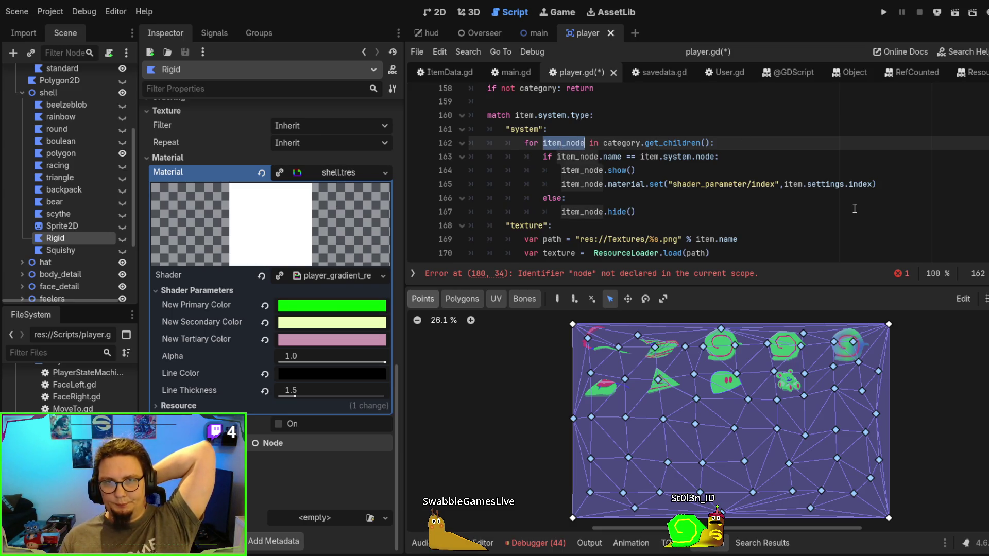
scroll(854, 209, "down", 3)
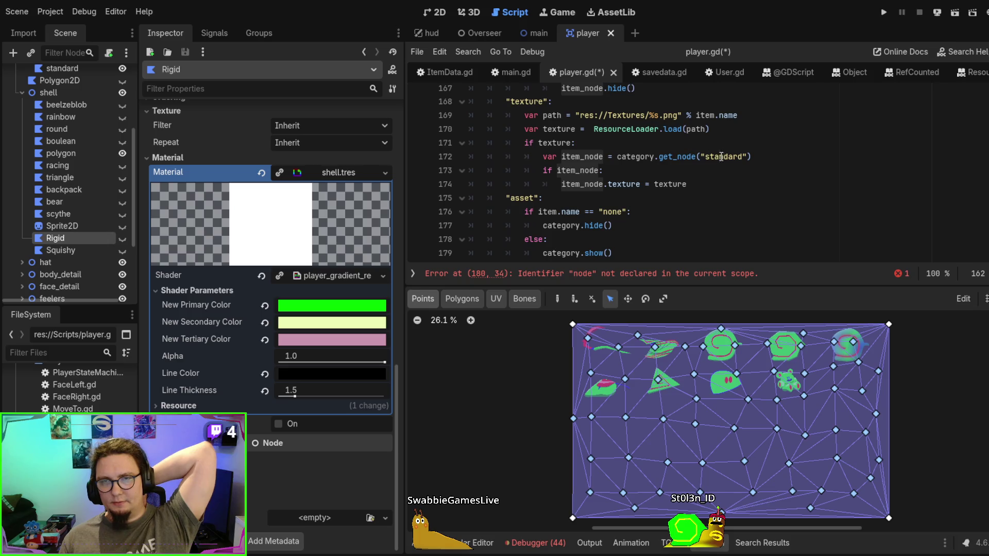
scroll(721, 157, "down", 2)
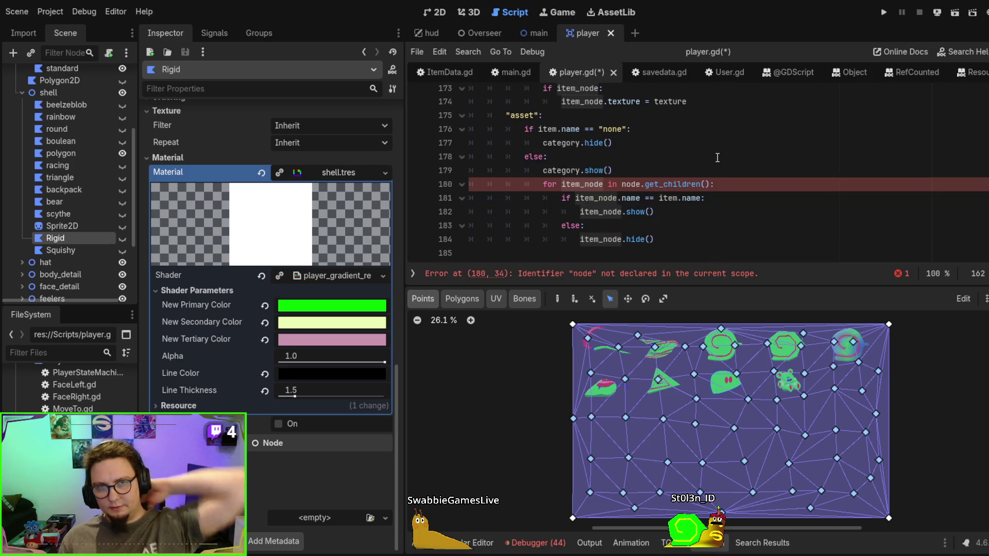
left_click(713, 158)
left_click(633, 184)
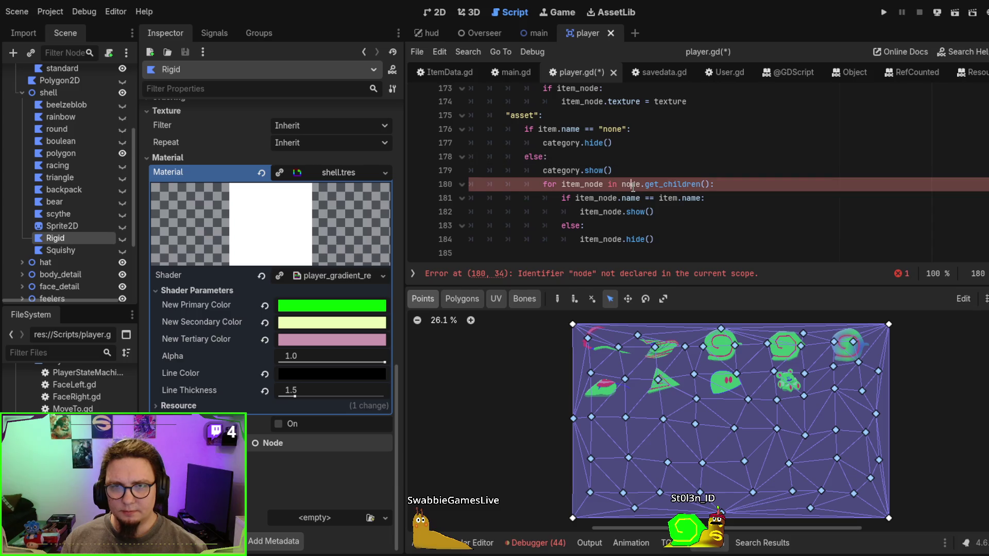
type("categ")
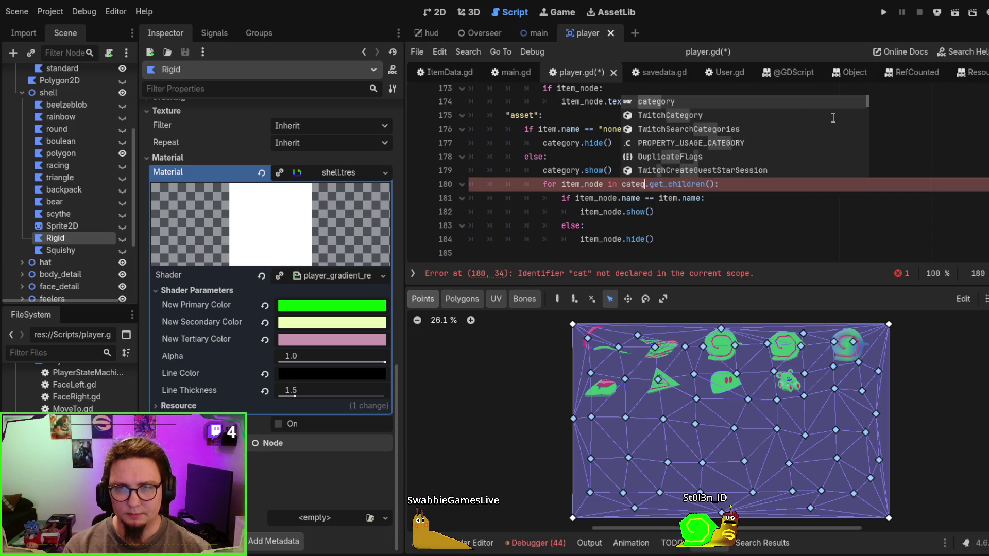
key("Return")
left_click(833, 118)
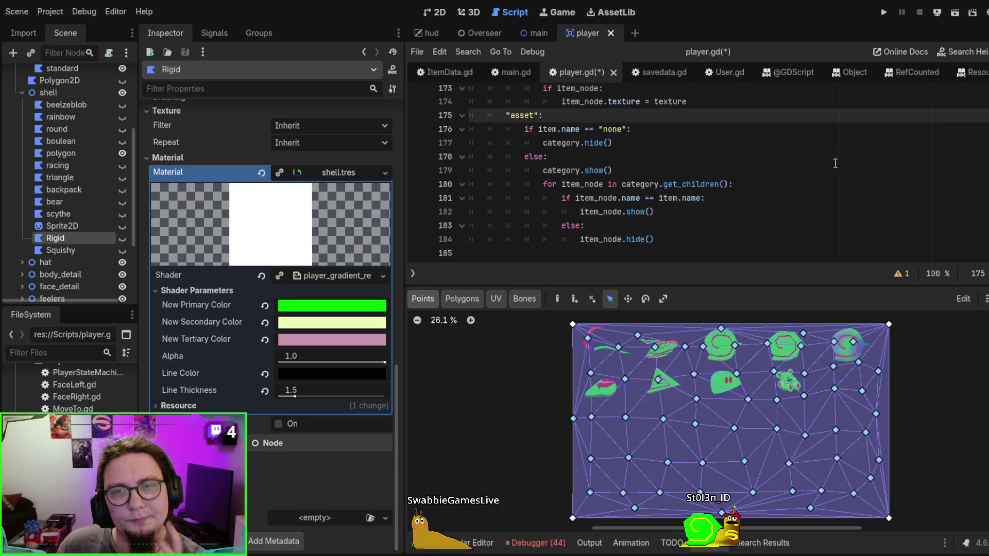
scroll(805, 176, "up", 5)
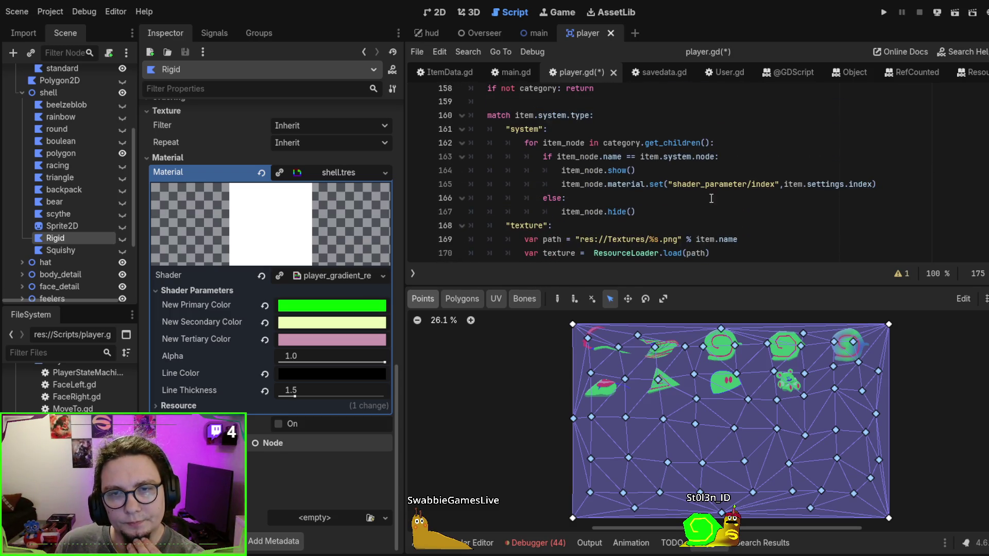
scroll(602, 174, "down", 6)
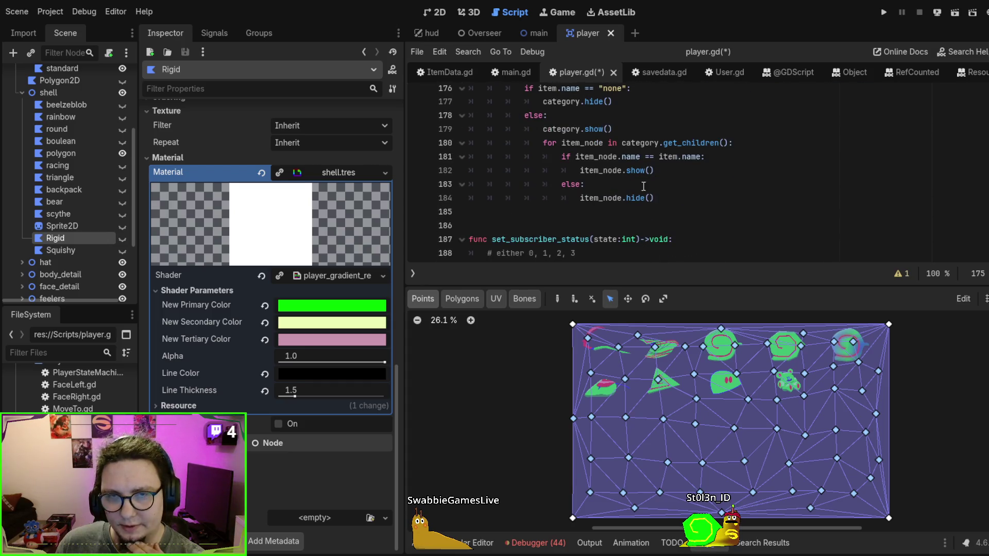
scroll(643, 186, "up", 6)
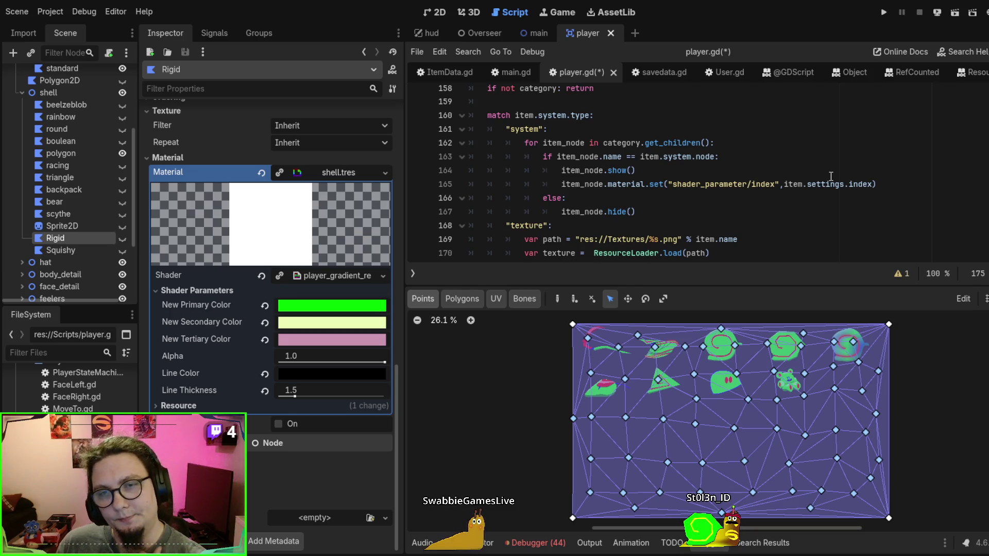
left_click_drag(888, 183, 889, 169)
scroll(876, 175, "down", 6)
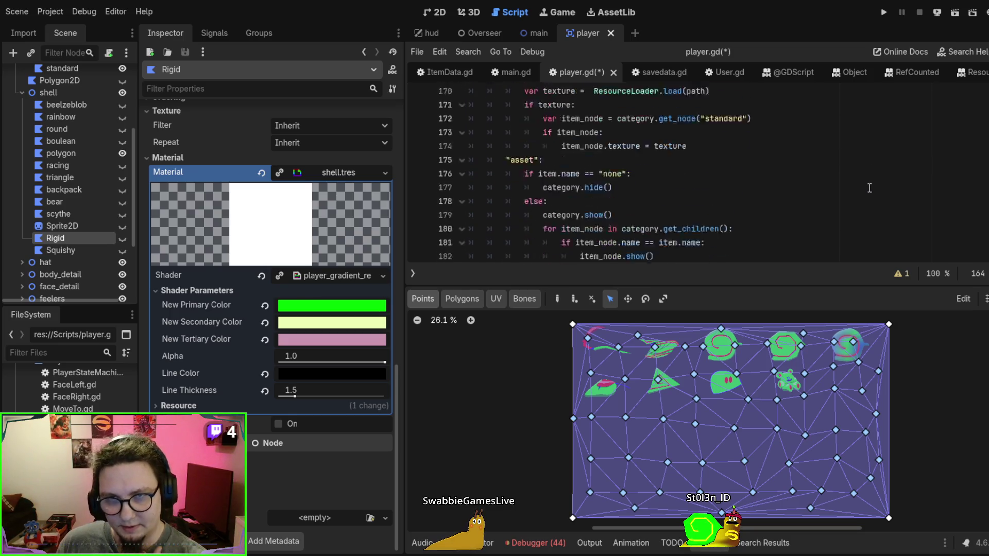
scroll(869, 187, "up", 2)
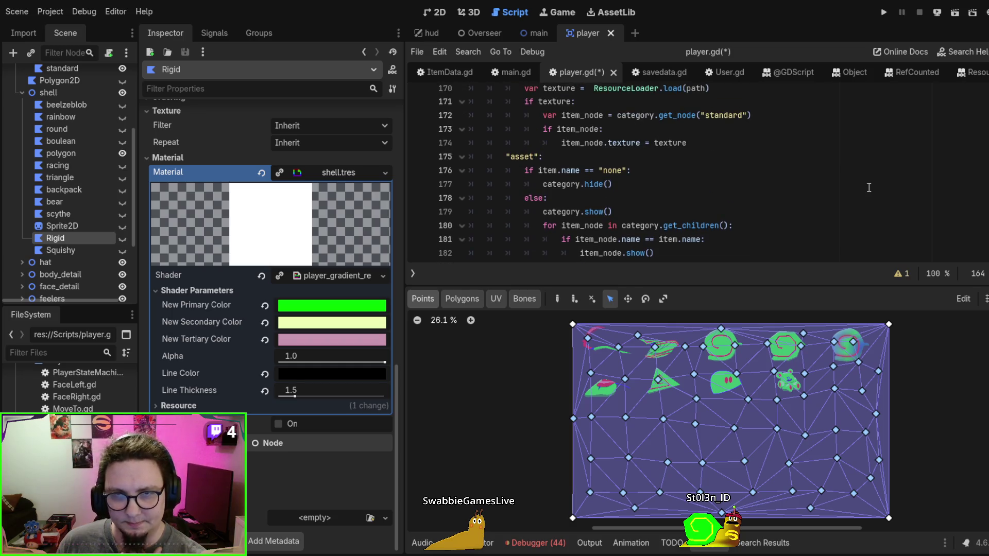
scroll(783, 195, "up", 4)
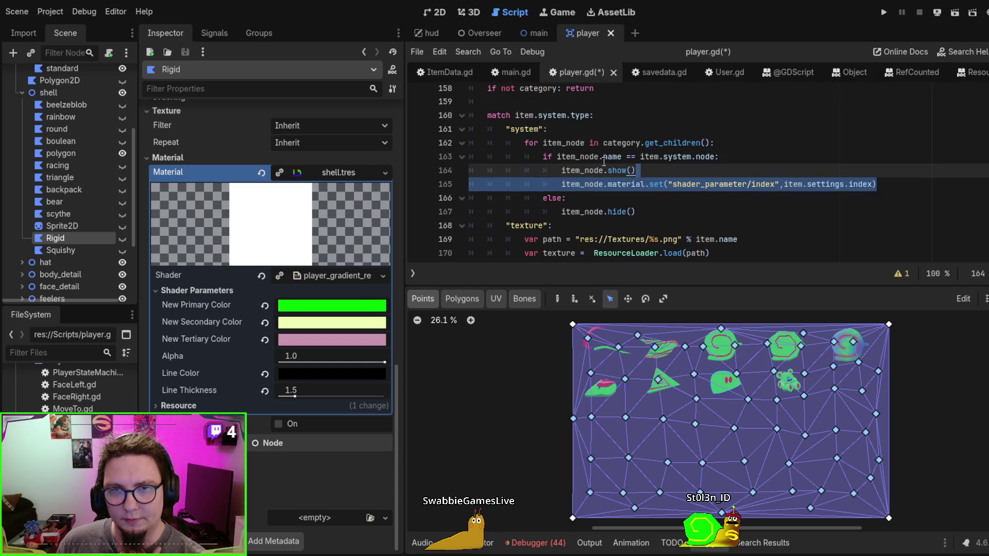
scroll(546, 165, "down", 4)
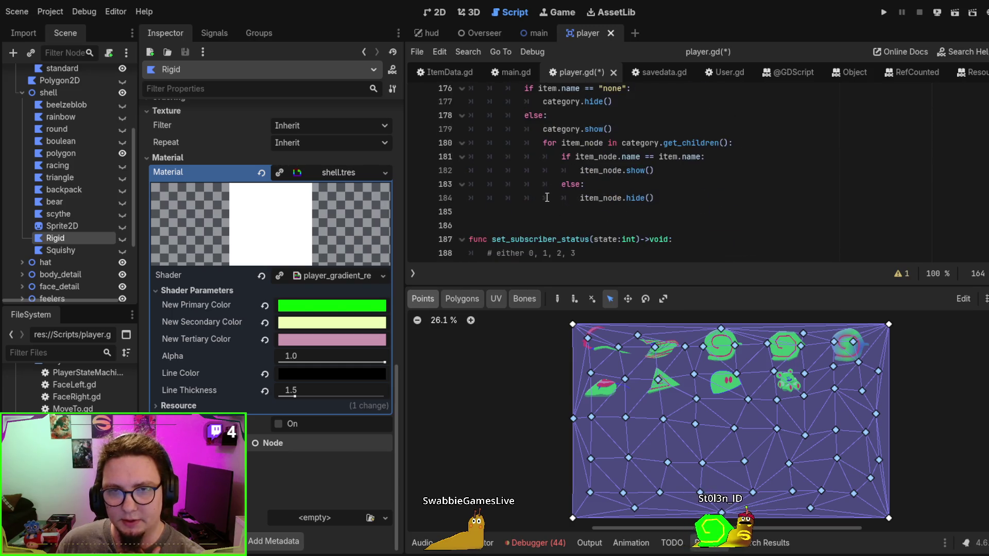
scroll(618, 191, "up", 4)
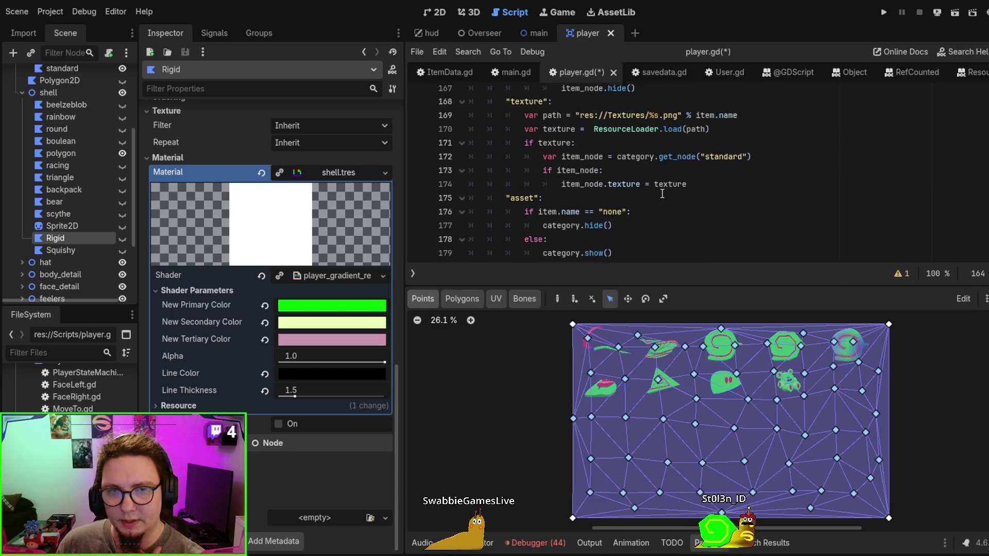
left_click(641, 196)
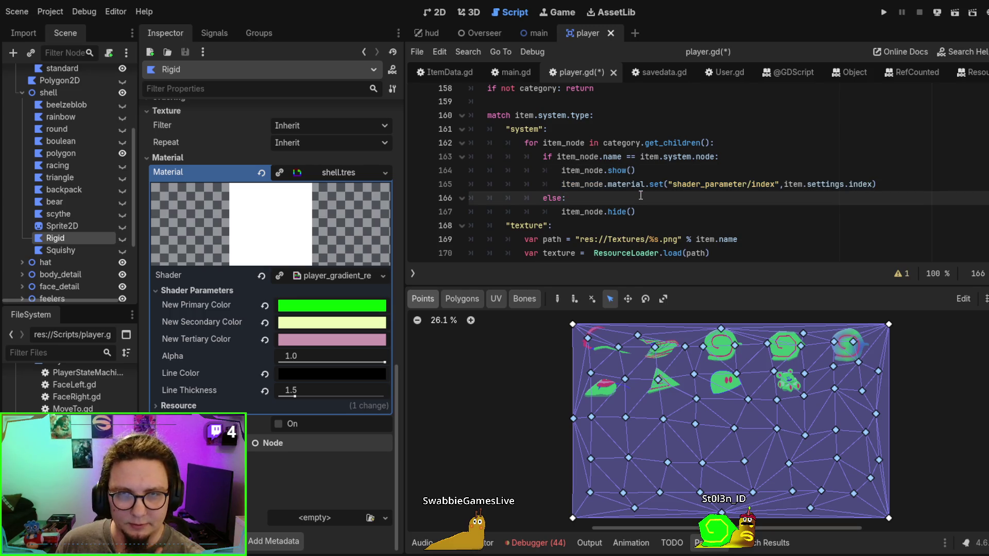
scroll(638, 196, "up", 1)
scroll(638, 196, "down", 5)
scroll(638, 196, "up", 1)
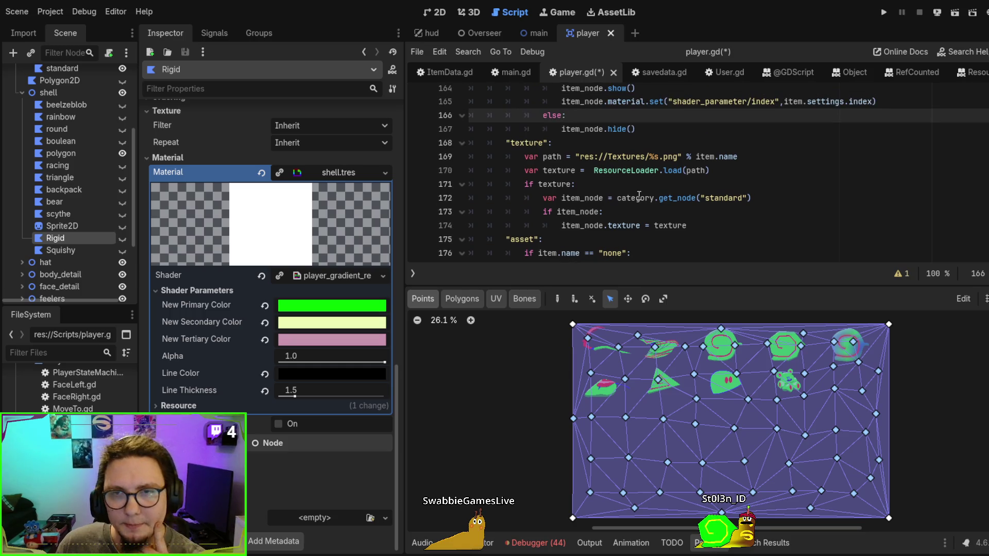
scroll(638, 195, "up", 2)
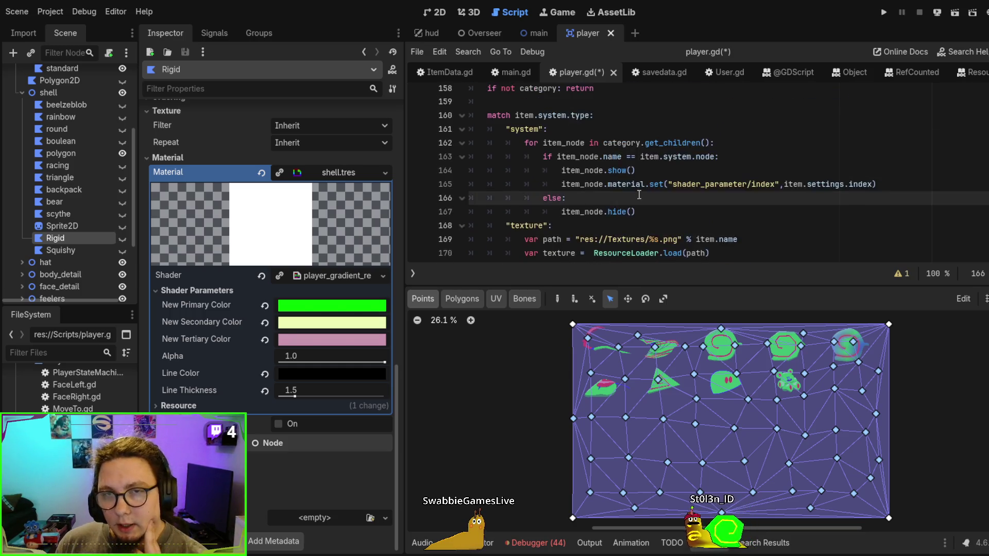
scroll(639, 194, "up", 3)
scroll(639, 195, "up", 1)
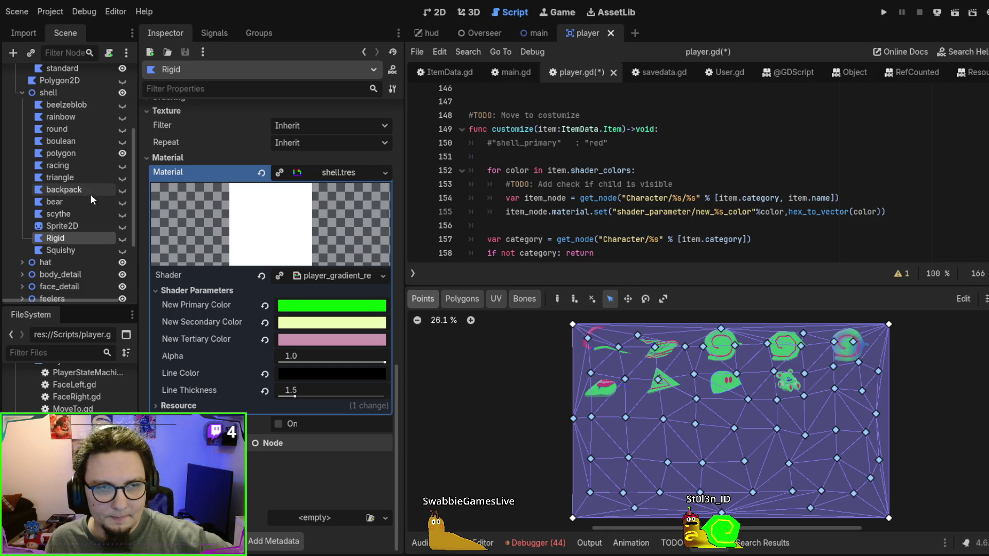
scroll(91, 194, "up", 2)
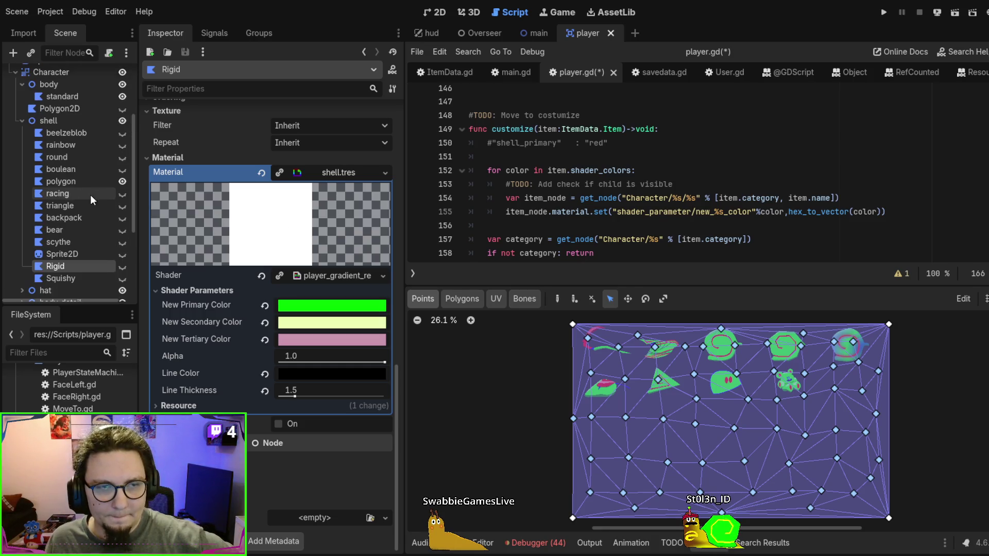
Inspect the Sprite2D, Squishy and Rigid shell nodes, then open Rigid's shell.gdshader for editing
left_click(73, 253)
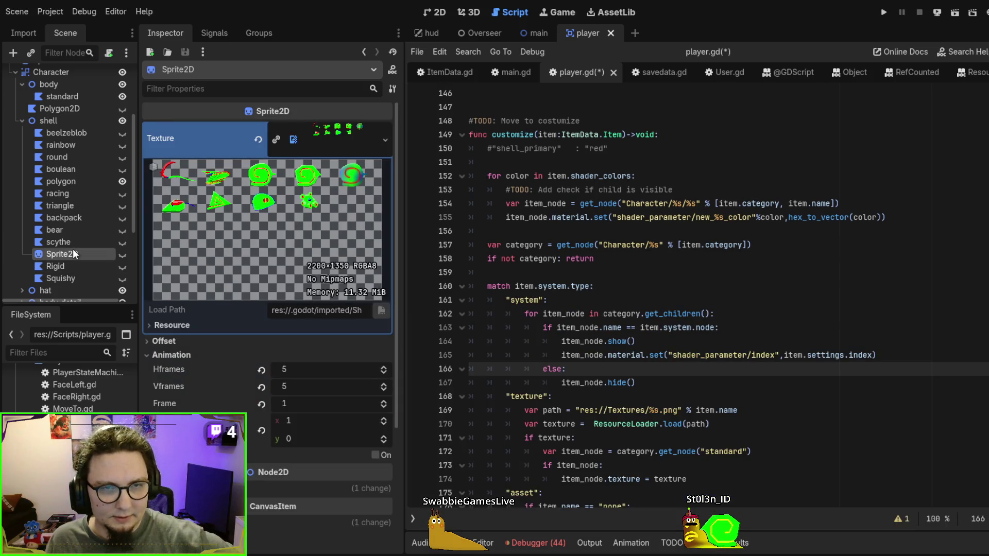
left_click(68, 276)
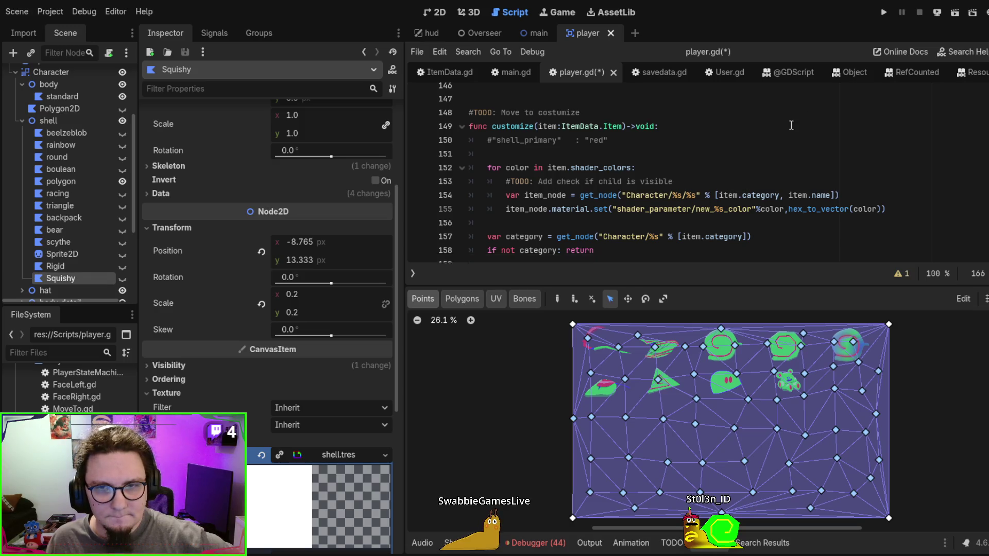
scroll(791, 125, "down", 2)
scroll(755, 173, "up", 1)
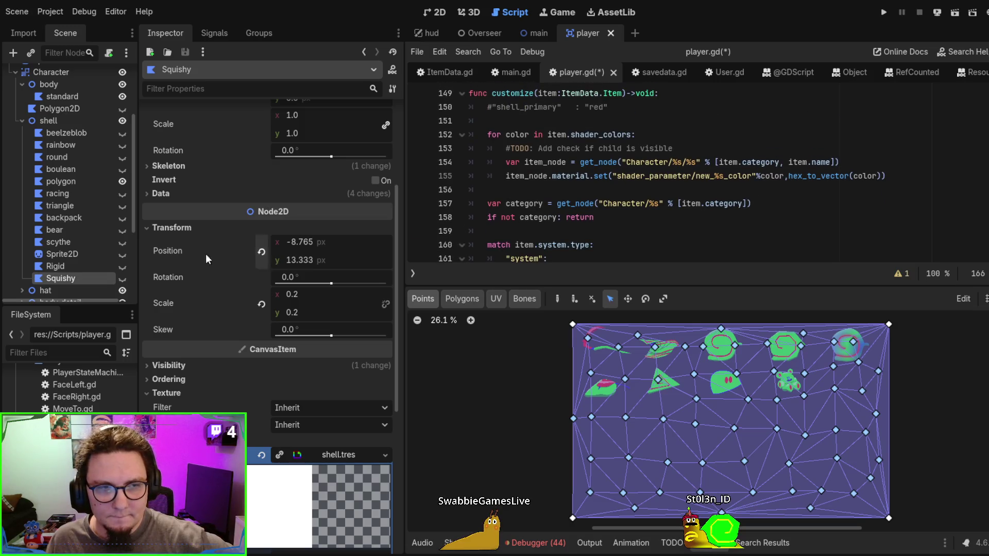
left_click(67, 267)
left_click(66, 254)
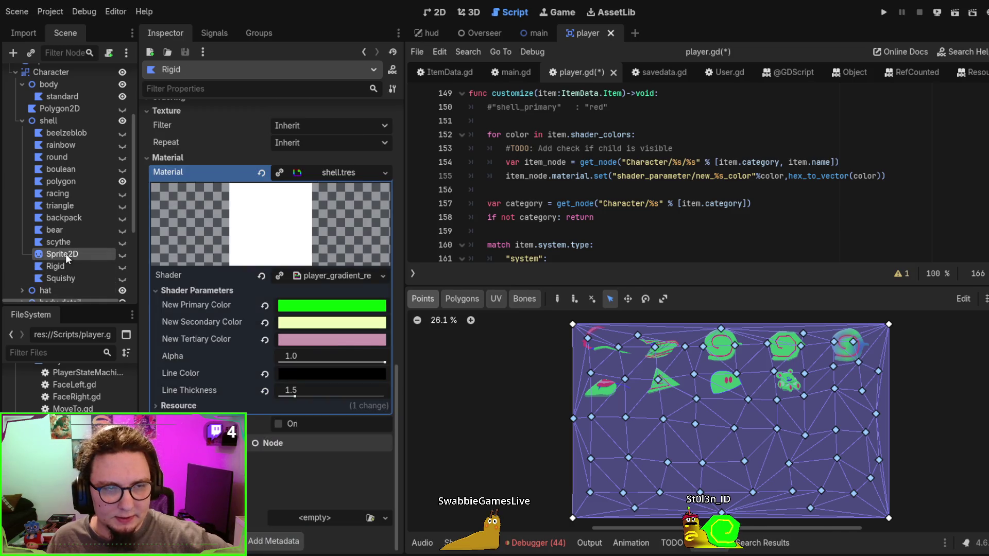
left_click(66, 264)
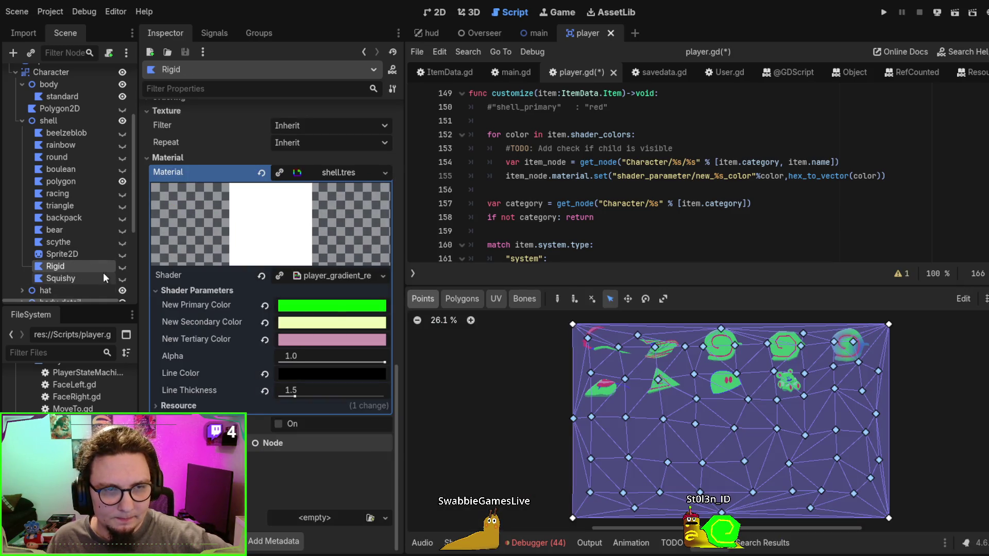
left_click(333, 276)
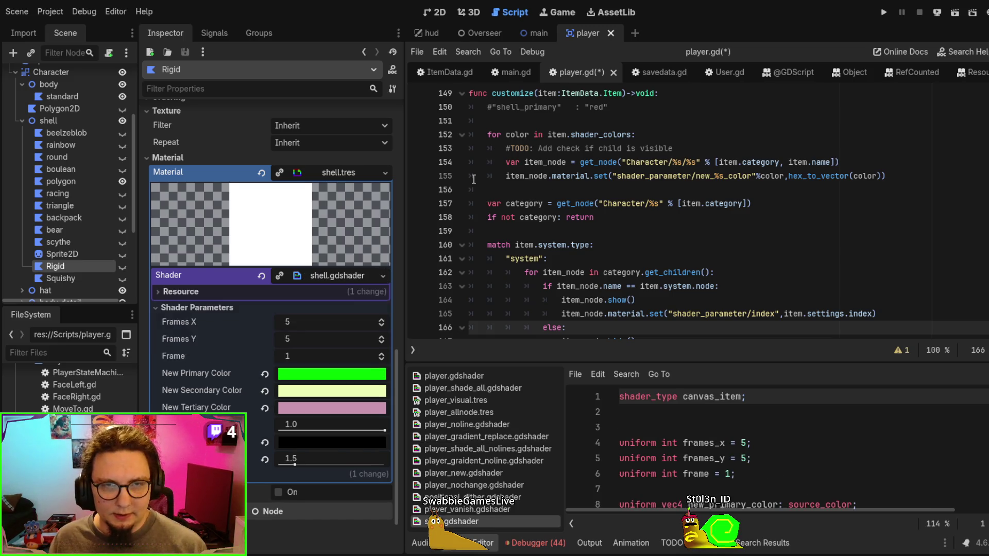
Rename the shader's frame uniform declaration to index
left_click(320, 273)
left_click(321, 273)
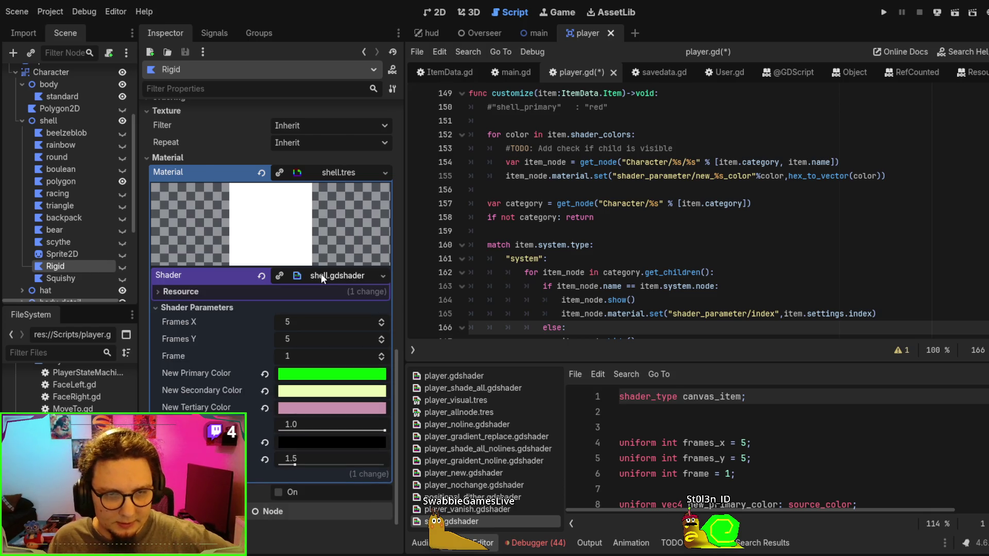
left_click(321, 273)
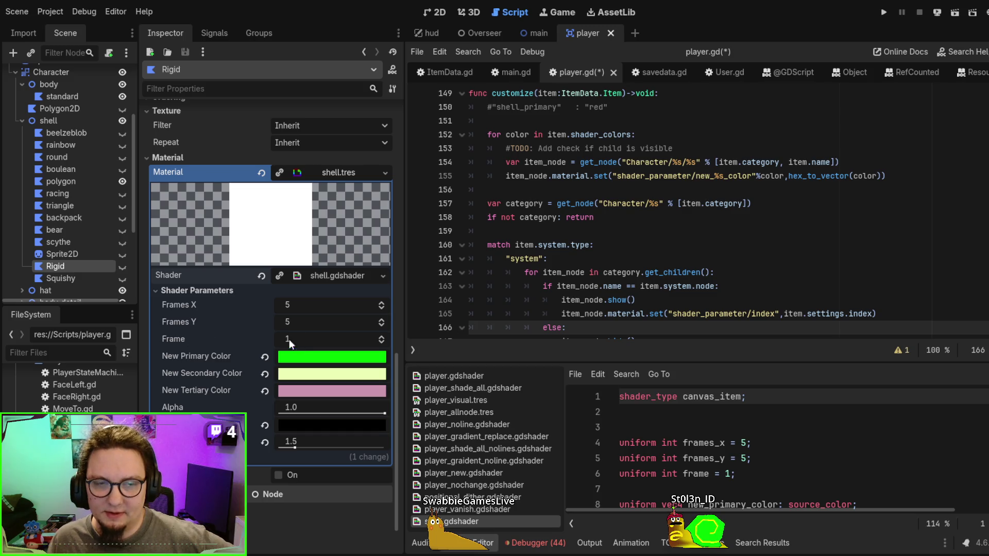
scroll(762, 429, "down", 1)
scroll(732, 426, "up", 1)
scroll(700, 420, "down", 1)
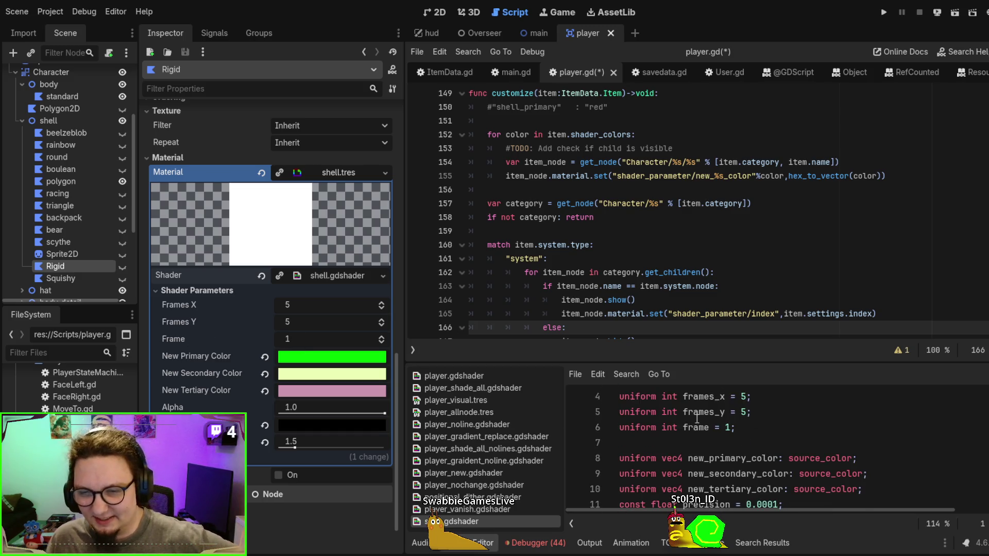
left_click(688, 427)
double_click(694, 427)
type("index")
double_click(693, 426)
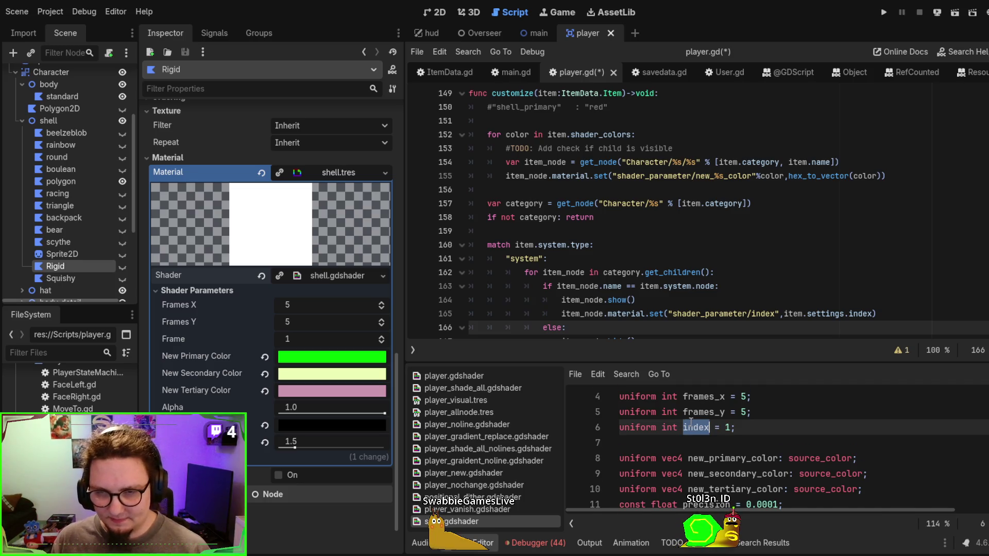
Replace frame with index in the row and column calculations on lines 185 and 186
scroll(729, 428, "down", 3)
scroll(729, 428, "down", 9)
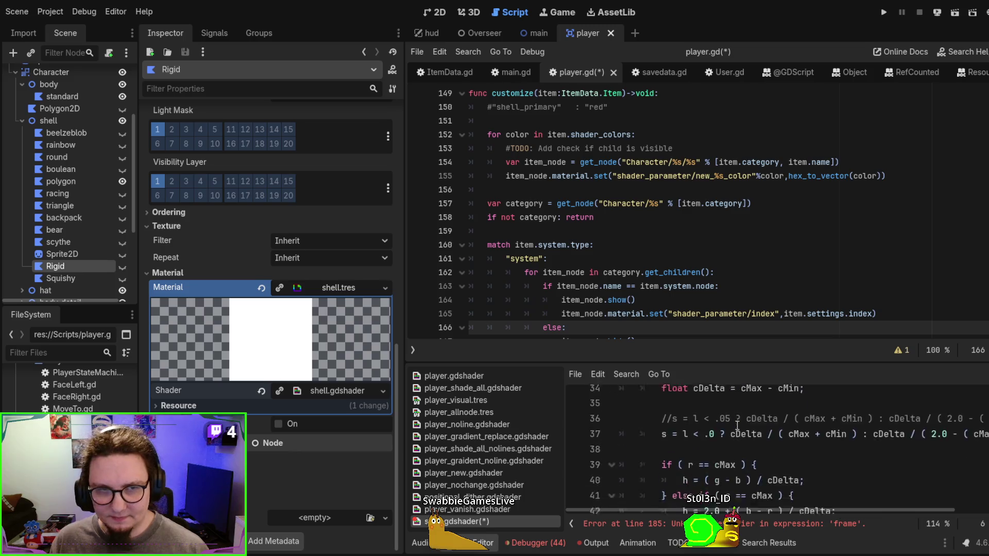
scroll(740, 424, "down", 9)
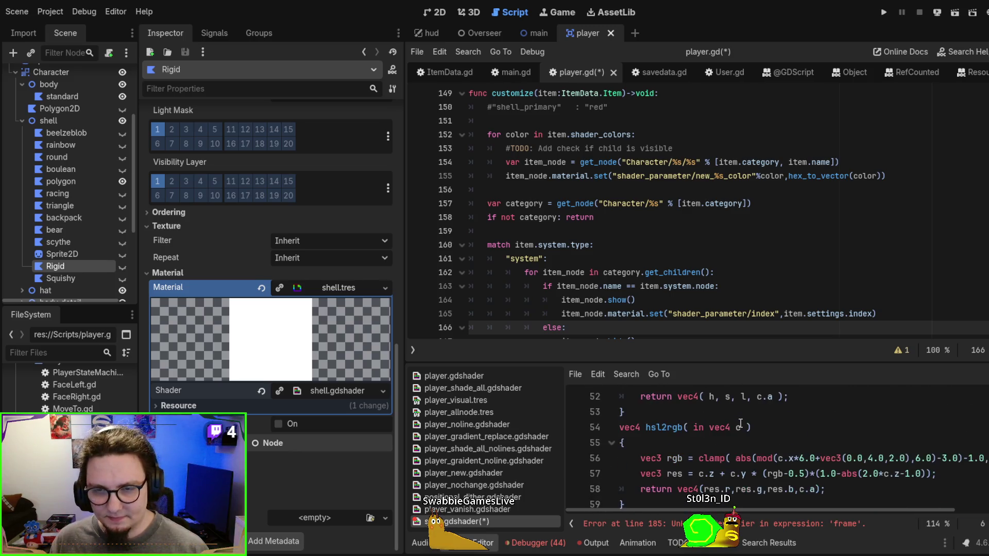
scroll(740, 423, "down", 6)
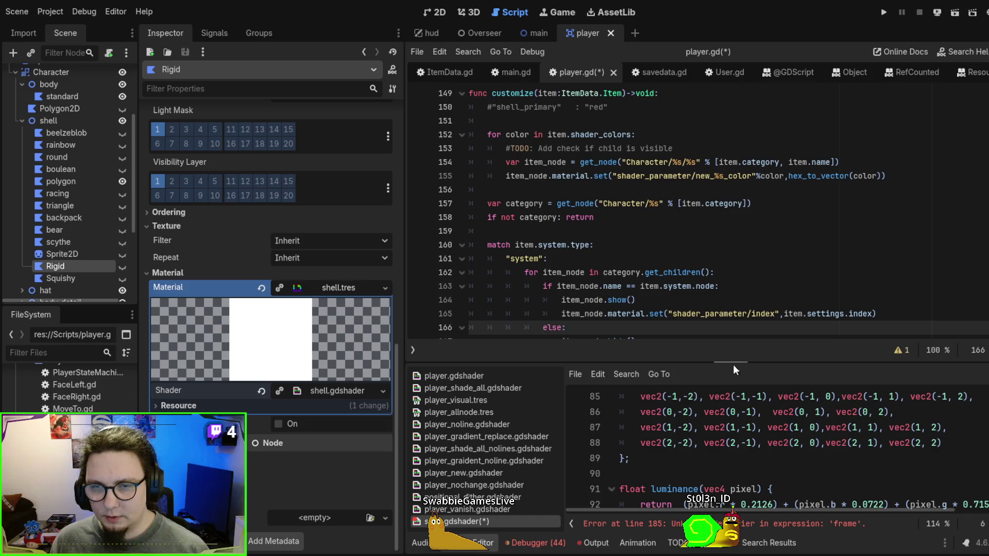
left_click_drag(736, 363, 723, 105)
scroll(778, 338, "down", 12)
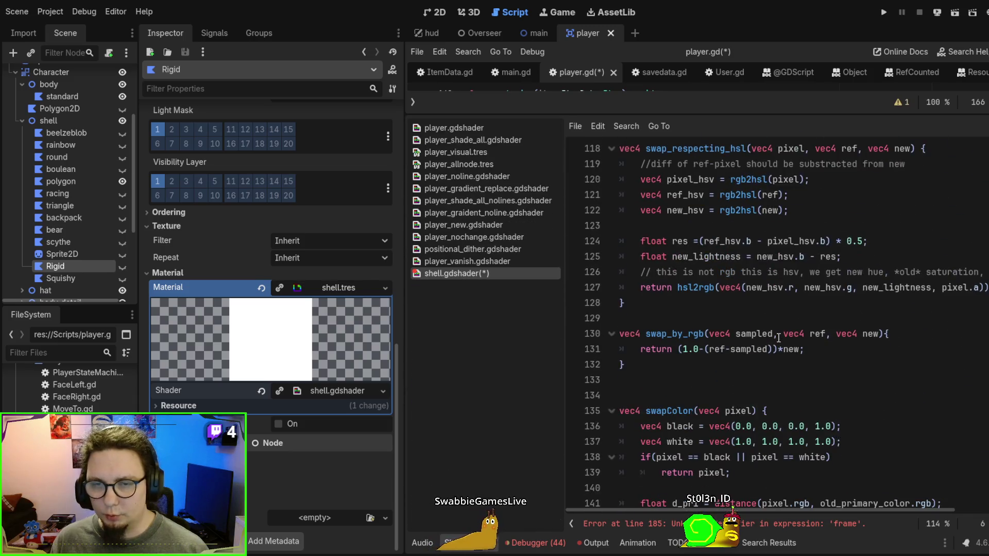
scroll(779, 337, "down", 12)
scroll(779, 338, "up", 5)
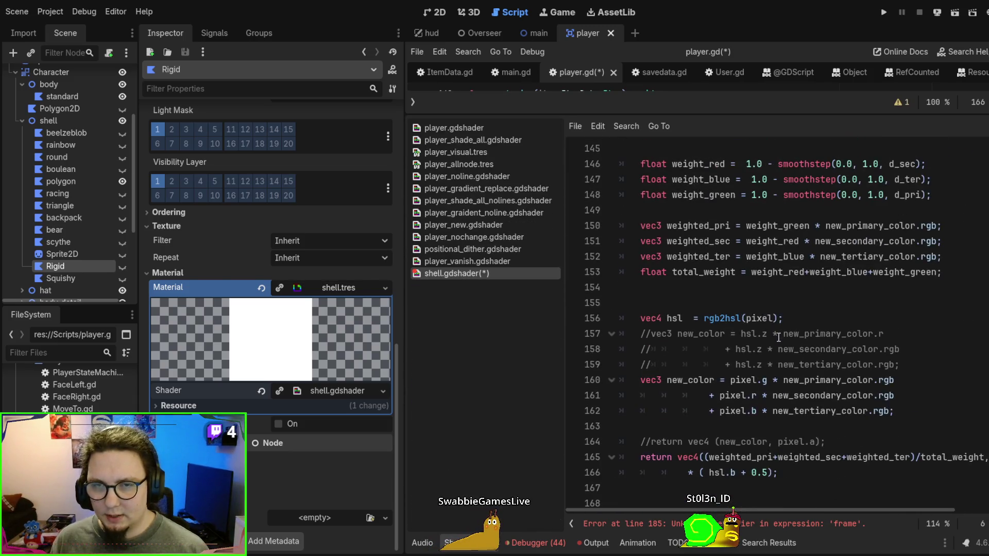
scroll(779, 337, "up", 10)
scroll(778, 338, "down", 11)
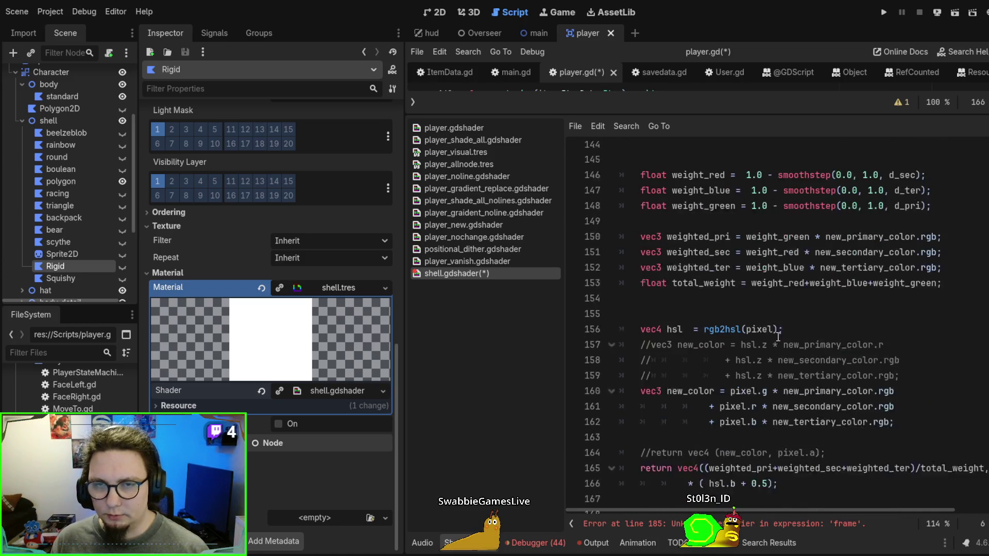
scroll(778, 337, "down", 12)
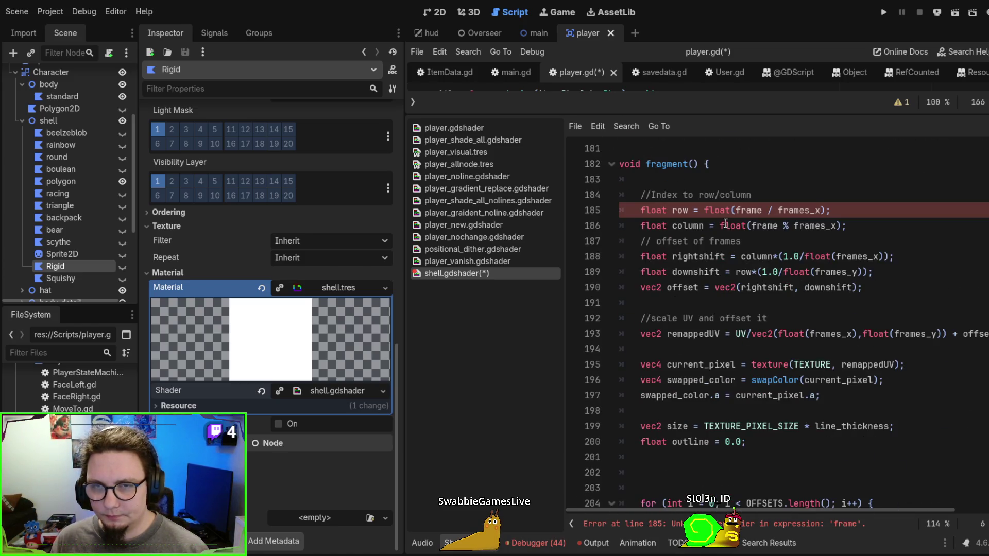
double_click(762, 209)
type("index")
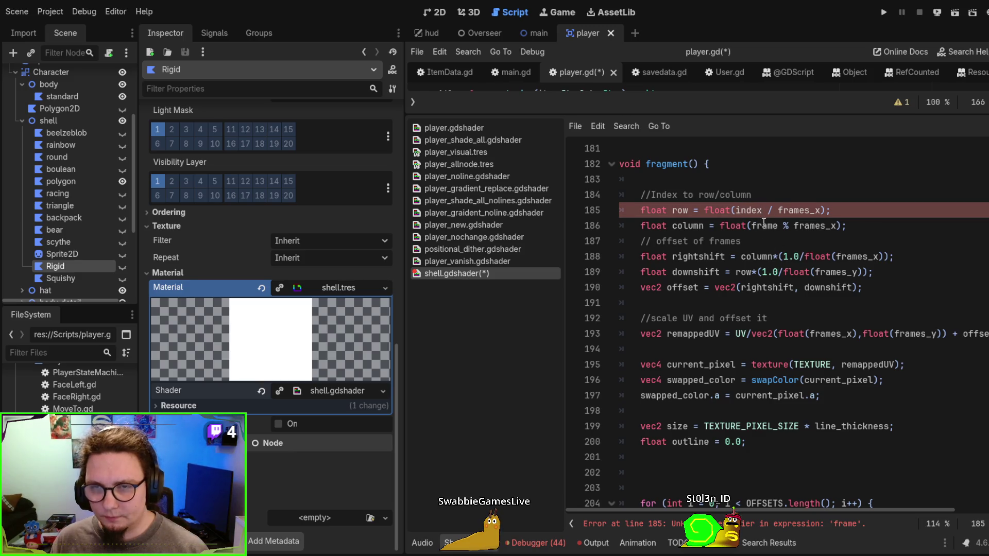
double_click(764, 225)
type("index")
left_click(845, 288)
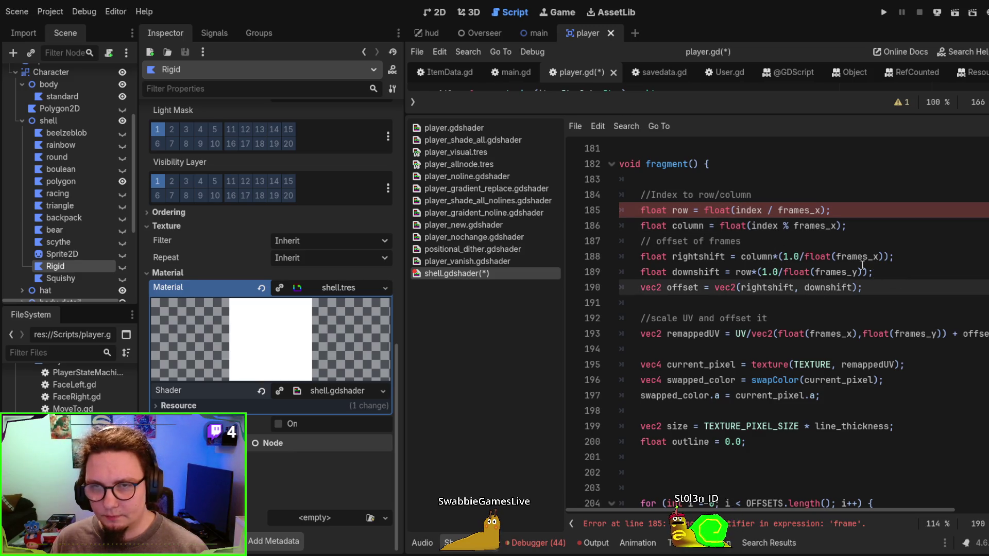
Let the shader recompile and save the scene and shell.gdshader
left_click(796, 239)
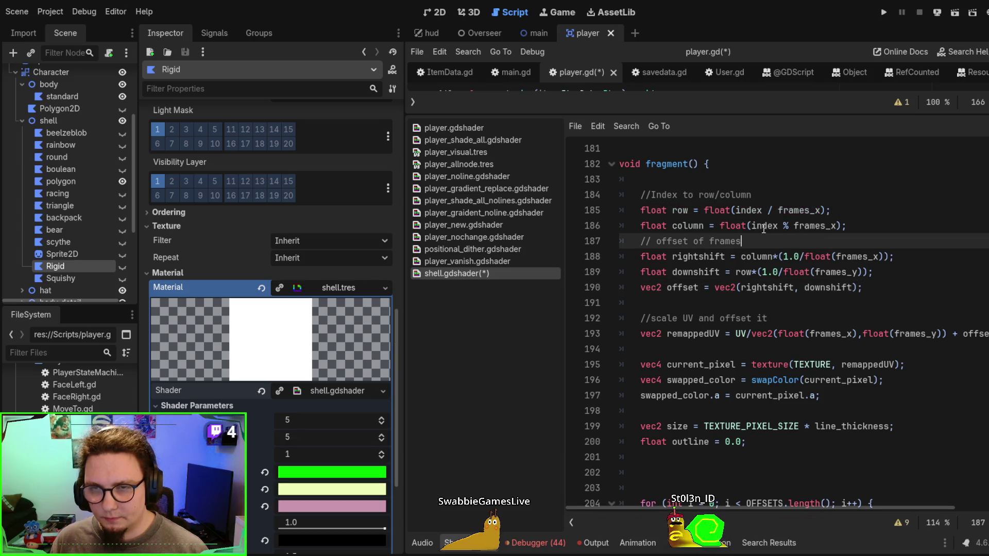
scroll(765, 229, "down", 5)
key("ctrl+s")
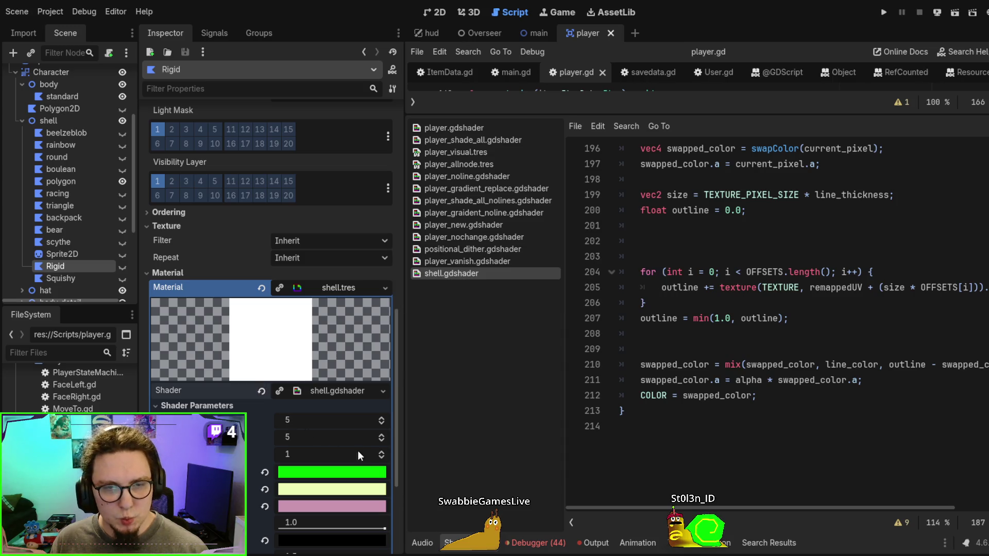
Check the Index shader parameter and reset it back to 1
left_click(382, 456)
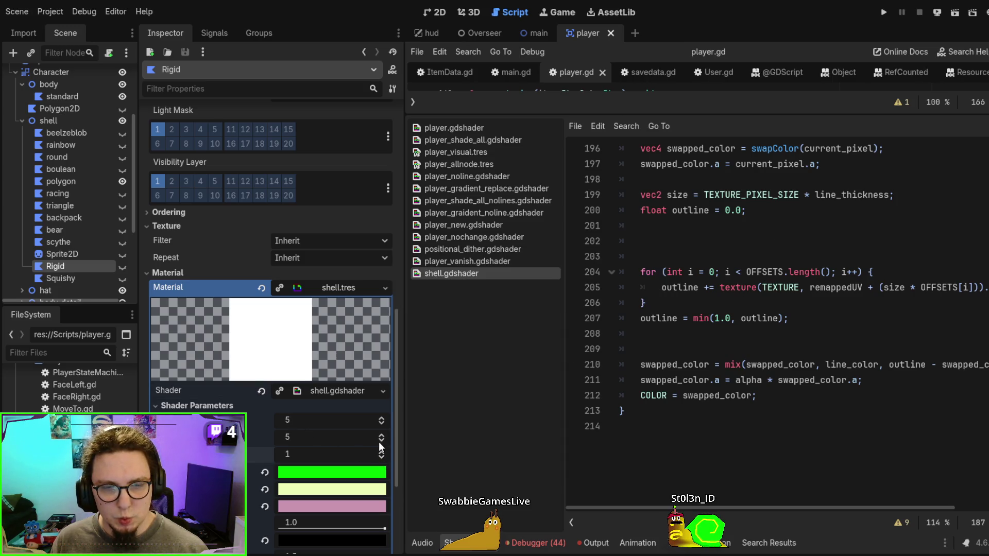
scroll(294, 256, "up", 5)
scroll(295, 256, "down", 5)
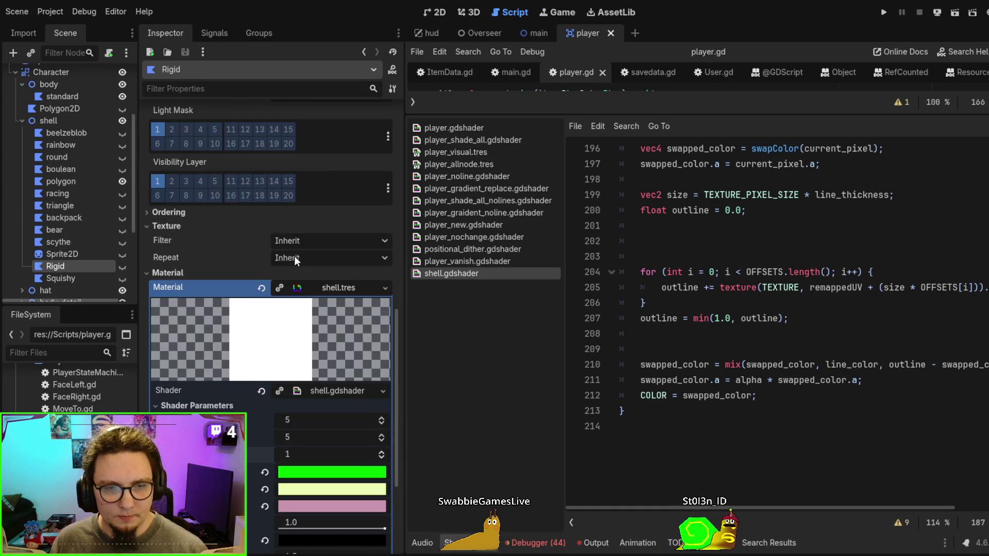
scroll(768, 348, "up", 5)
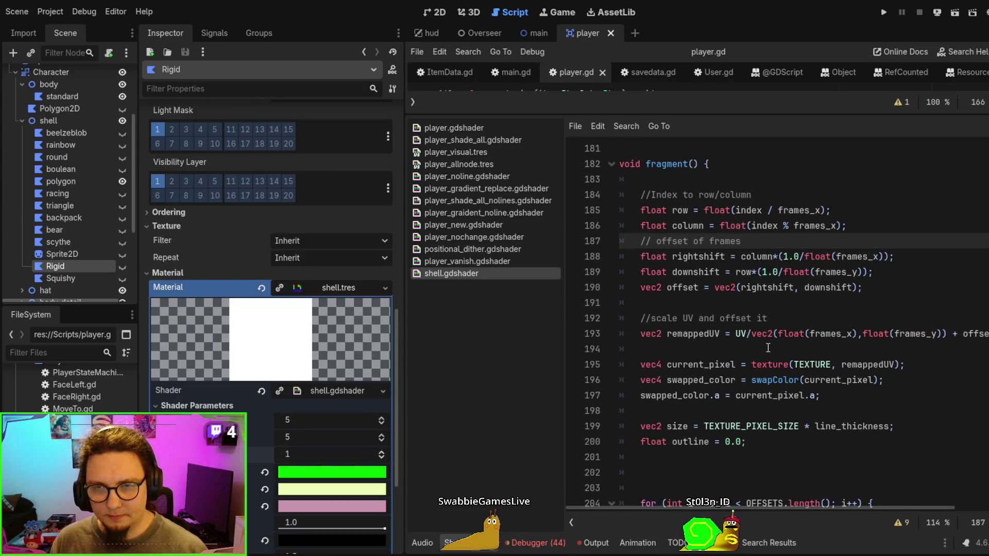
left_click(771, 271)
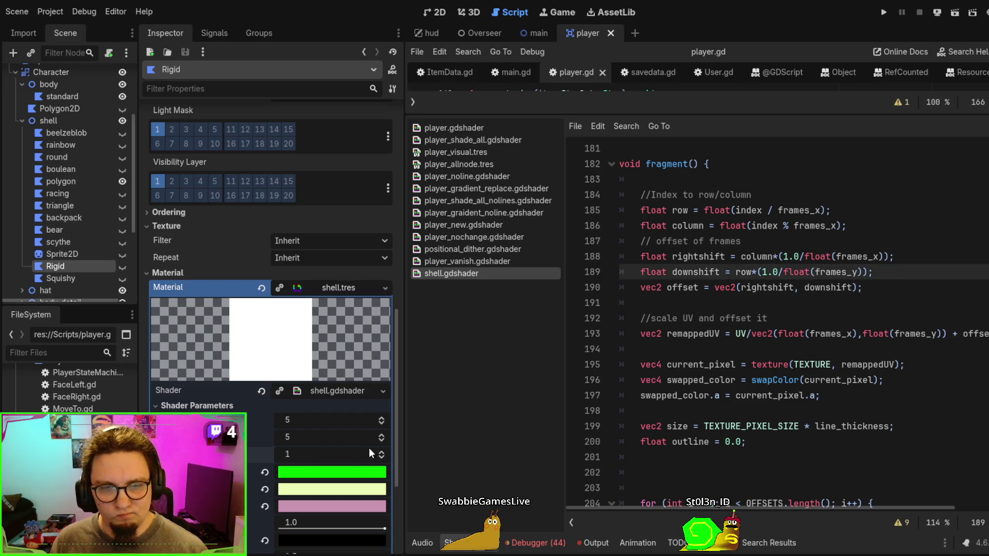
left_click(382, 457)
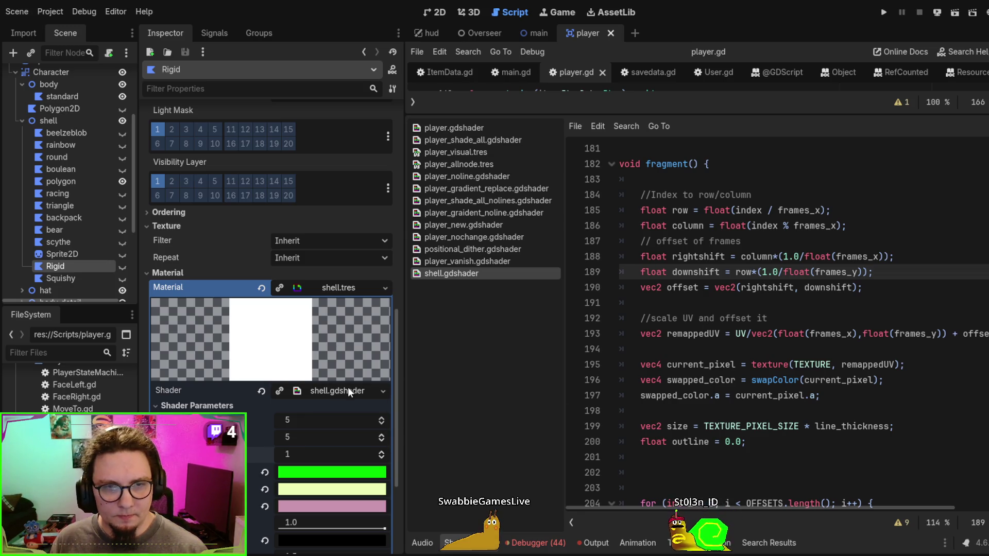
scroll(335, 280, "up", 10)
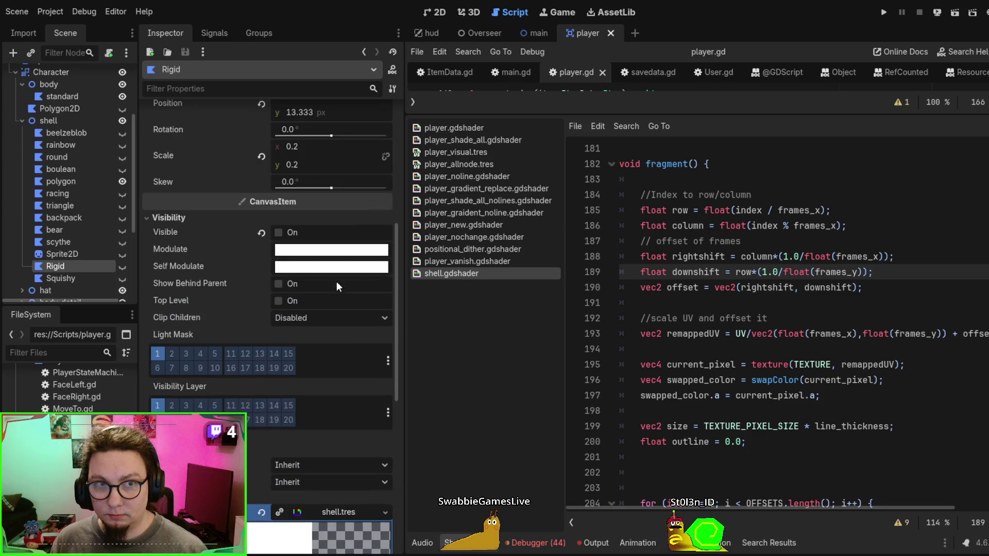
scroll(338, 287, "down", 8)
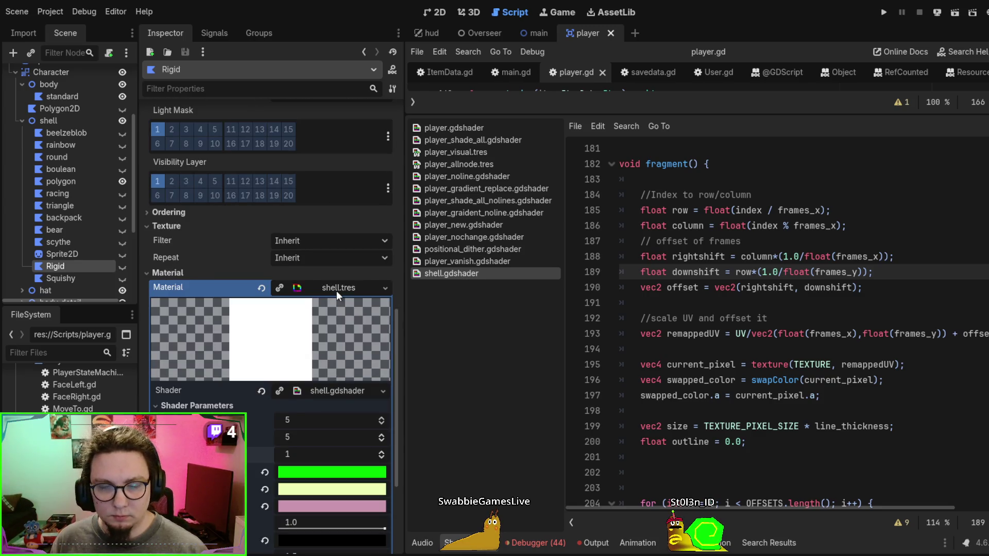
scroll(340, 329, "up", 3)
Expand Rigid's shell material parameters and make the Rigid shell node visible
left_click(339, 406)
scroll(341, 393, "down", 3)
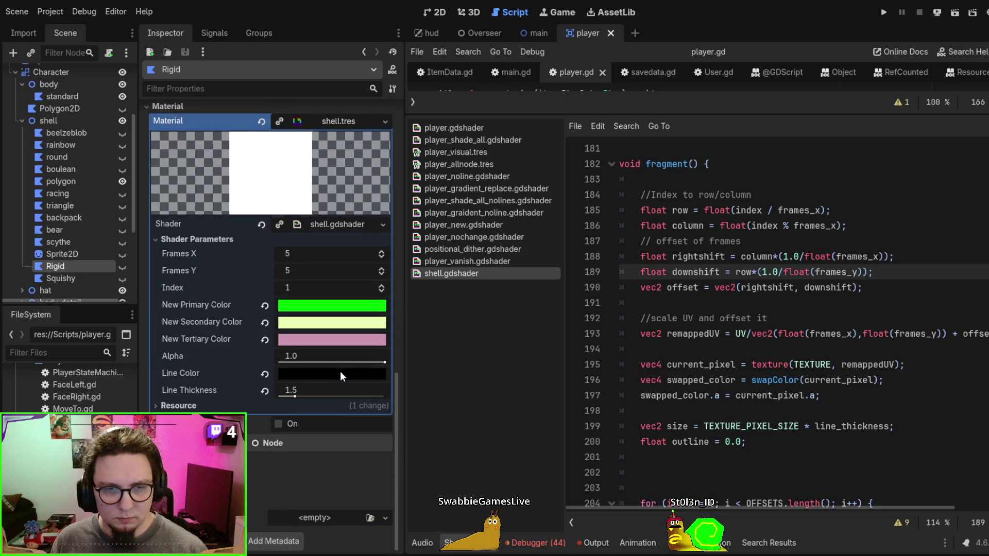
scroll(331, 309, "up", 3)
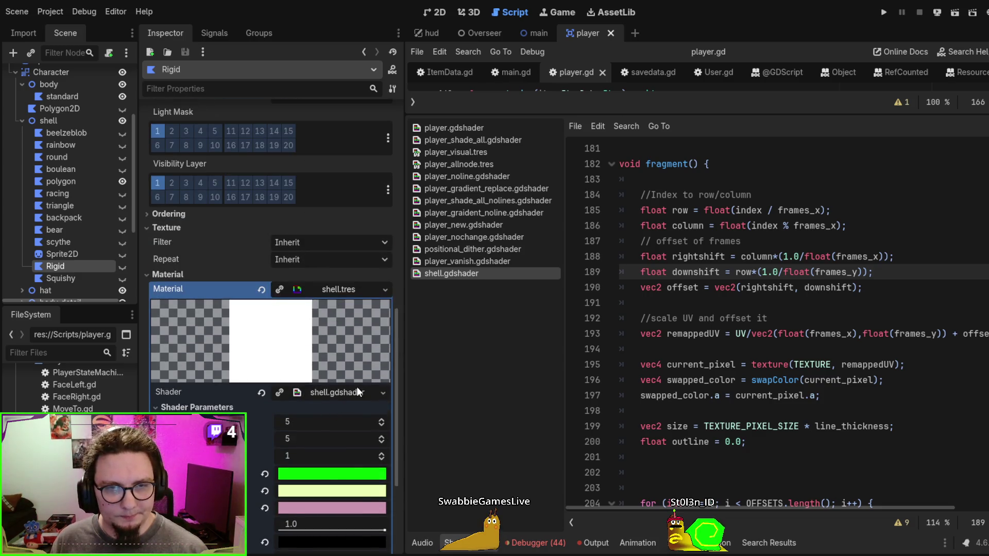
scroll(355, 387, "up", 5)
scroll(354, 385, "up", 2)
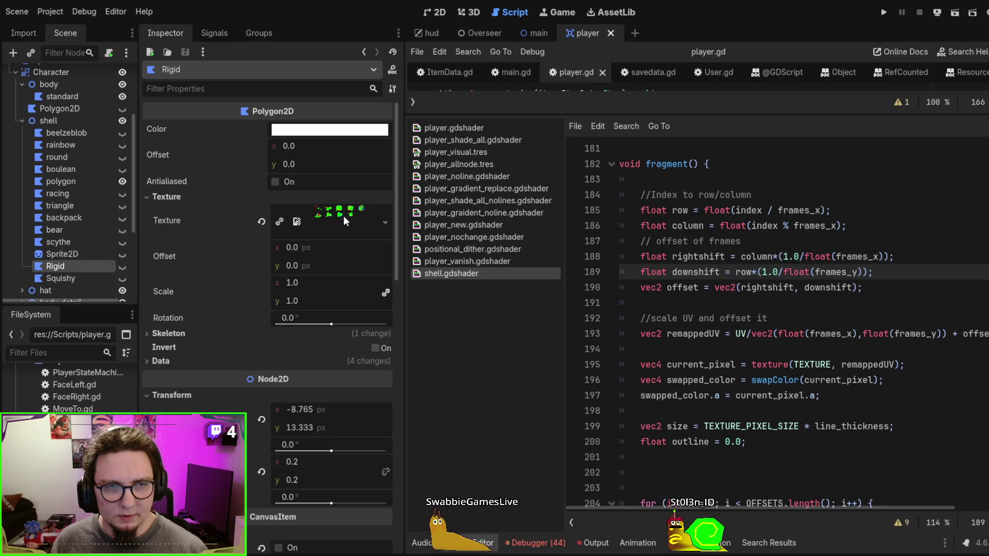
scroll(750, 298, "down", 5)
scroll(342, 285, "down", 6)
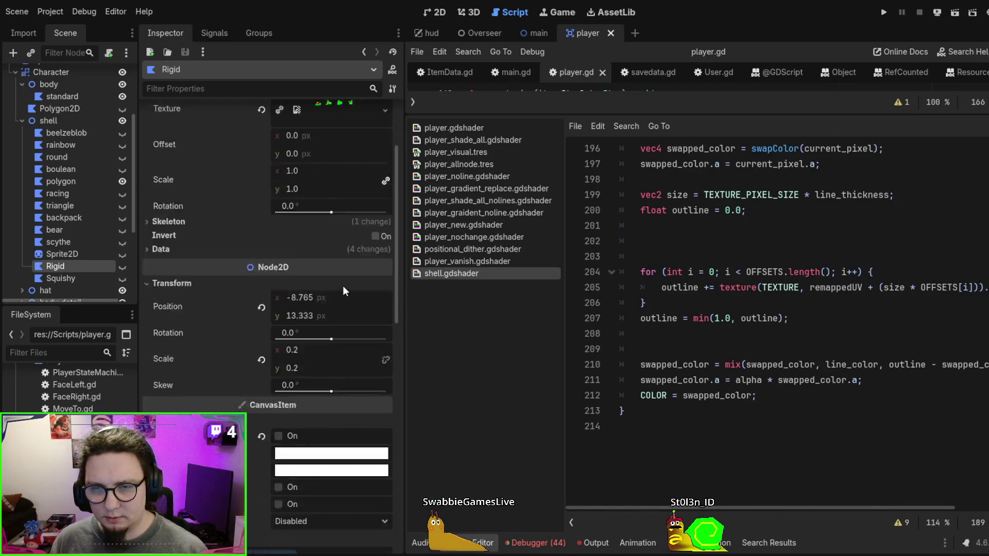
scroll(354, 320, "down", 4)
scroll(354, 320, "up", 3)
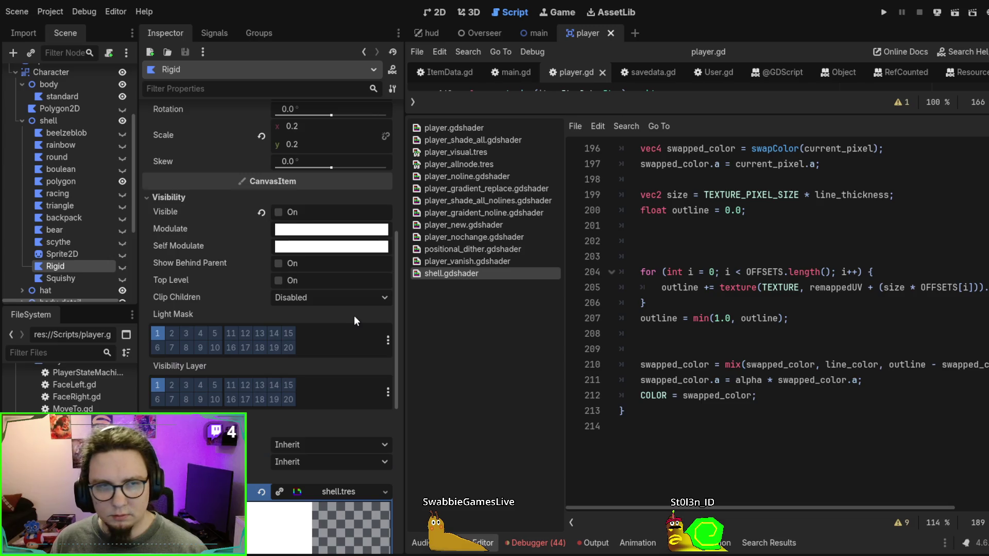
left_click(281, 214)
Check that the Frames X shader parameter is 5
scroll(325, 345, "down", 4)
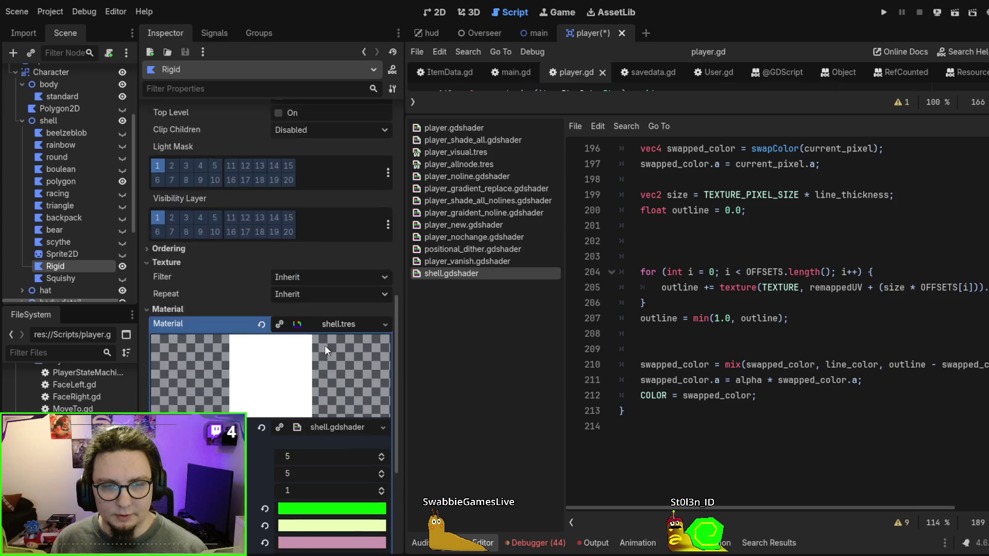
scroll(325, 345, "up", 4)
scroll(344, 243, "down", 5)
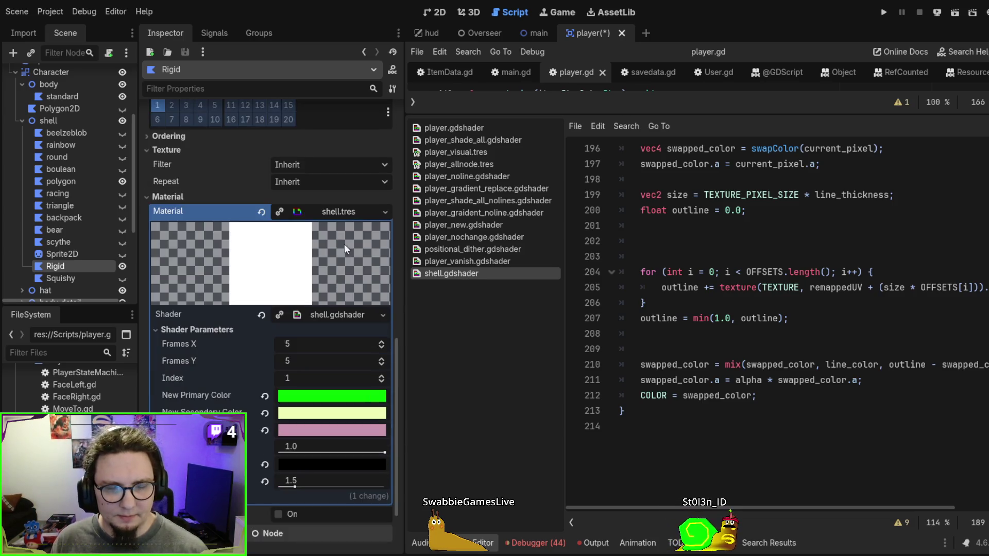
scroll(353, 252, "down", 1)
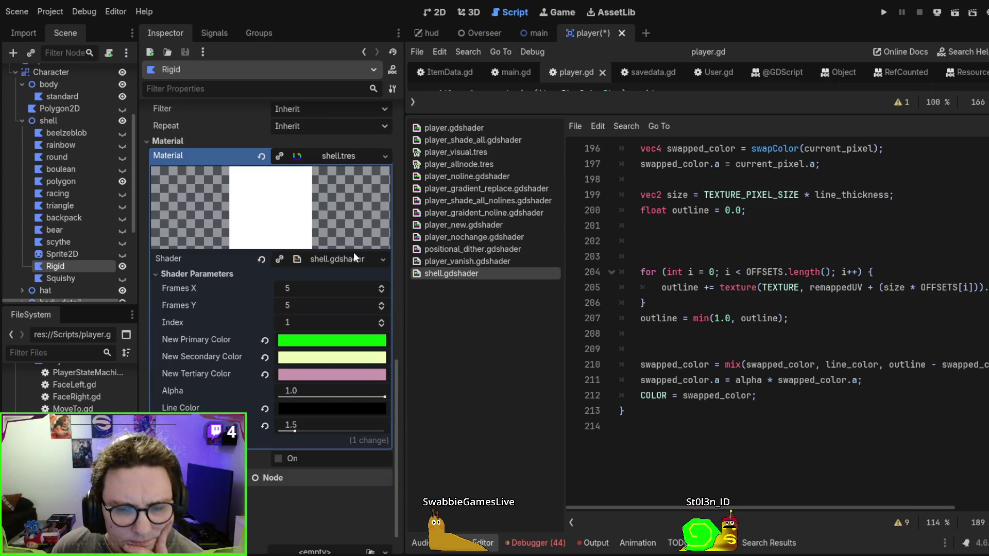
left_click(387, 285)
left_click(382, 291)
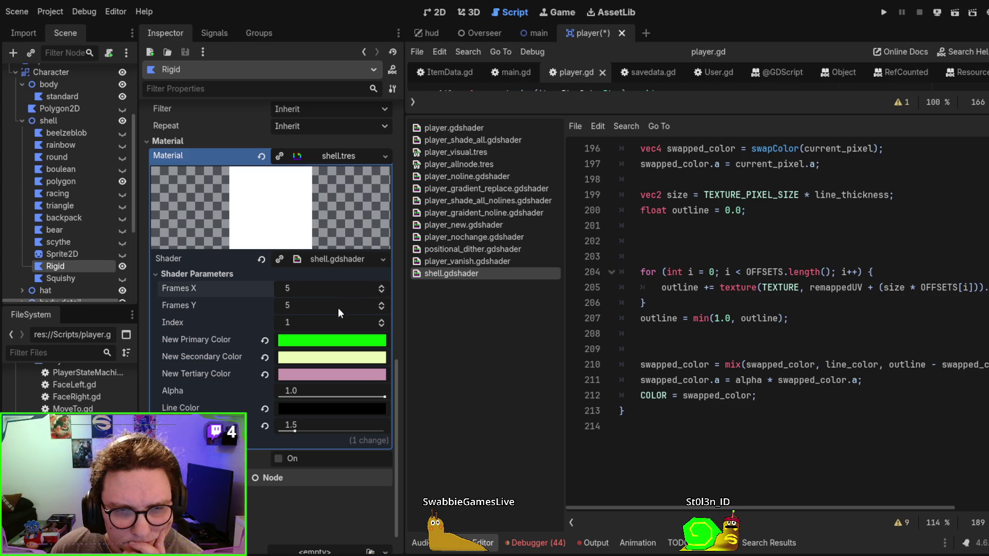
scroll(197, 335, "down", 1)
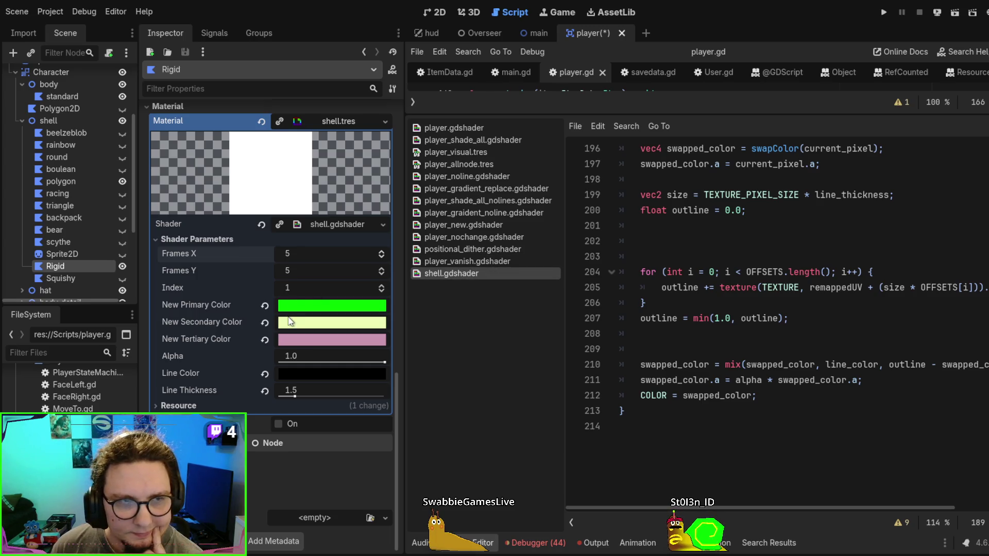
Select the Squishy shell node and review its Frames X, Frames Y and Index parameters
left_click(72, 277)
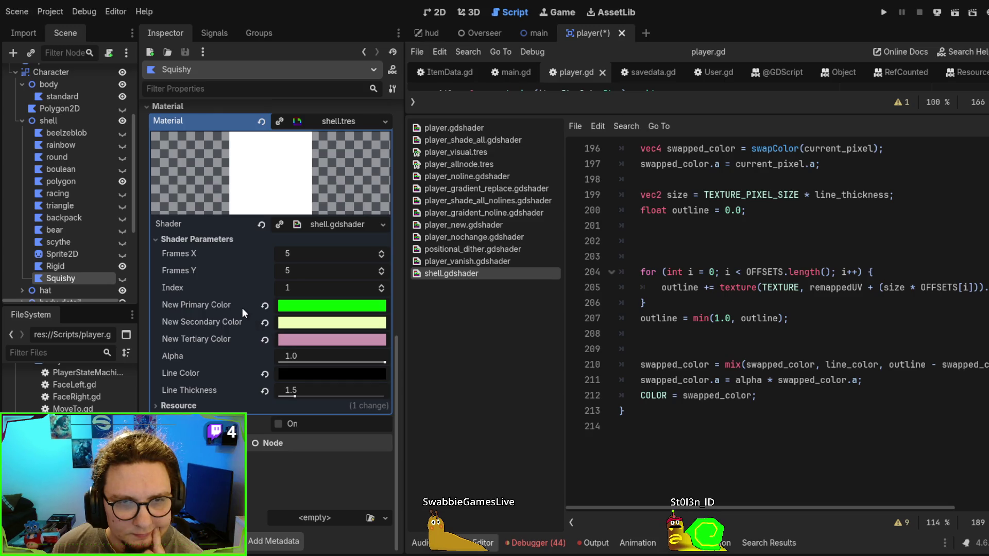
left_click(783, 306)
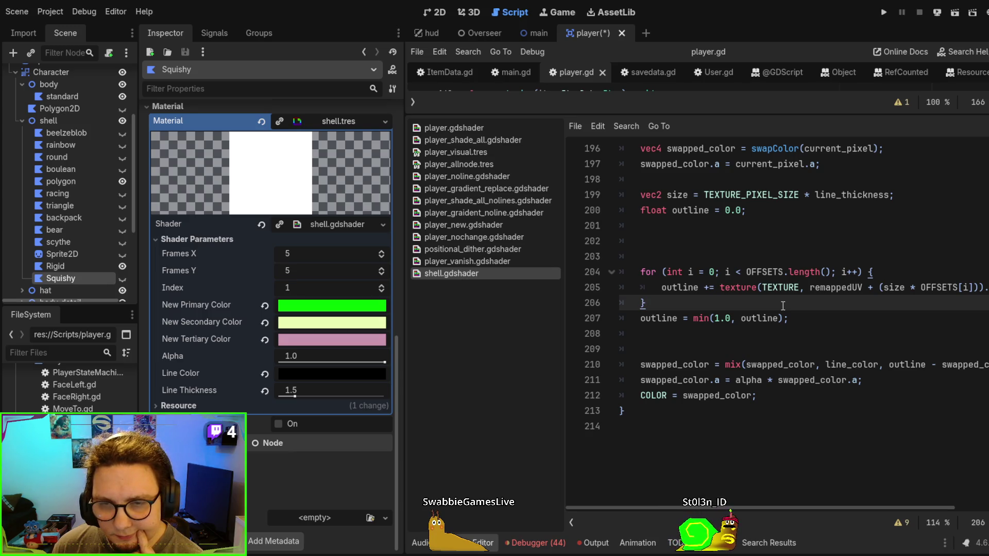
scroll(783, 306, "up", 4)
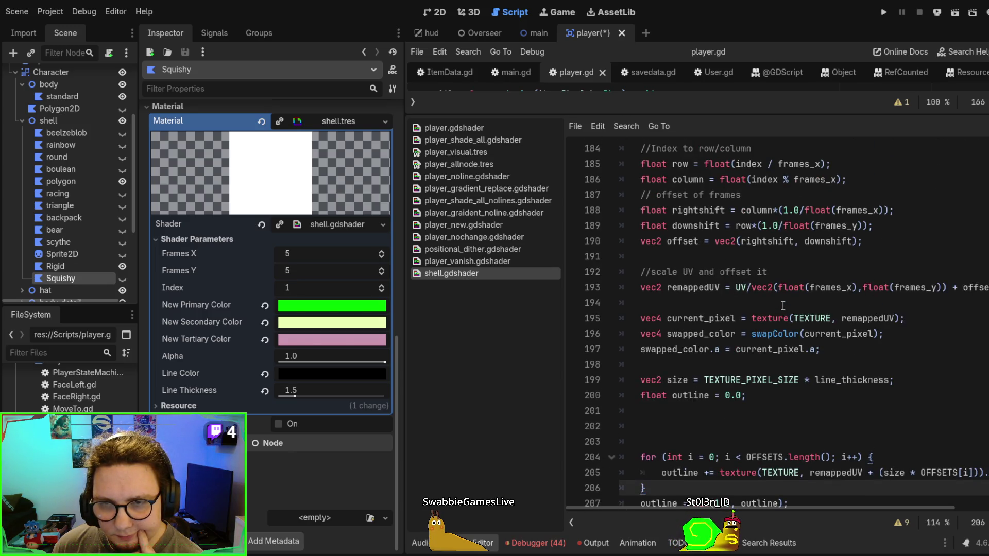
scroll(783, 306, "up", 2)
left_click_drag(400, 316, 333, 306)
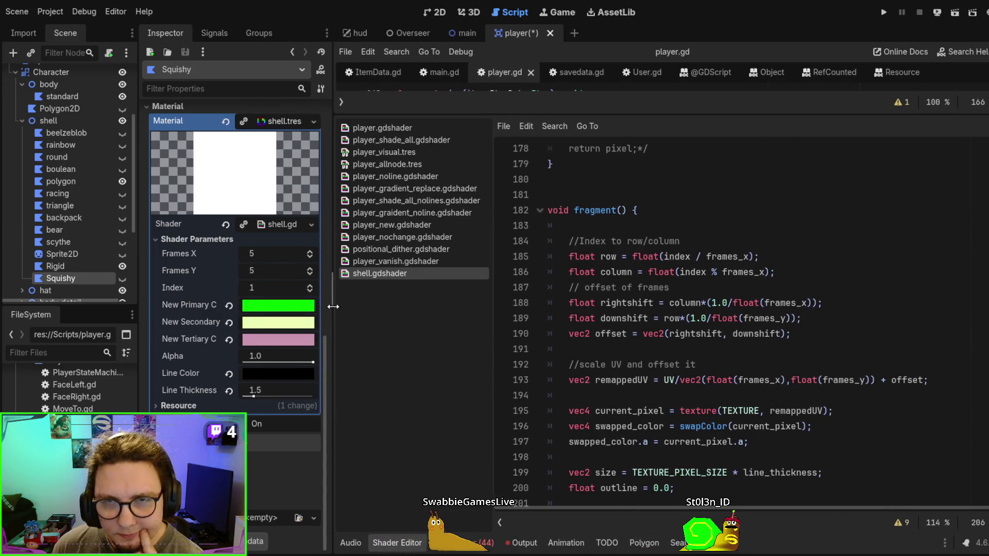
scroll(675, 289, "down", 2)
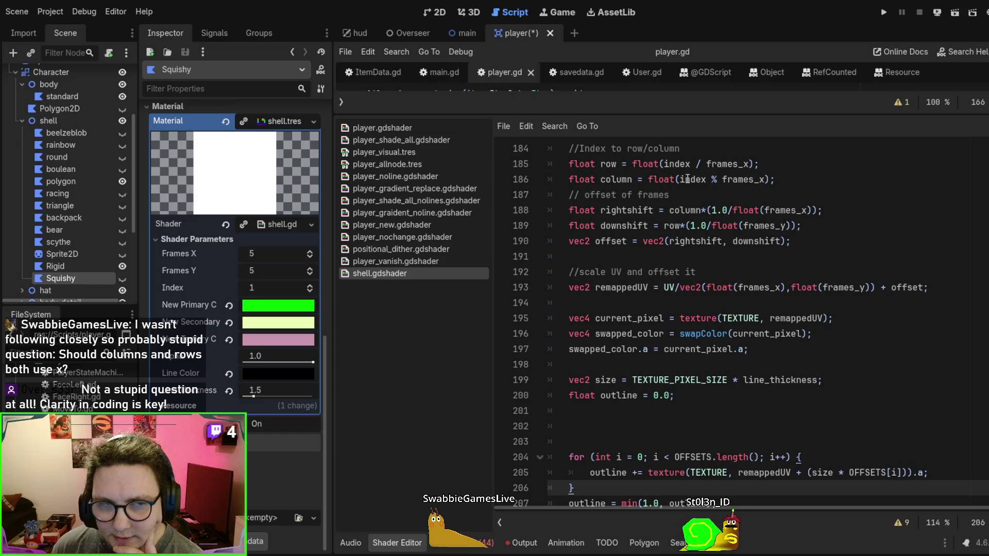
scroll(726, 284, "up", 2)
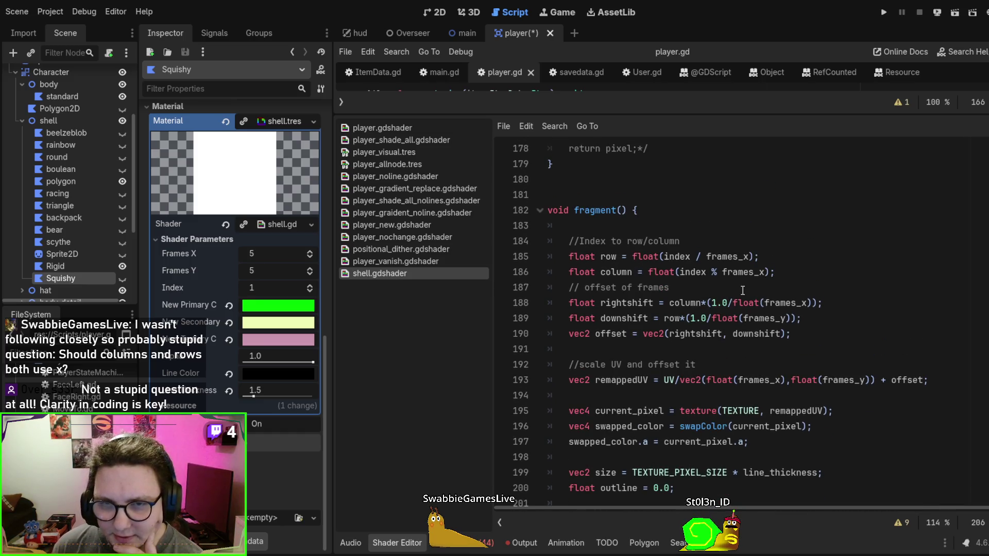
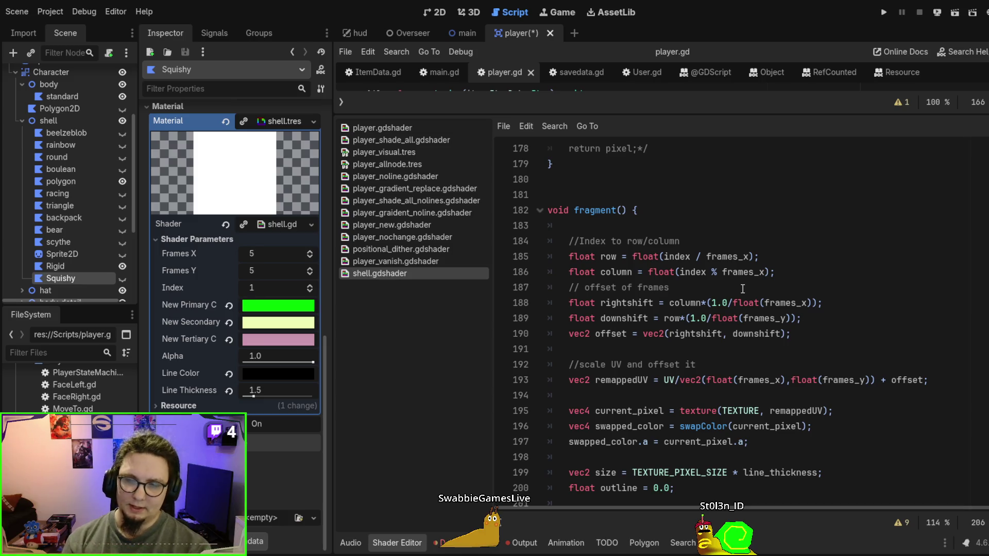
Examine the column and row frame calculations using frames_x and frames_y in shell.gdshader
scroll(72, 206, "up", 2)
scroll(196, 186, "up", 10)
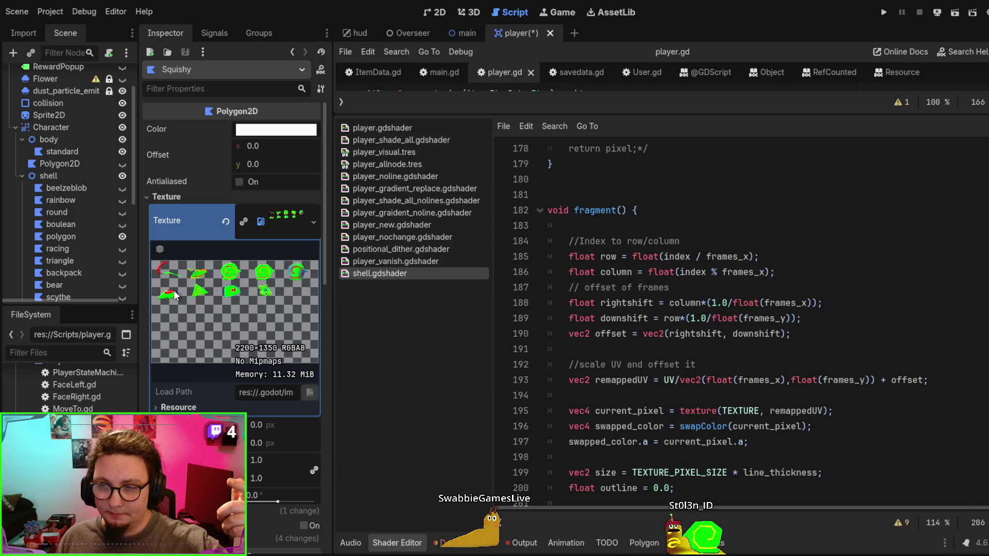
mouse_move(775, 272)
left_mouse_down()
mouse_move(559, 256)
mouse_move(558, 269)
mouse_move(546, 257)
left_mouse_up()
left_click(744, 270)
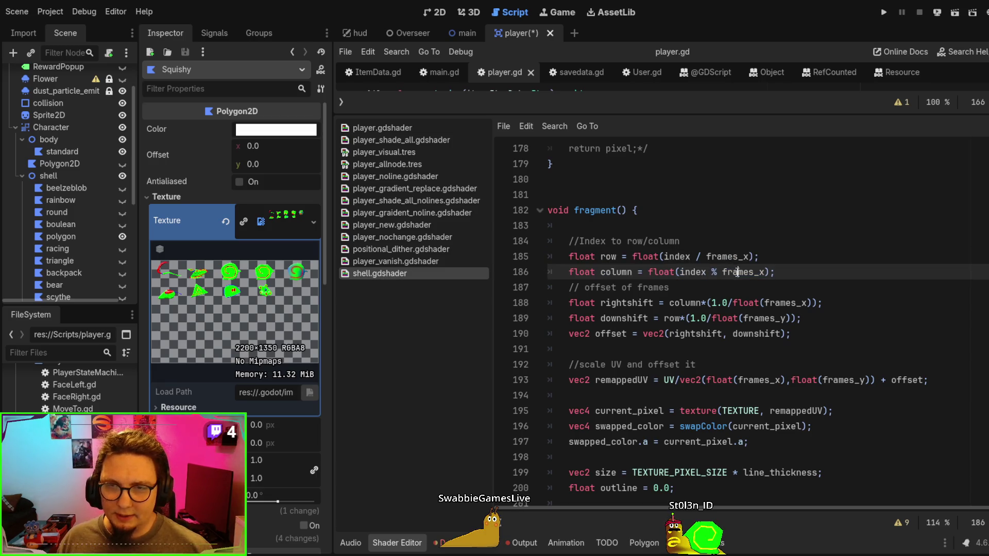
double_click(737, 272)
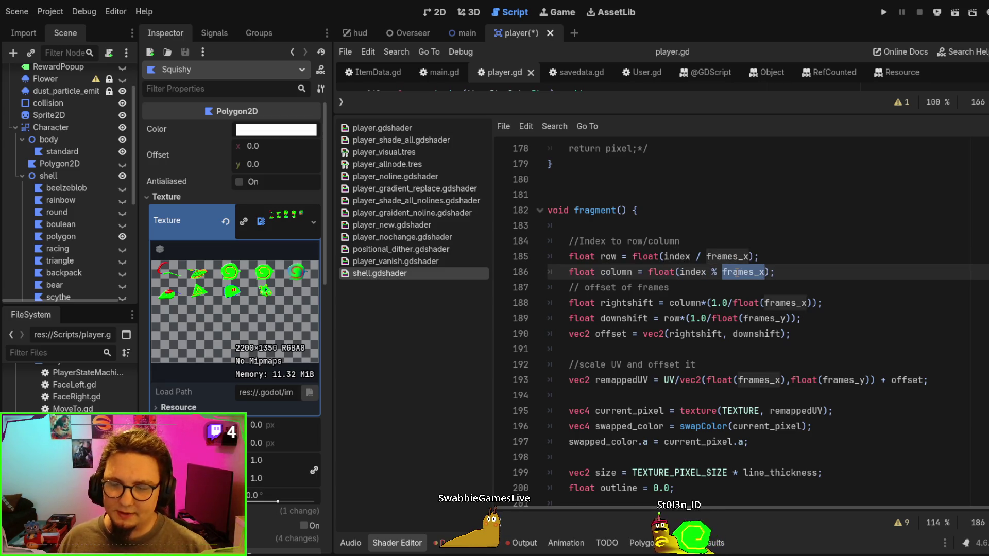
left_click(715, 272)
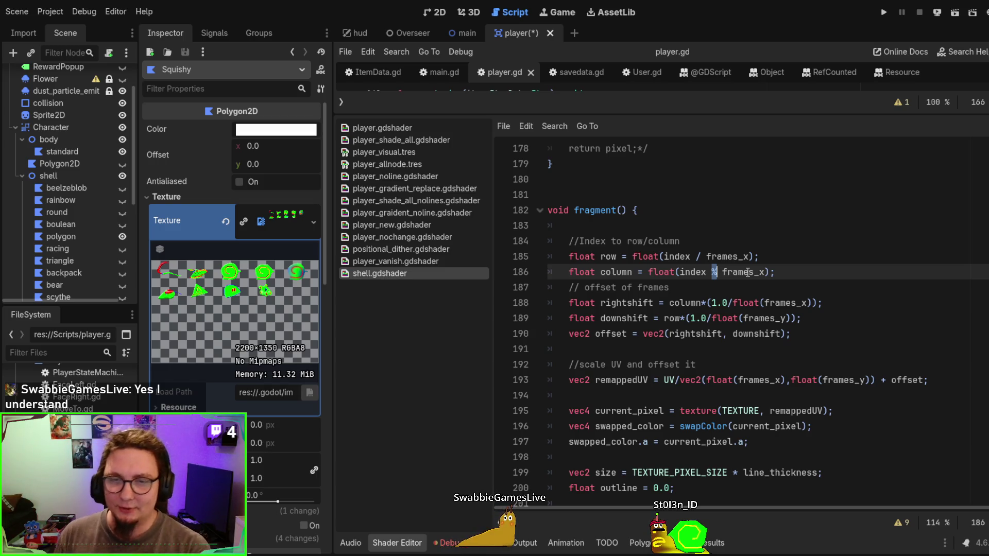
double_click(781, 318)
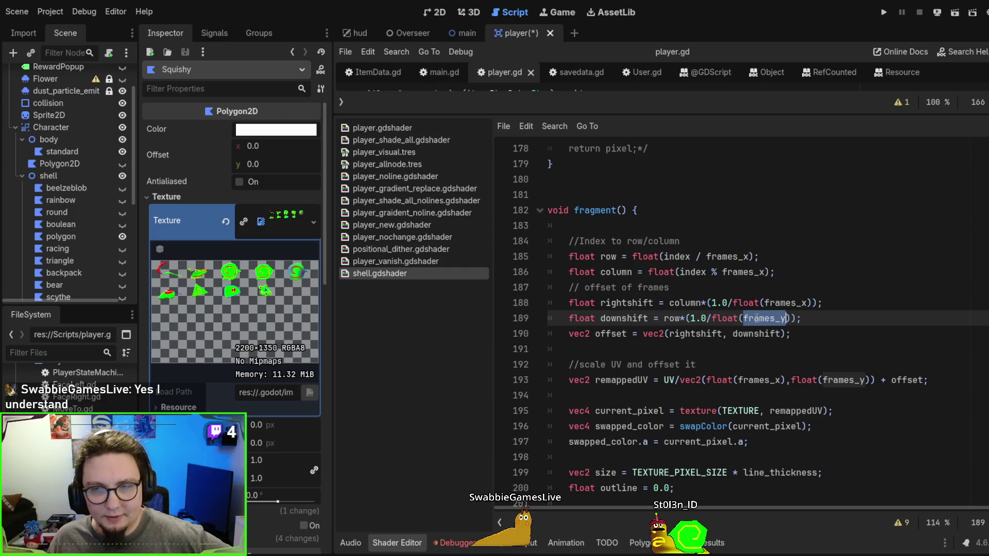
left_click(781, 303)
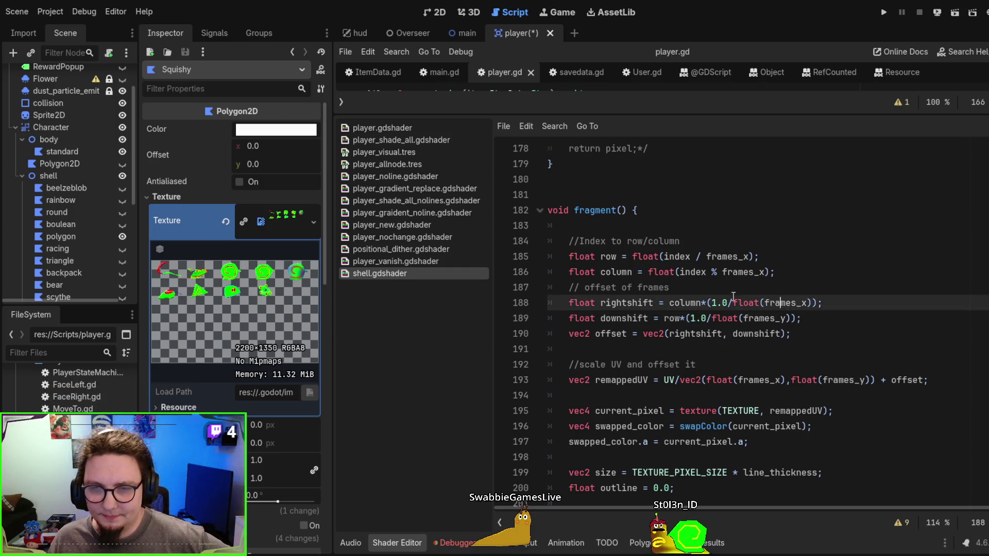
left_click_drag(691, 318, 787, 315)
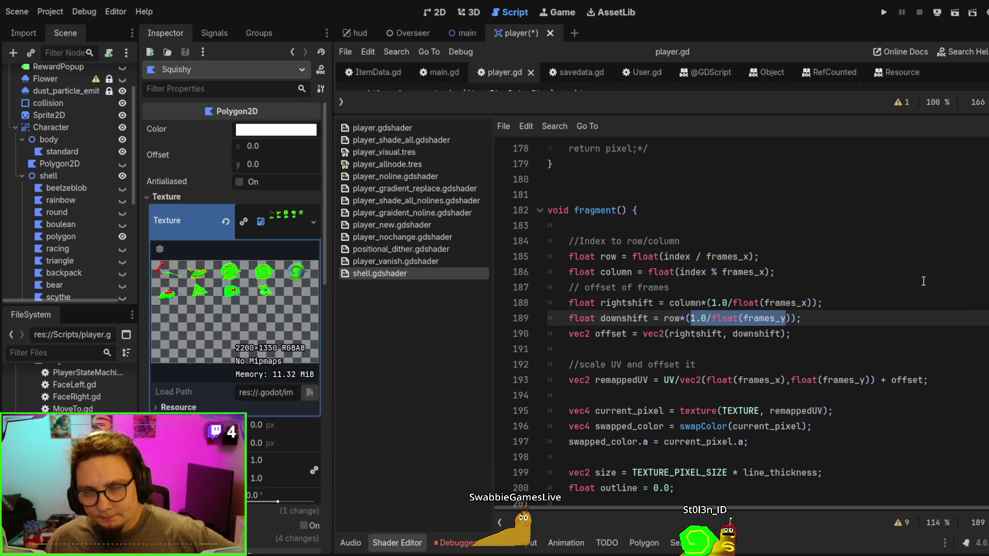
Trace rightshift, downshift and the offset vec2 on lines 188–190, then enlarge the script area to player.gd
scroll(893, 265, "up", 1)
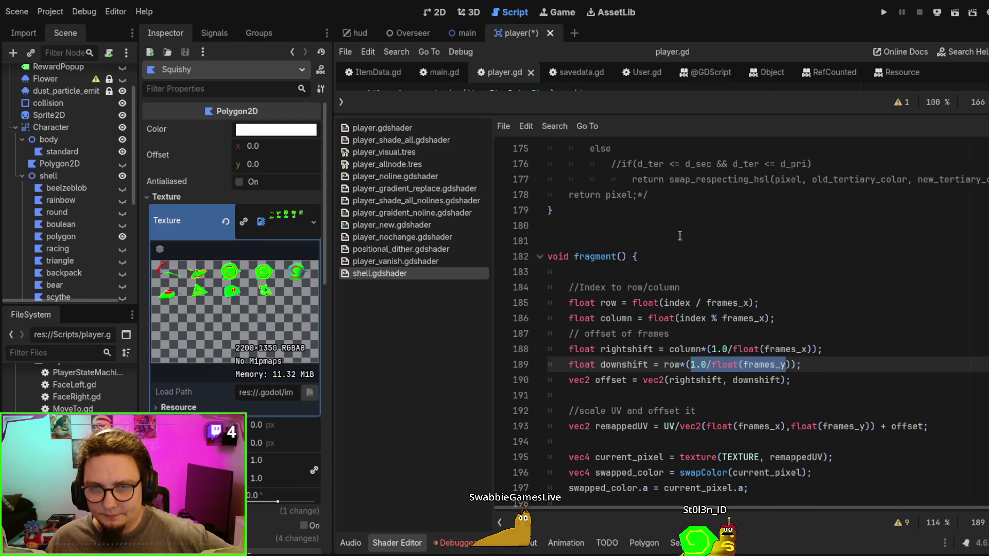
scroll(686, 322, "down", 1)
left_click_drag(595, 256, 638, 272)
double_click(605, 305)
double_click(623, 319)
double_click(623, 304)
double_click(623, 322)
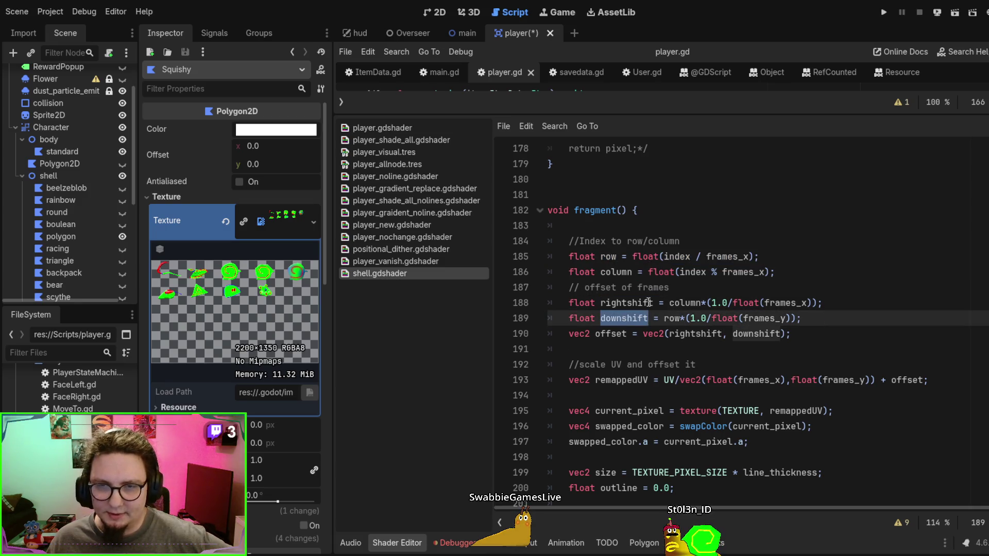
double_click(604, 335)
left_click_drag(638, 334, 786, 333)
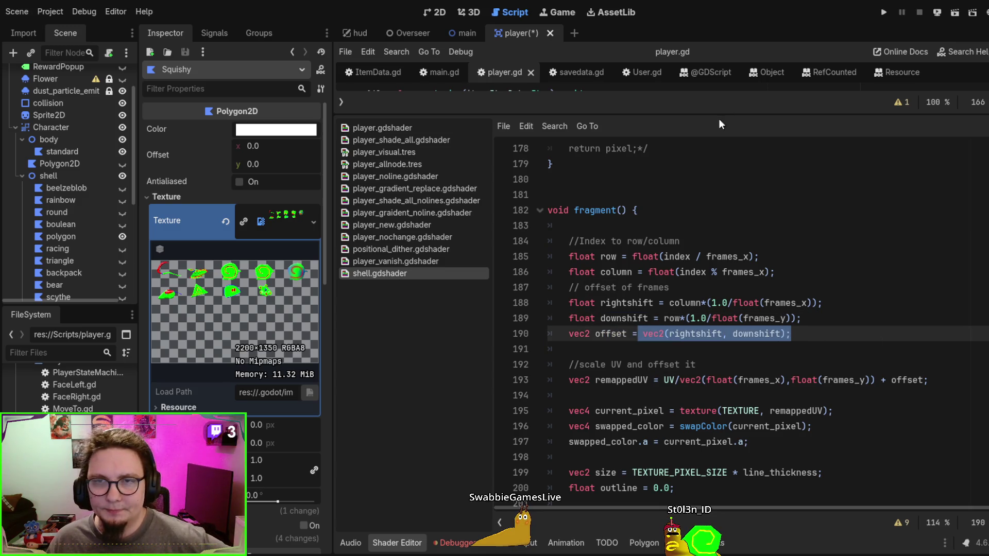
left_click_drag(706, 112, 716, 292)
scroll(251, 278, "down", 15)
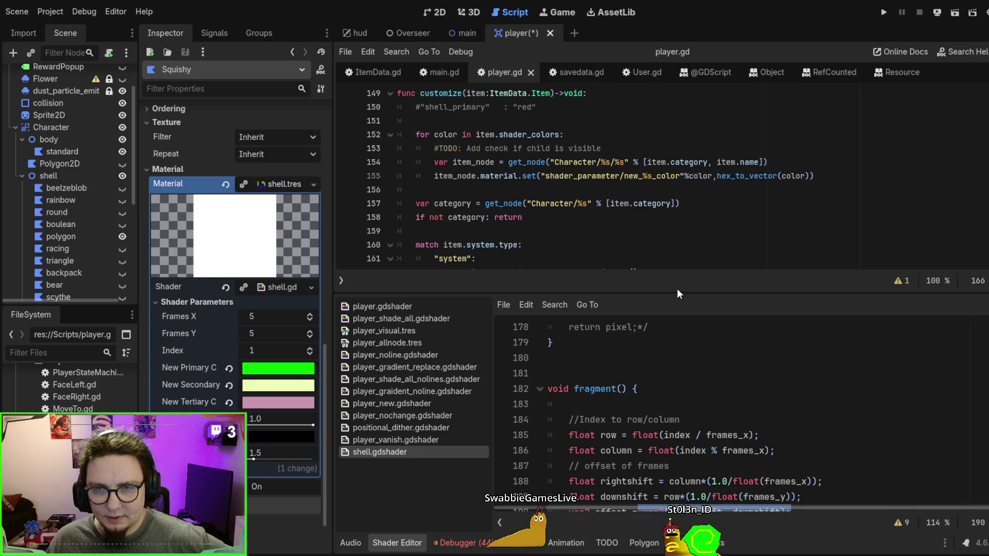
left_click_drag(677, 295, 676, 195)
scroll(696, 330, "down", 6)
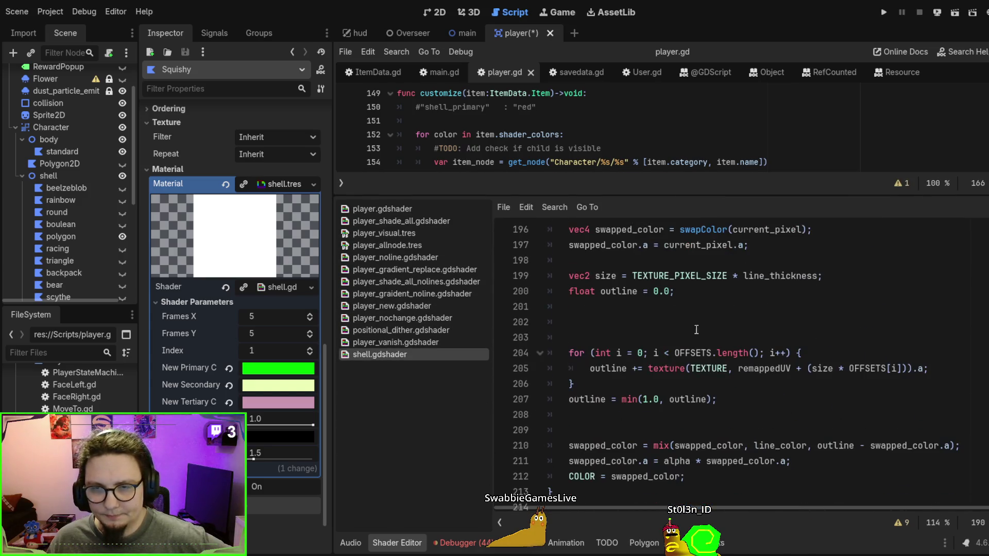
scroll(710, 321, "up", 2)
scroll(705, 362, "down", 3)
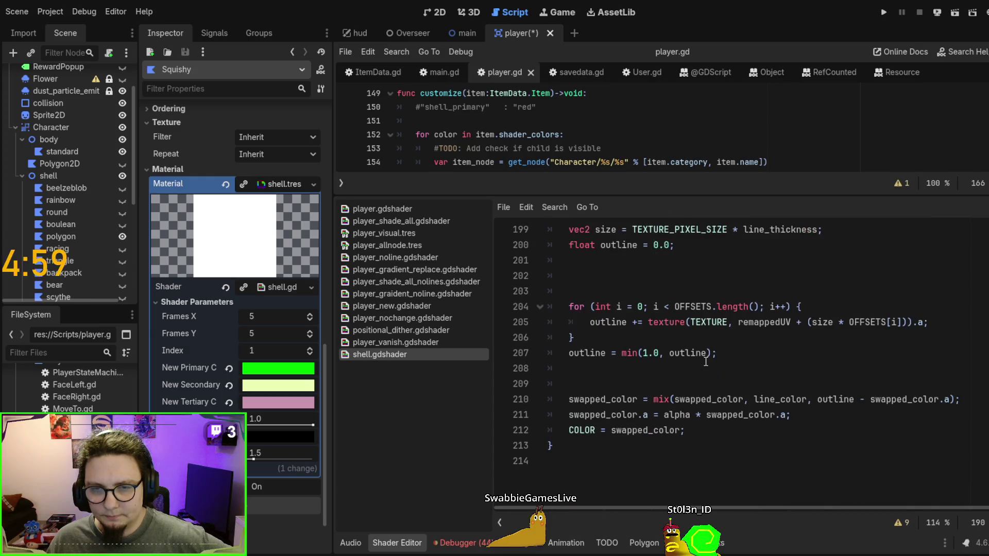
left_click(644, 415)
double_click(654, 430)
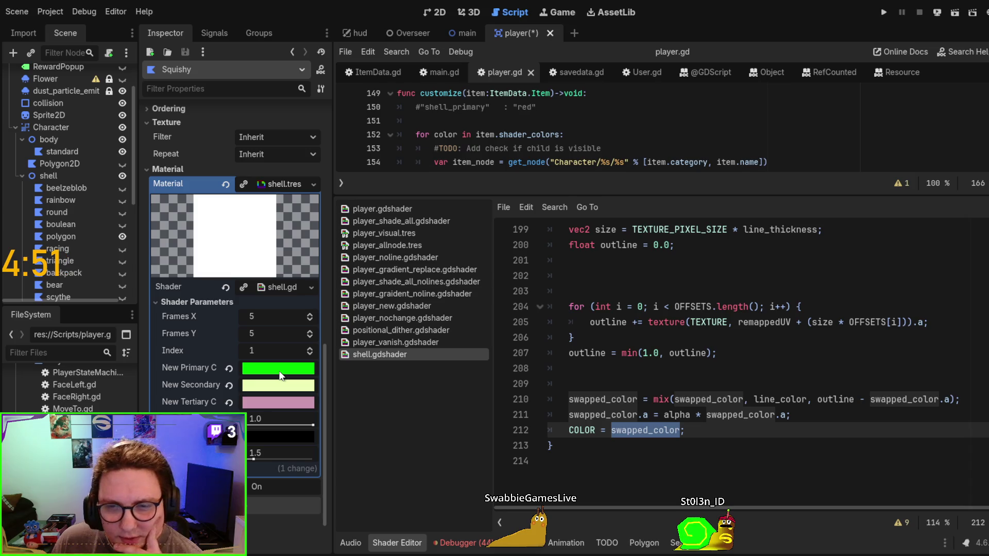
left_click(776, 370)
double_click(708, 402)
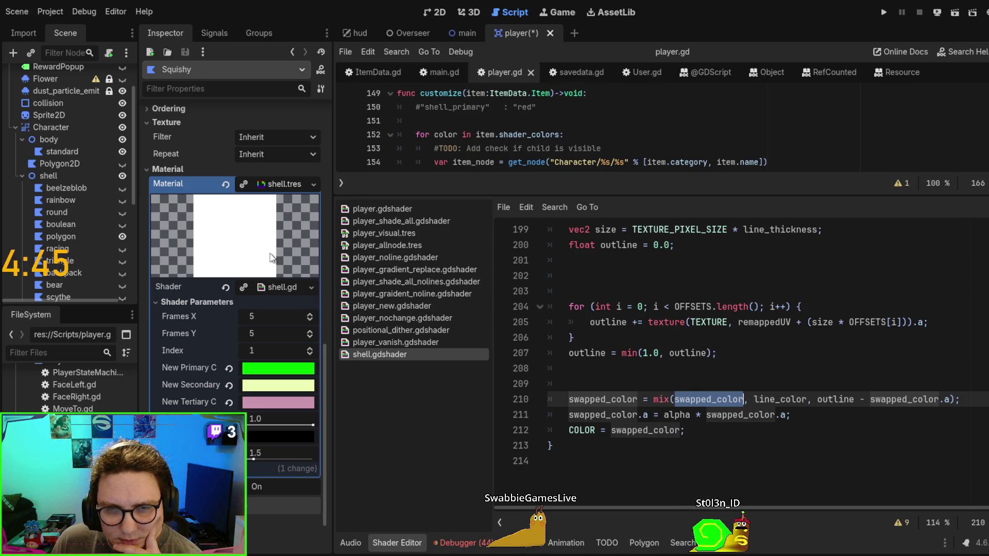
scroll(272, 258, "up", 4)
scroll(271, 258, "down", 5)
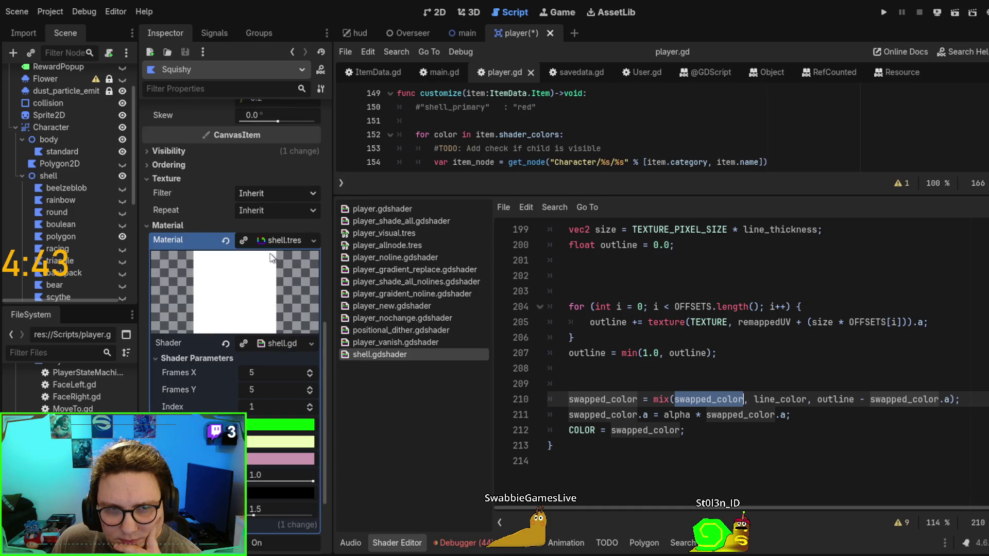
scroll(270, 252, "up", 1)
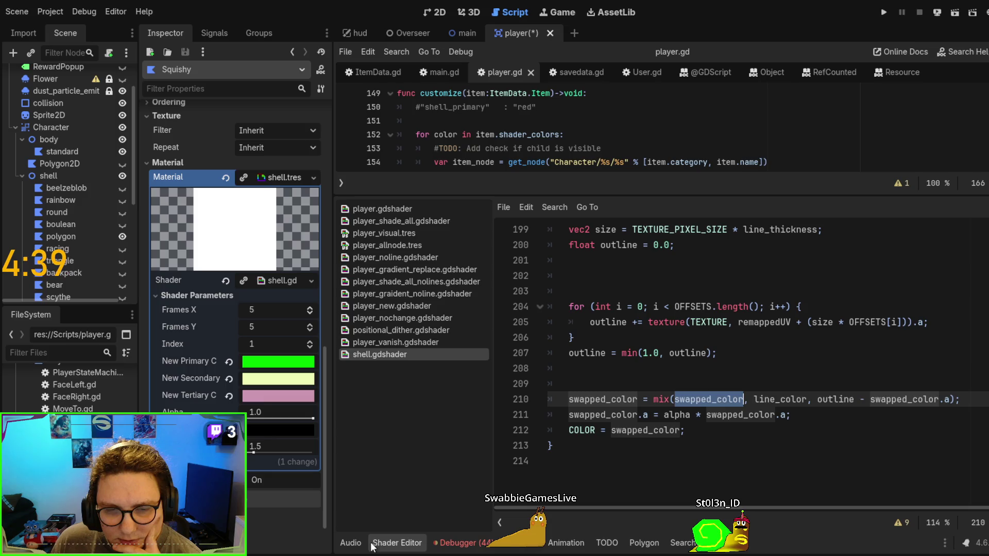
left_click(643, 543)
Inspect each bone's painted weights on the shell polygon, then enlarge the script area for more player.gd
left_click(452, 299)
scroll(606, 401, "up", 2)
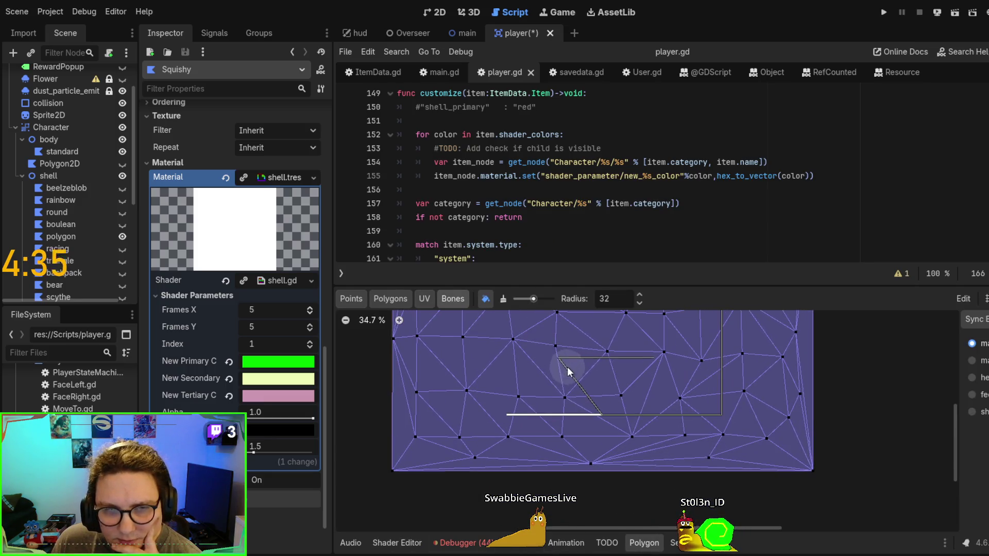
scroll(621, 494, "down", 3)
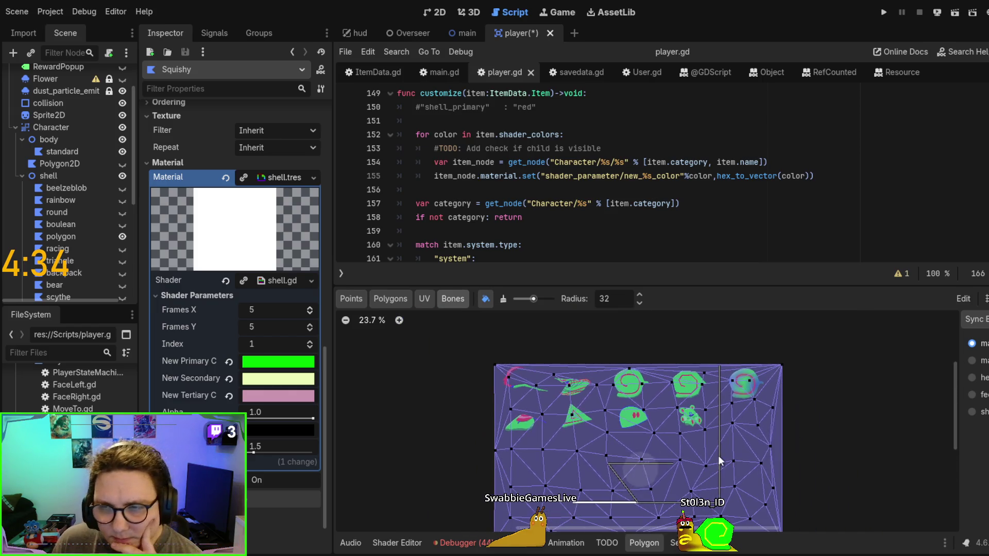
left_click(972, 395)
left_click(972, 411)
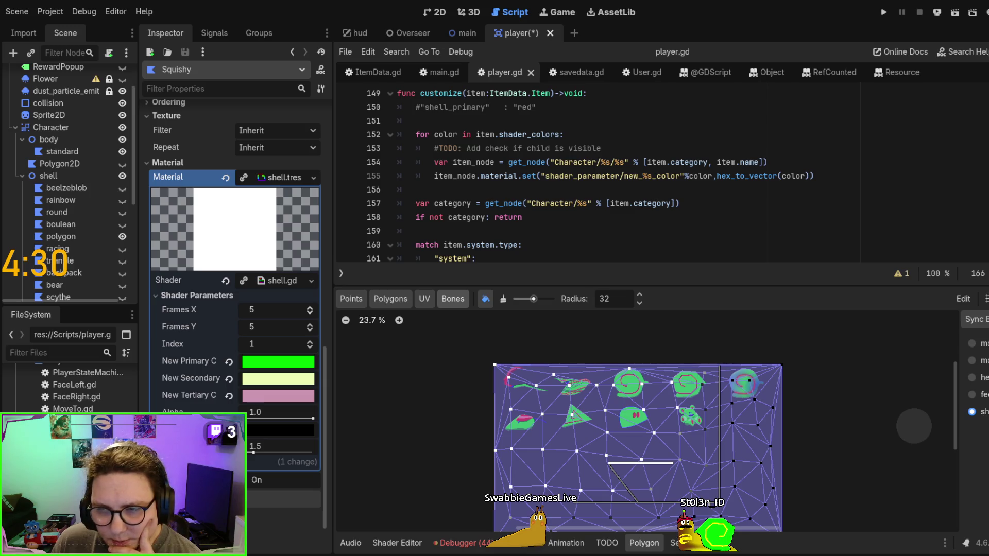
left_click(971, 377)
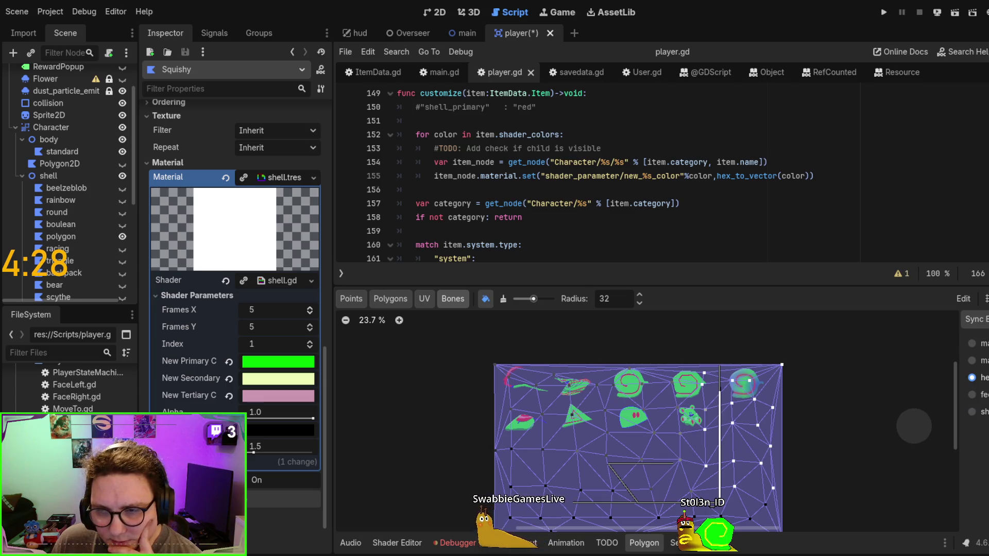
left_click_drag(893, 416, 873, 359)
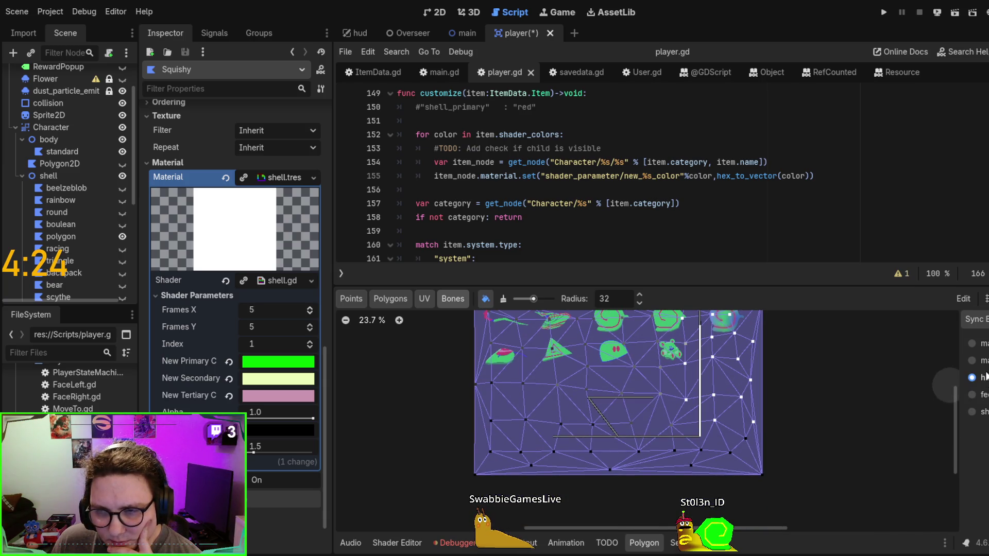
left_click(972, 361)
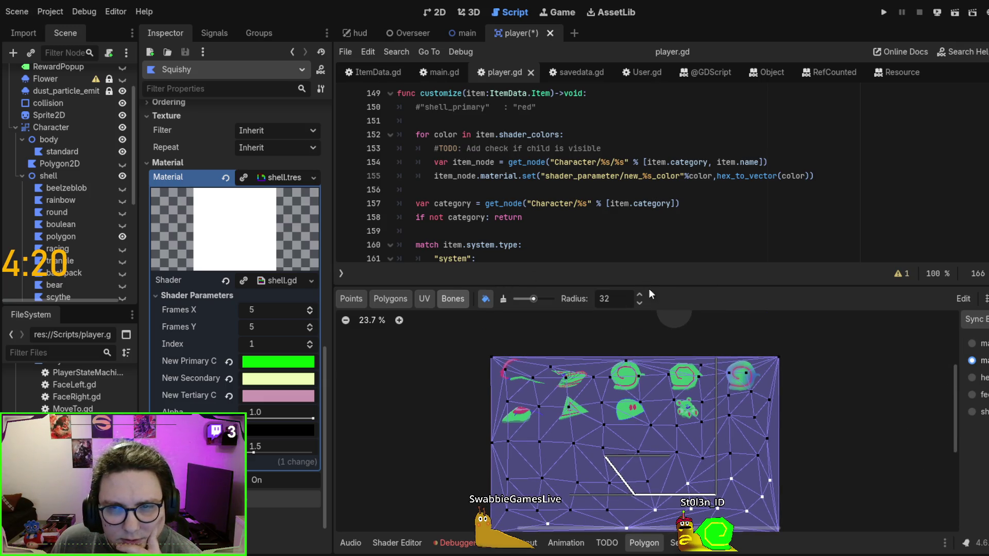
mouse_move(649, 291)
left_mouse_down()
mouse_move(662, 348)
mouse_move(658, 402)
left_mouse_up()
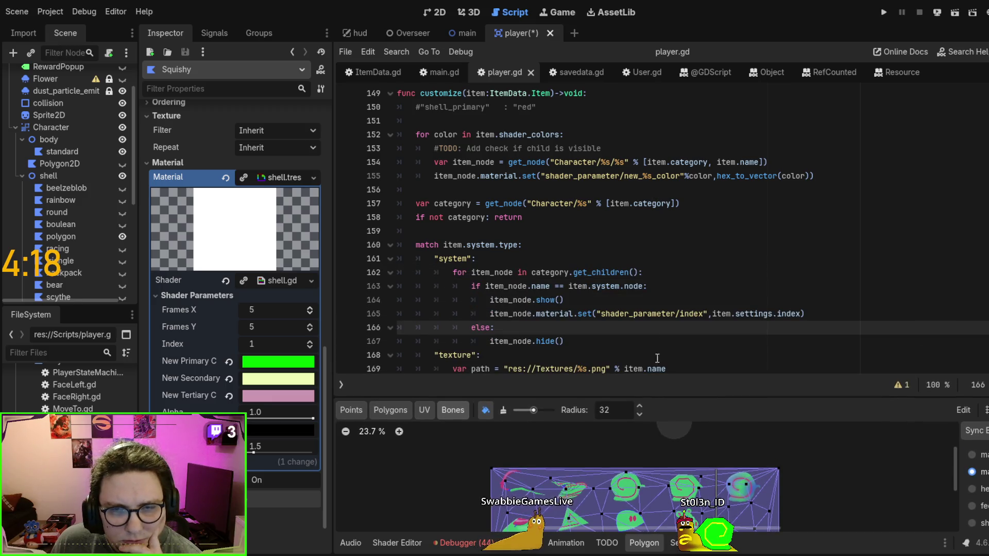
scroll(657, 358, "down", 1)
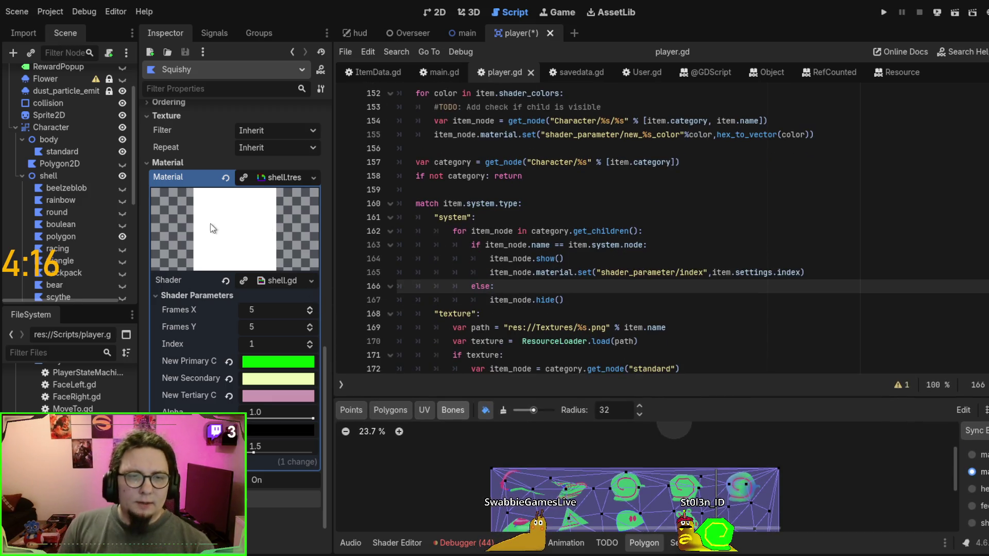
Run the game from player.gd line 162 with F5, then stop it with F8
left_click(644, 230)
key("F5")
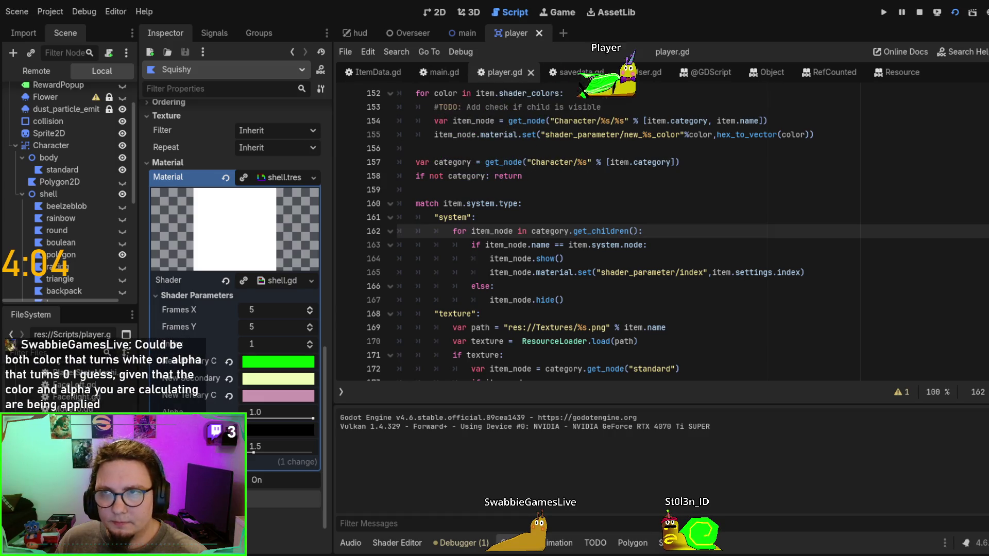
key("F8")
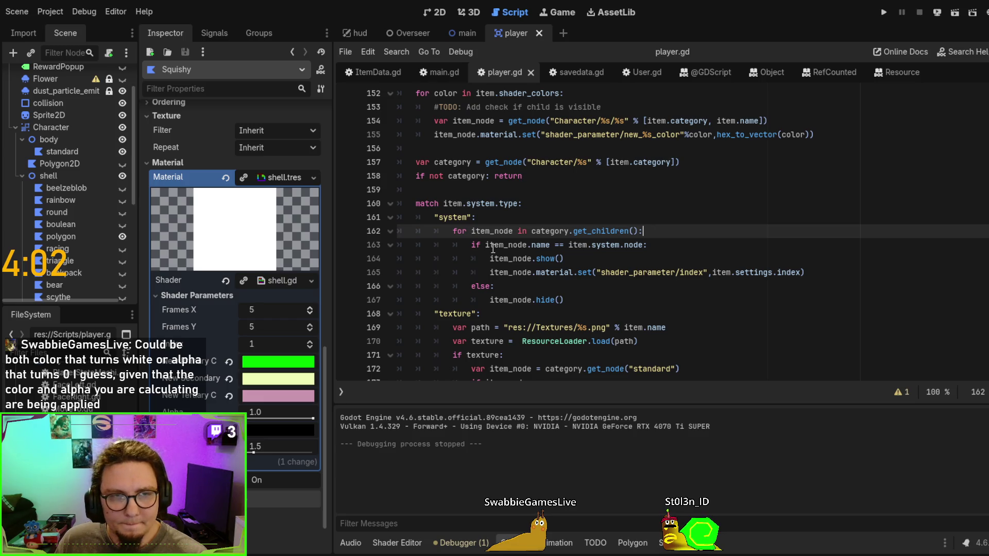
scroll(84, 153, "down", 3)
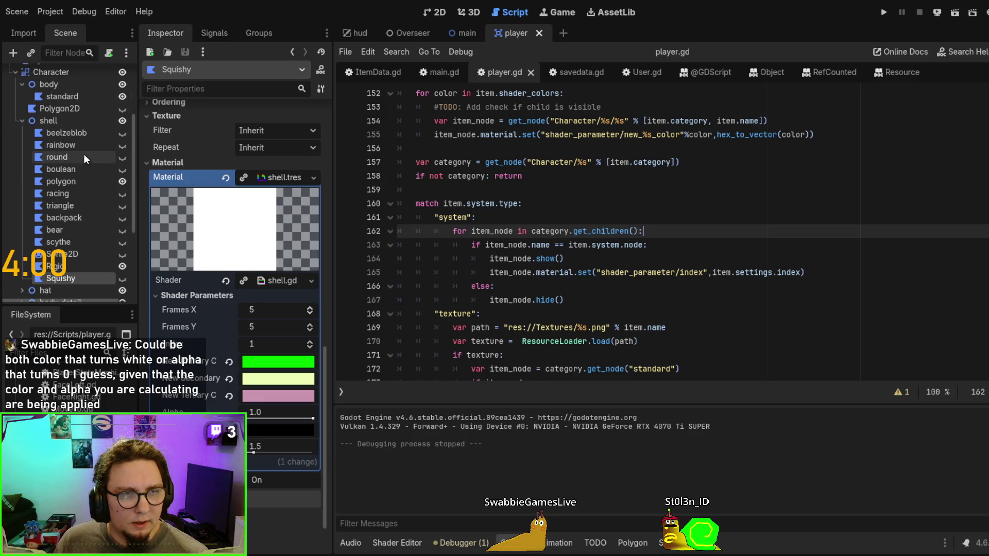
Hide the polygon shell node, rerun the game, and switch to the main scene's main.gd
left_click(122, 181)
left_click(660, 202)
key("F5")
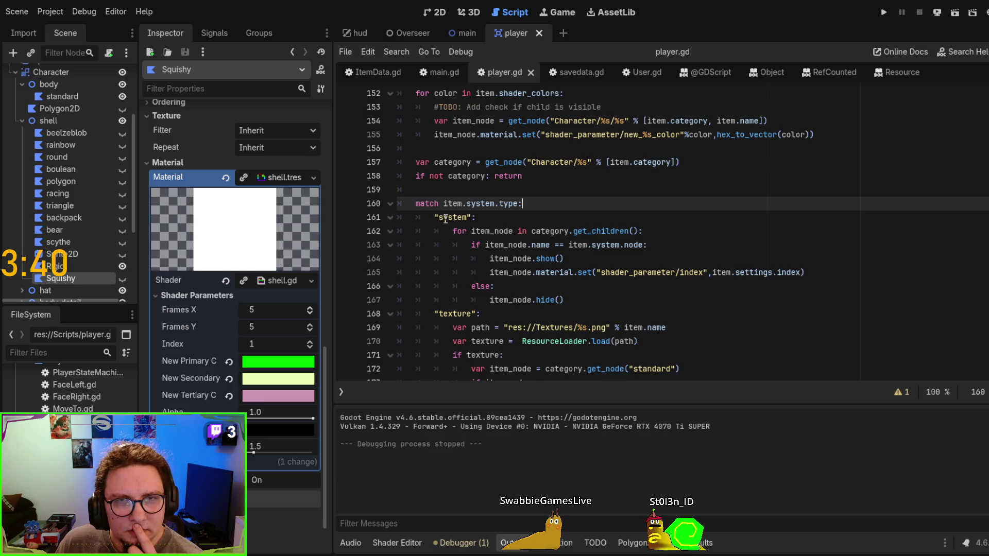
left_click(468, 27)
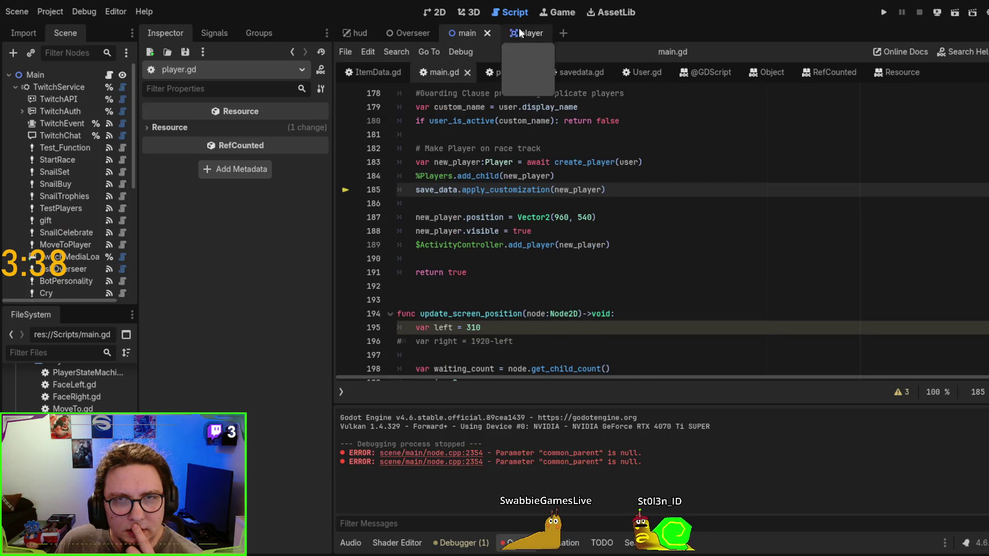
In the player scene, swap the Rigid shell for Squishy and set its shader Index to 3
left_click(519, 31)
scroll(78, 216, "down", 2)
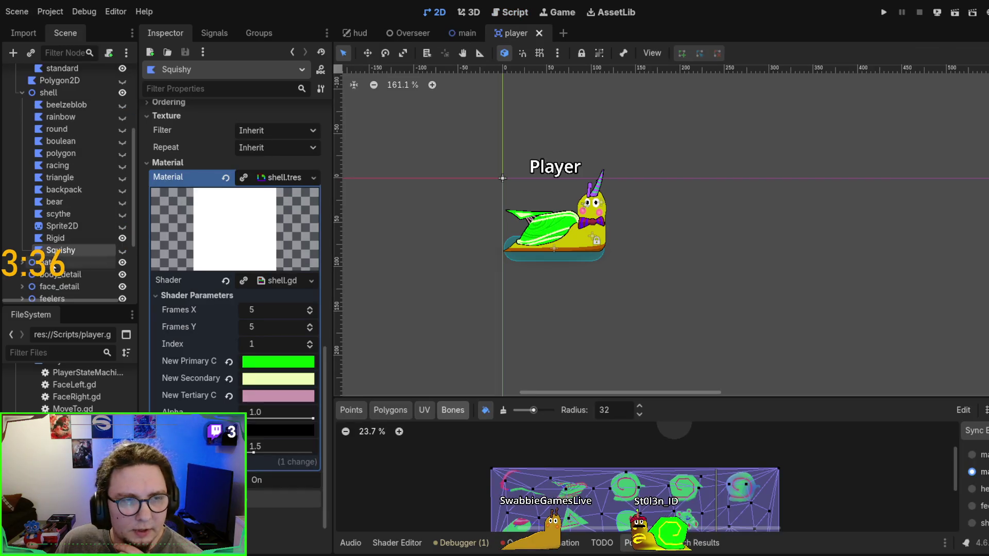
left_click(51, 237)
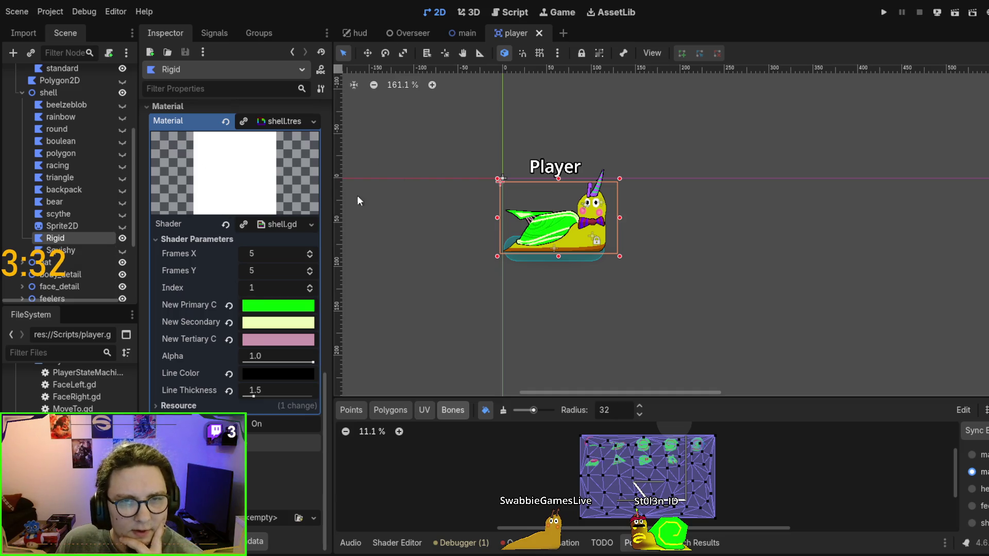
double_click(125, 237)
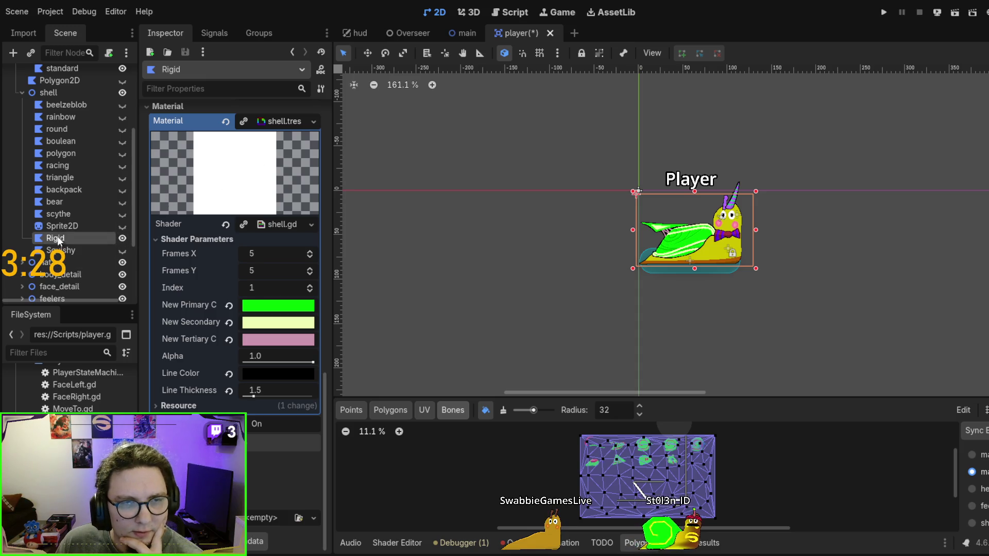
left_click(103, 252)
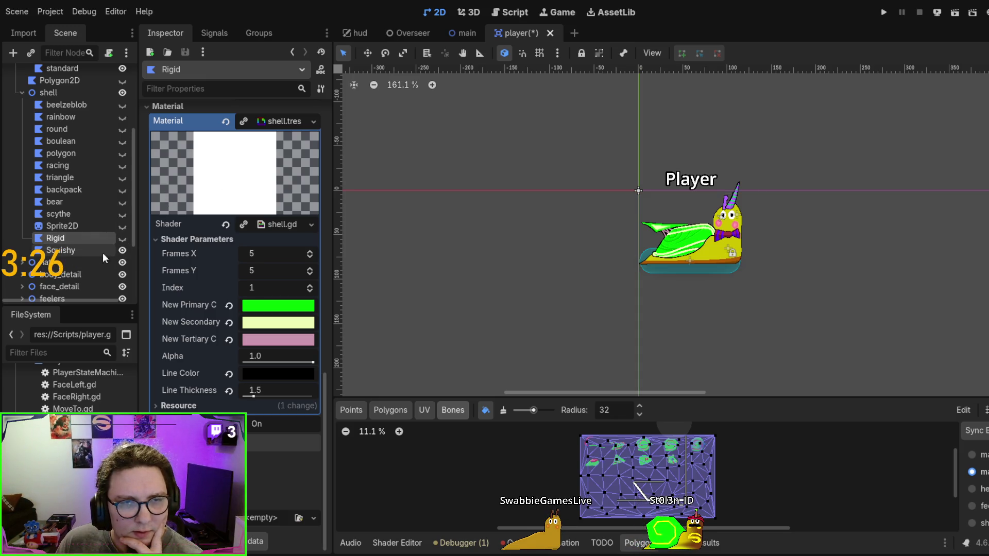
scroll(312, 342, "up", 5)
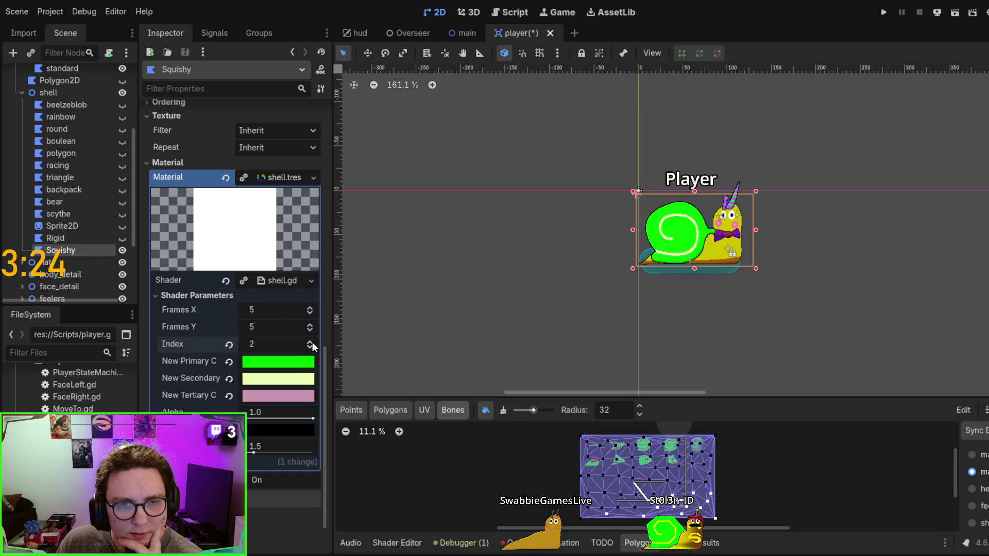
scroll(312, 342, "up", 1)
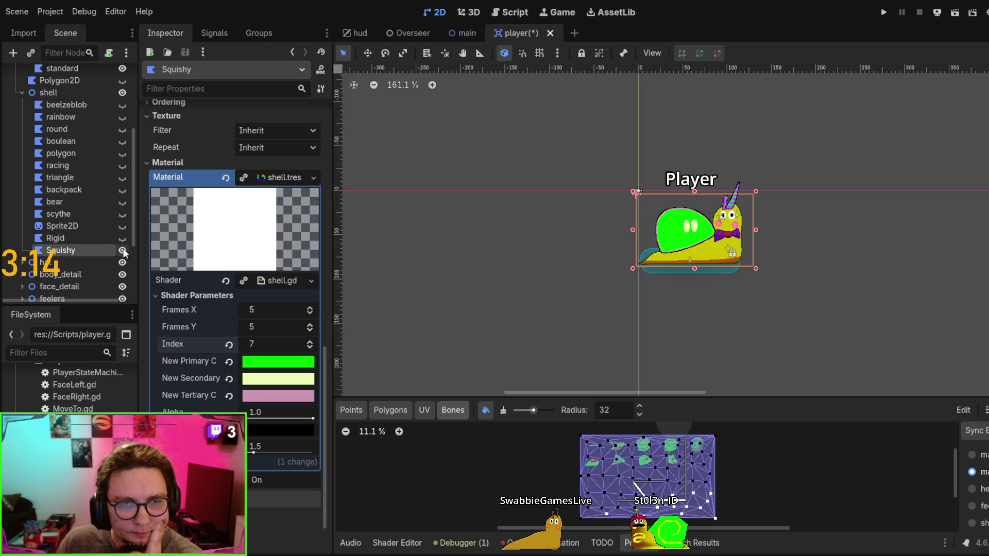
left_click(309, 347)
left_click(309, 347)
left_click(309, 347)
left_click(309, 347)
scroll(441, 223, "right", 3)
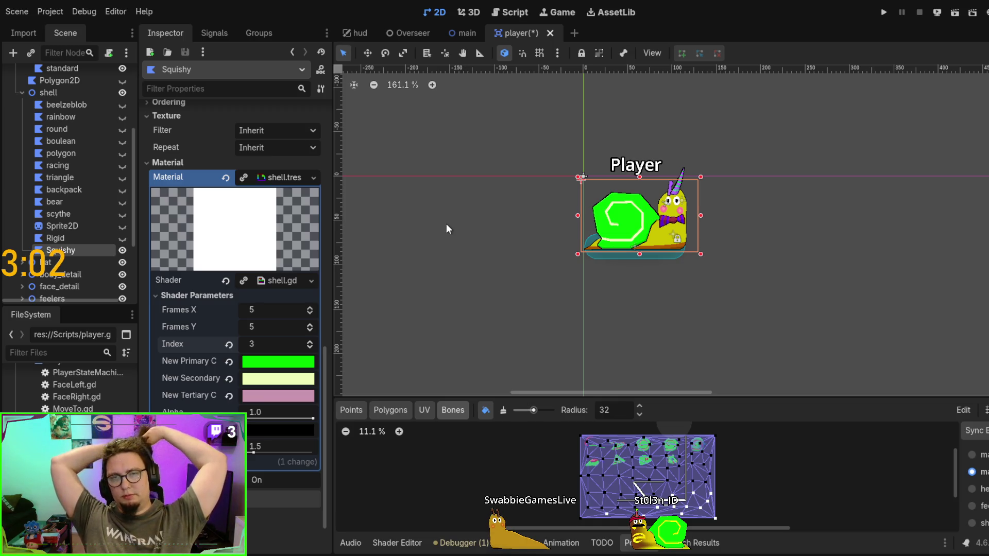
Run the main scene to the customize breakpoint, step into it, and inspect the current item
left_click(462, 37)
key("F5")
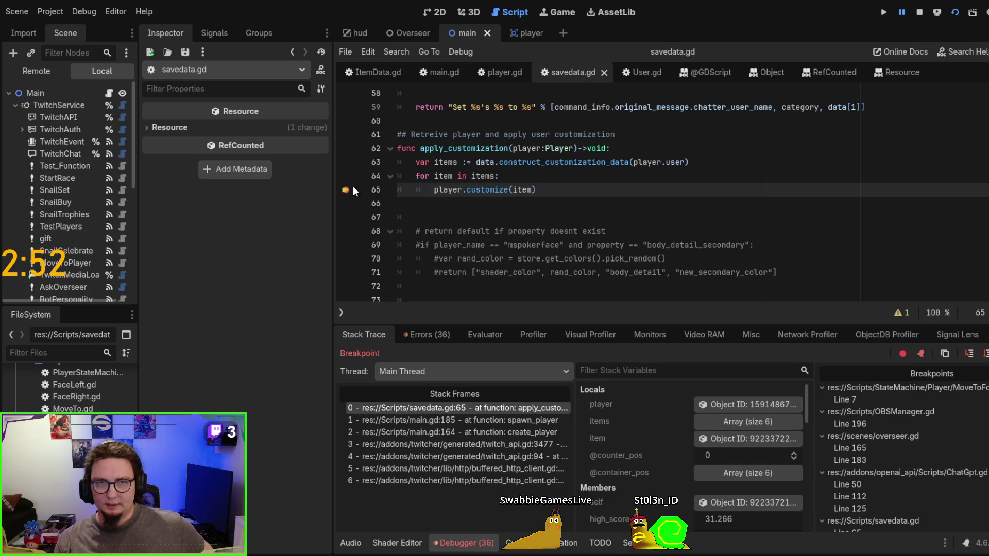
left_click(972, 355)
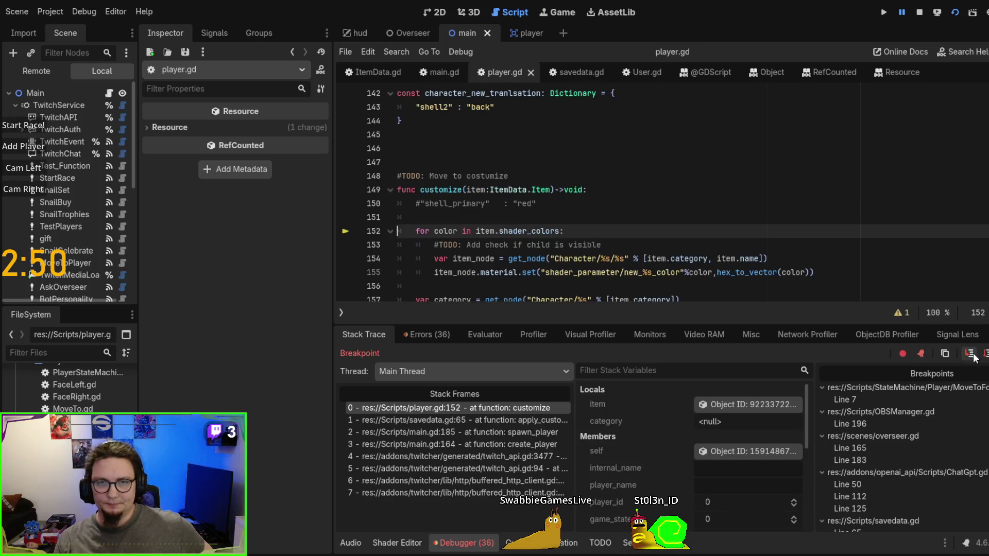
scroll(491, 148, "down", 1)
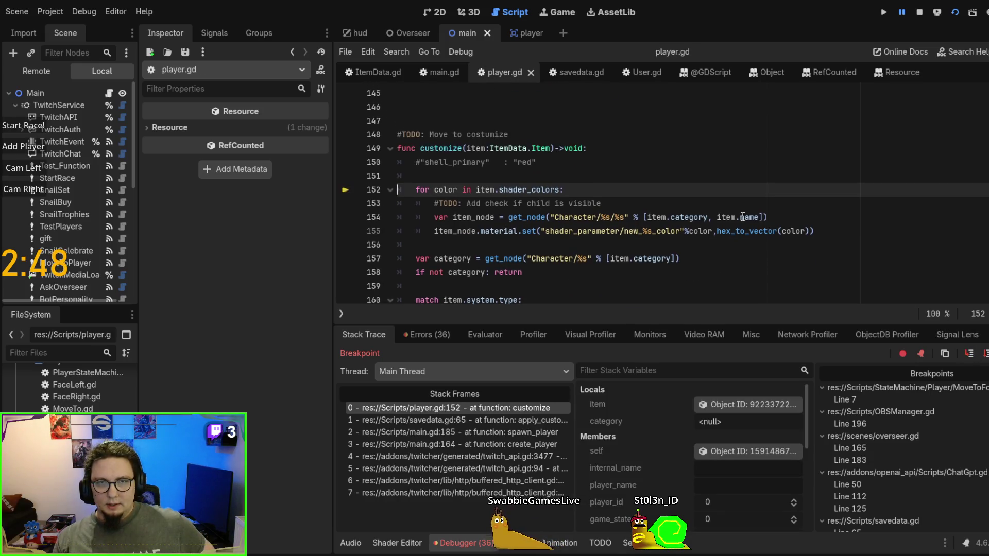
left_click(742, 404)
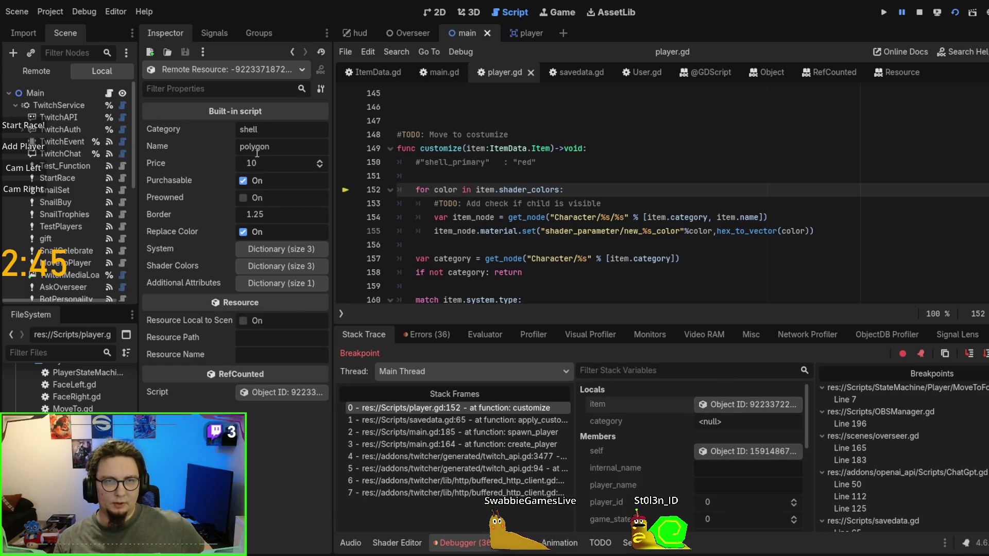
Browse the item's System and Additional Attributes dictionaries to find the 'property' key
left_click(275, 252)
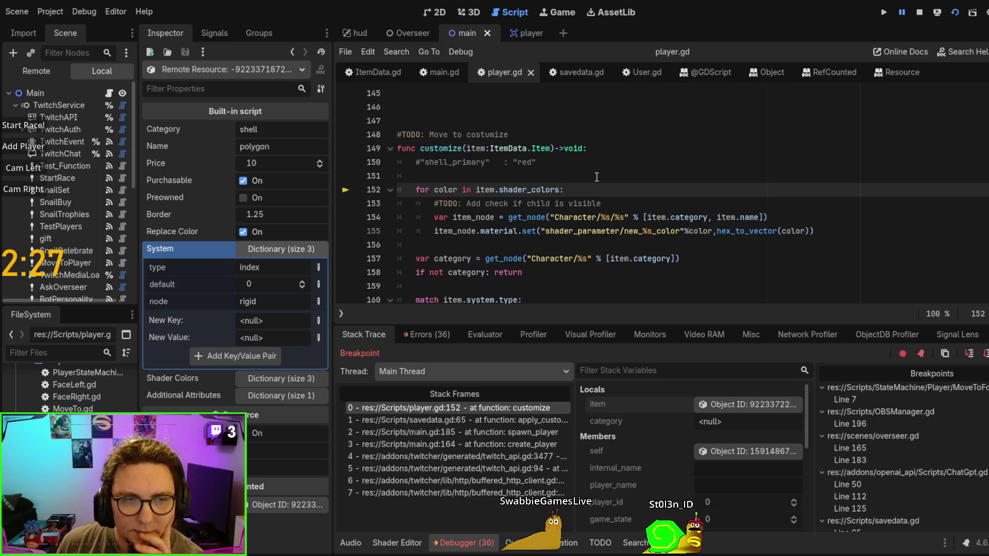
left_click(283, 247)
left_click(286, 249)
left_click(287, 250)
left_click(292, 287)
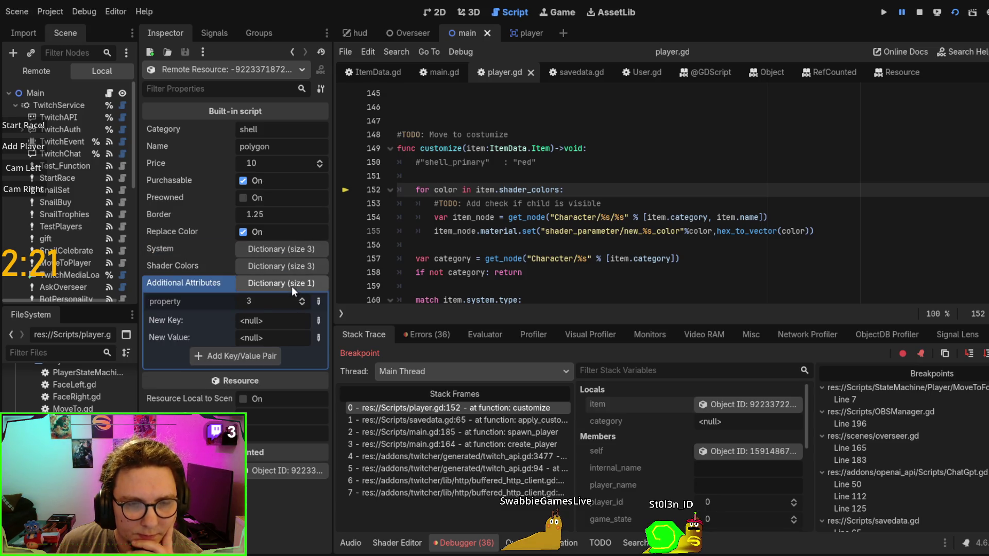
double_click(178, 304)
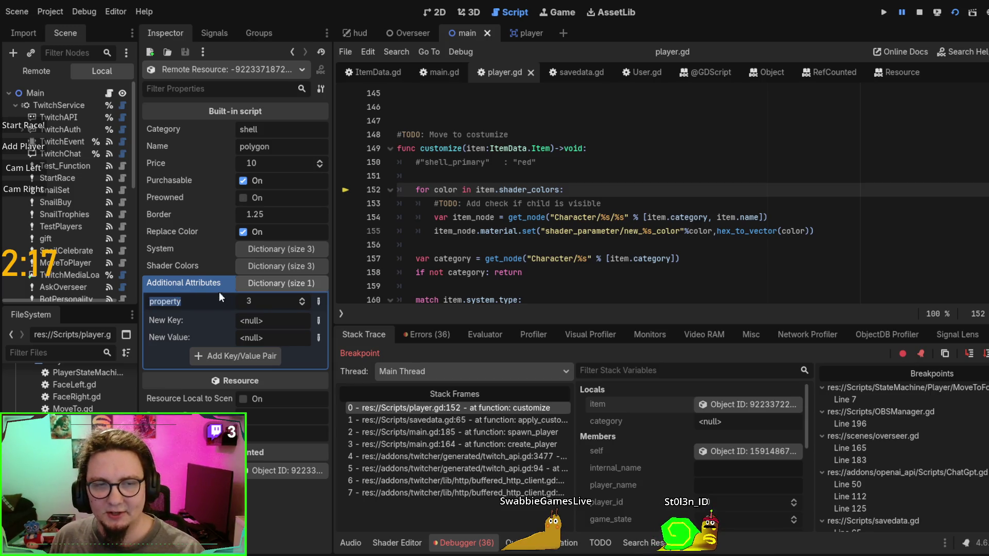
Find the from_dict loop in ItemData.gd that stores unknown fields as additional_attributes["property"]
key("Return")
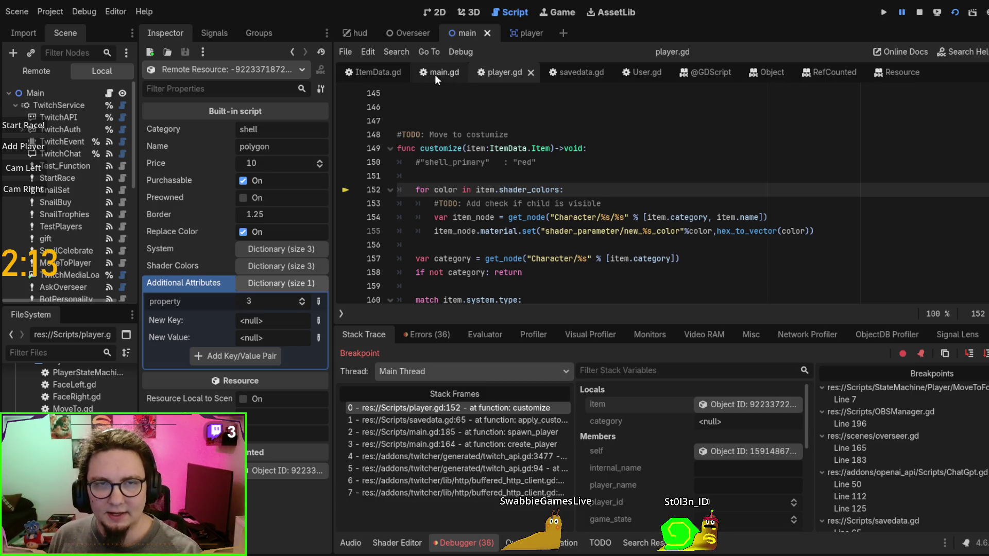
left_click(366, 70)
scroll(618, 195, "down", 3)
scroll(618, 195, "down", 20)
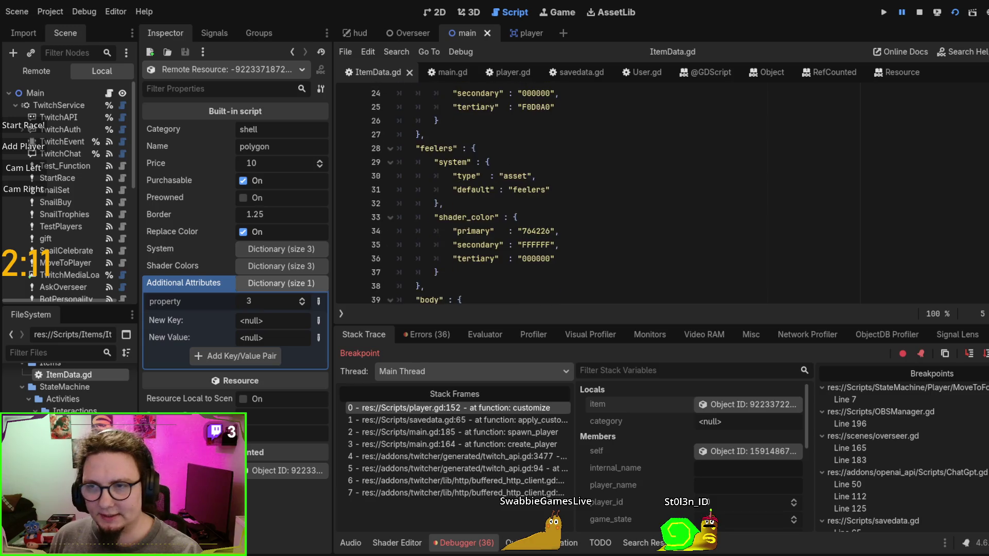
scroll(713, 188, "down", 17)
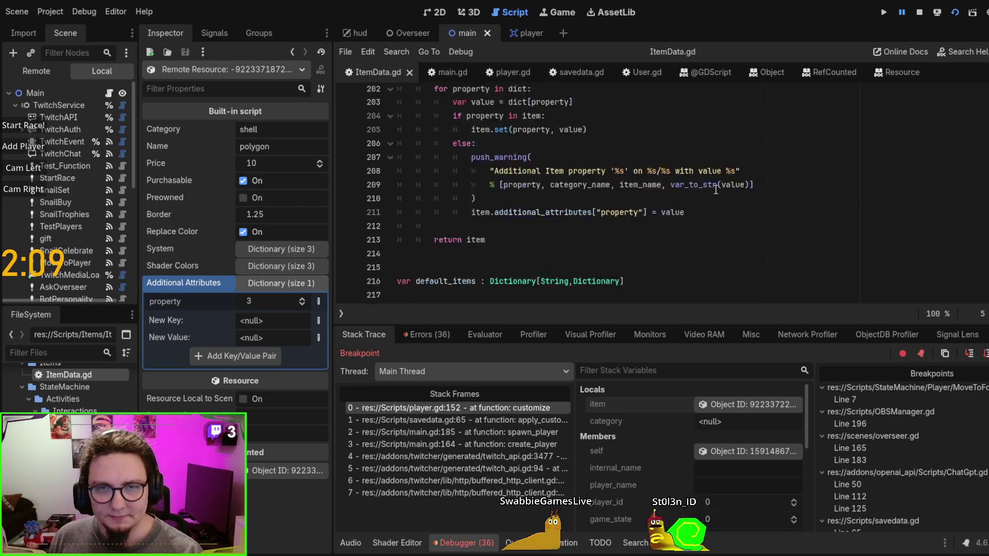
scroll(715, 189, "up", 1)
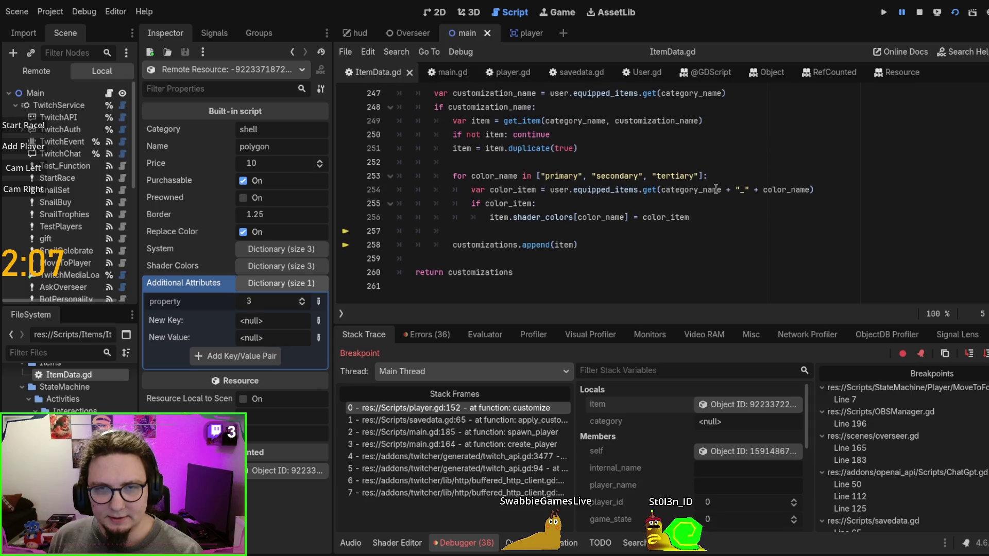
scroll(716, 196, "up", 2)
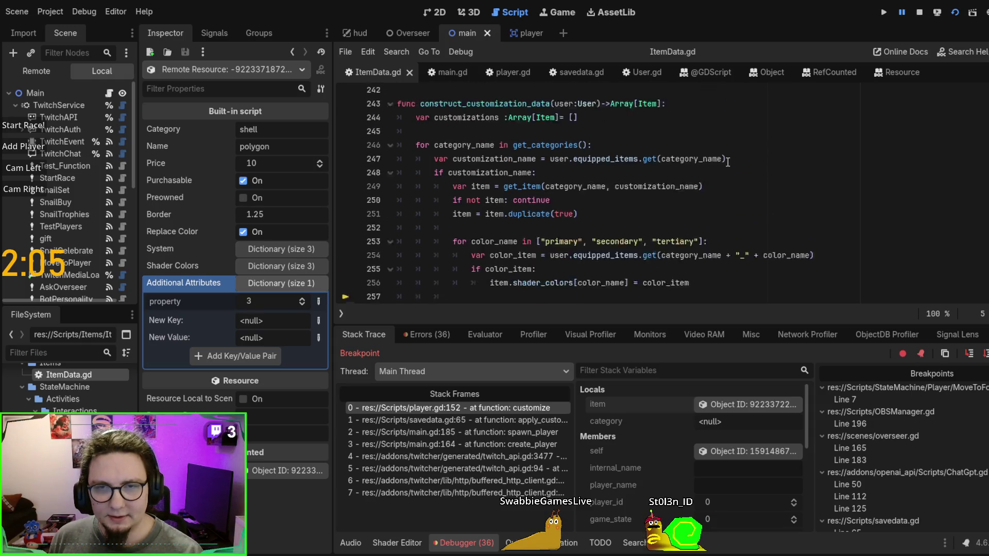
scroll(723, 195, "down", 2)
scroll(715, 198, "up", 4)
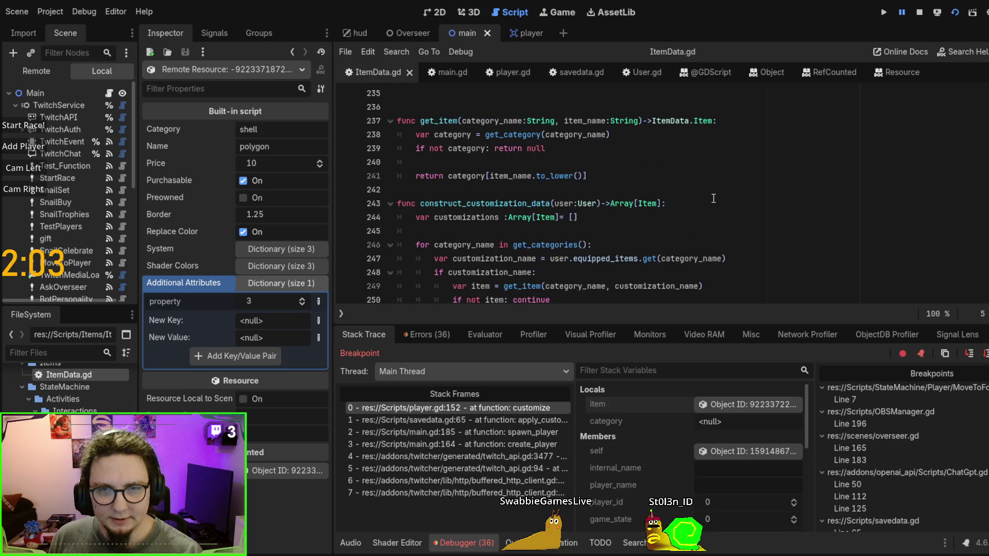
scroll(713, 198, "up", 4)
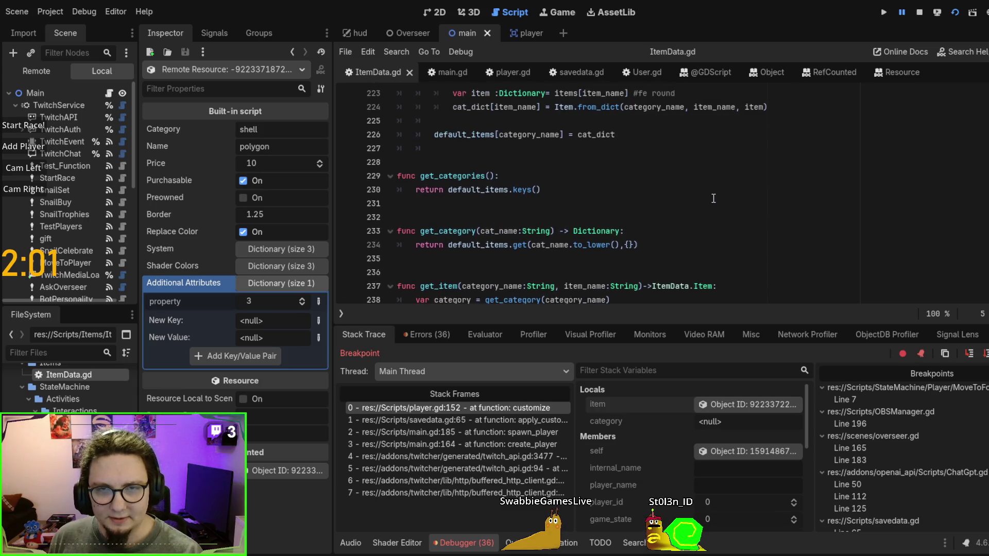
scroll(713, 198, "down", 4)
scroll(713, 198, "down", 5)
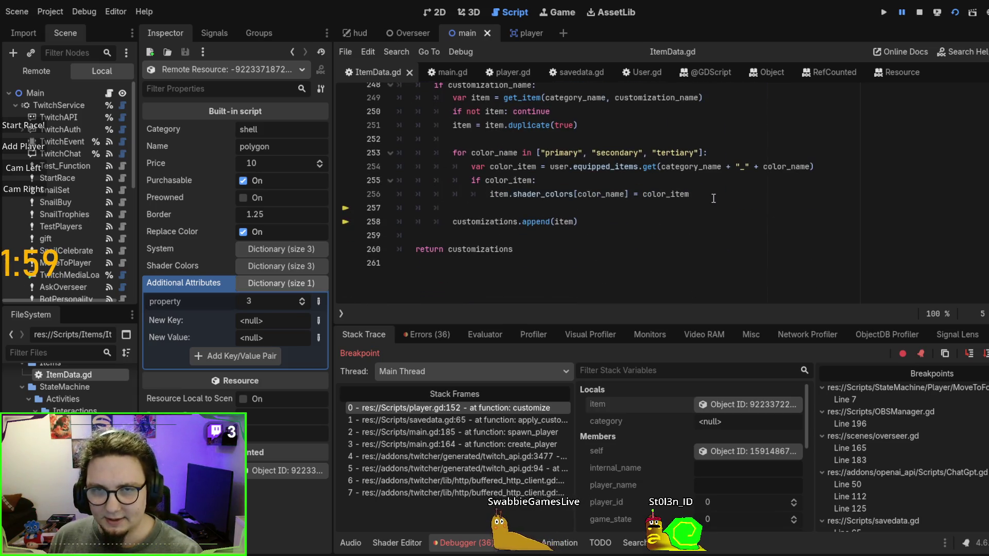
scroll(714, 198, "up", 4)
scroll(713, 198, "up", 7)
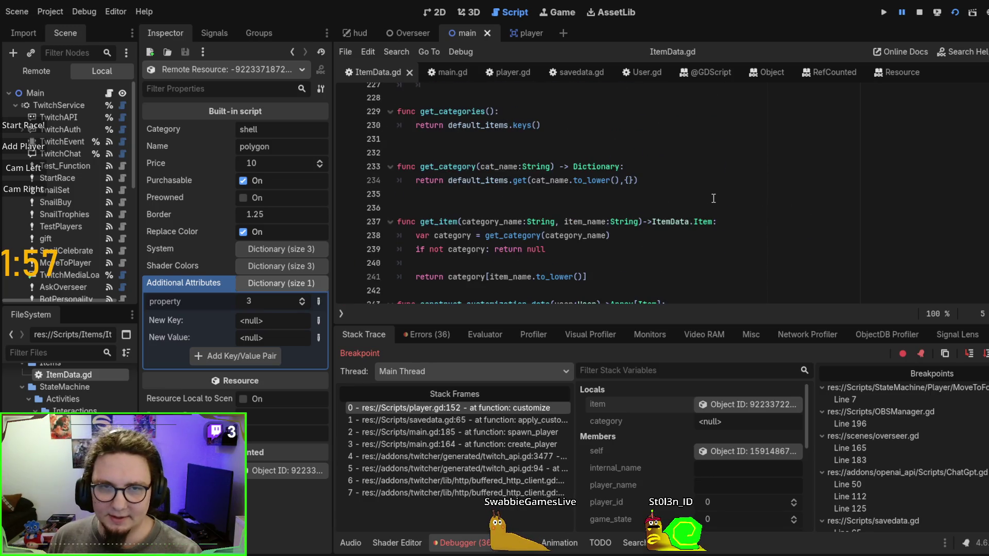
scroll(714, 198, "up", 2)
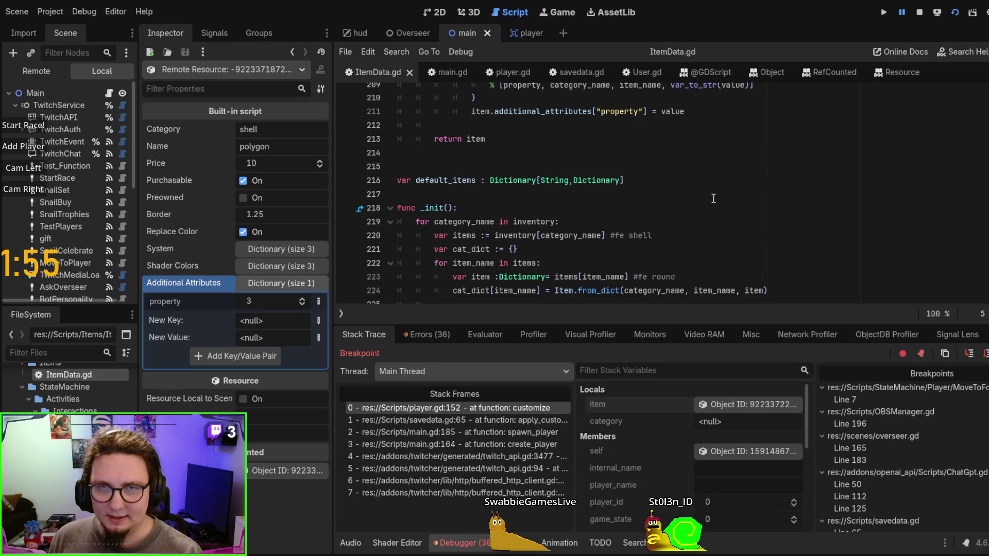
scroll(713, 198, "up", 3)
On ItemData.gd line 211, remove the quotes around property in additional_attributes and save
double_click(541, 235)
double_click(614, 235)
left_click(594, 235)
key("Delete")
key("ctrl+Right")
key("Delete")
key("Up")
double_click(615, 237)
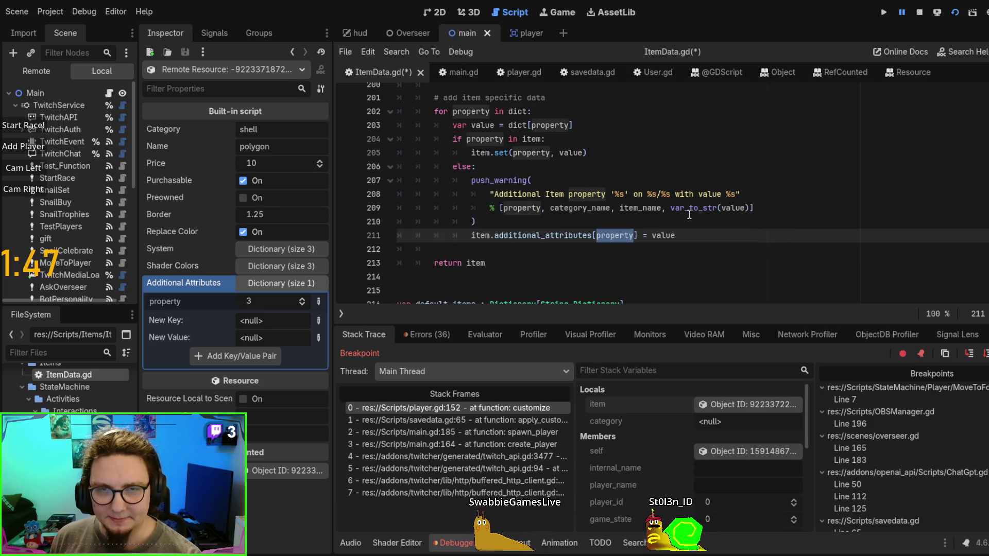
left_click(578, 194)
key("ctrl+s")
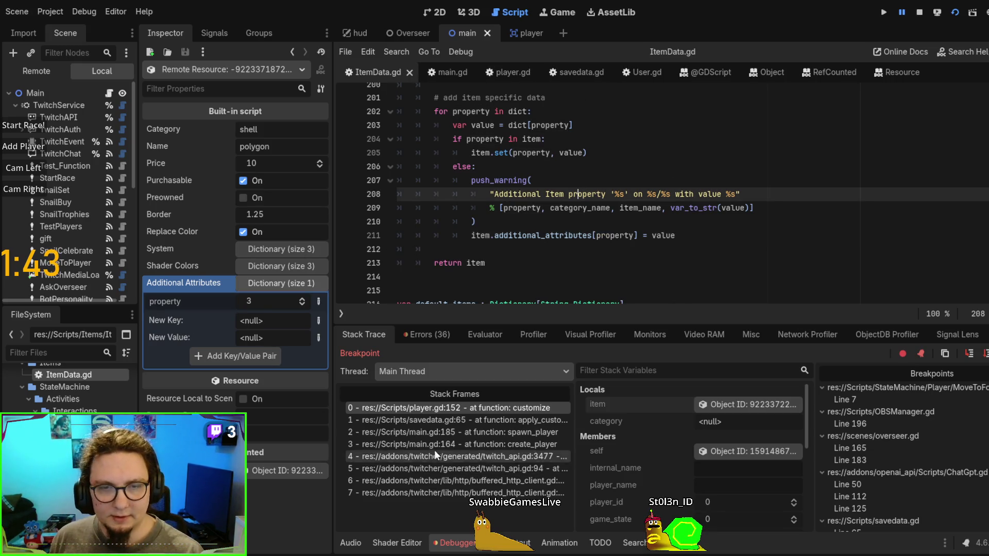
On player.gd line 165, replace item.settings with item.additional_attributes for the shader index
left_click(488, 412)
scroll(629, 191, "down", 2)
scroll(629, 192, "up", 2)
scroll(629, 192, "down", 4)
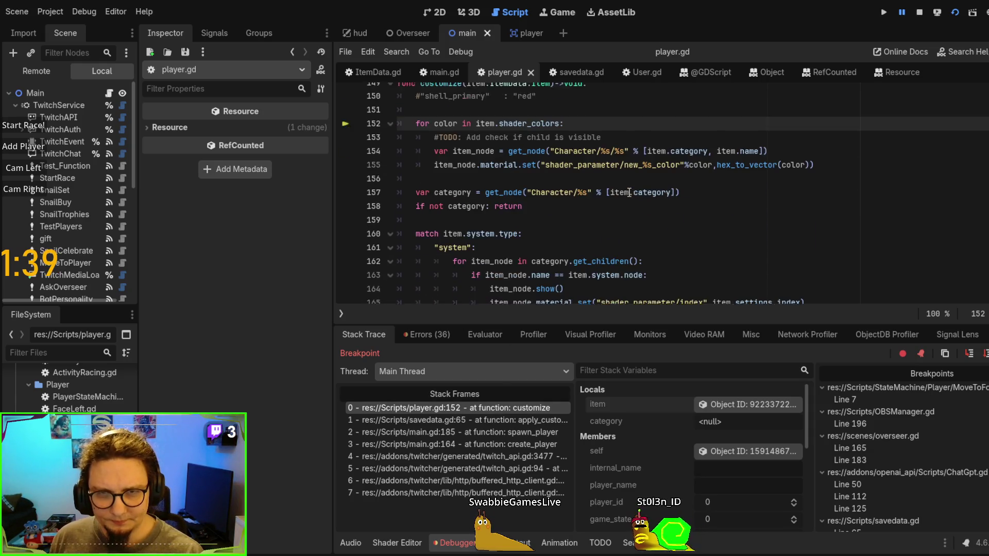
scroll(629, 192, "down", 1)
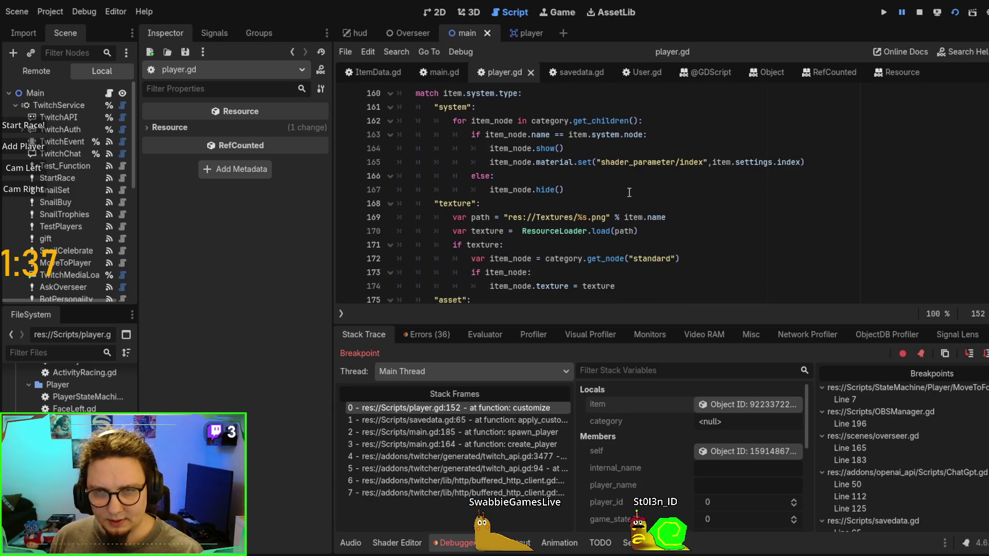
scroll(576, 211, "up", 1)
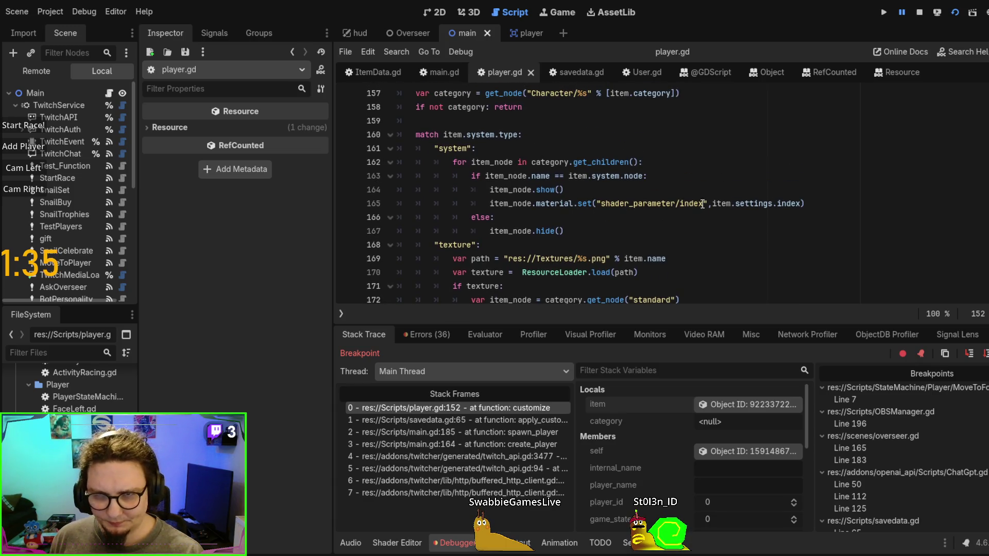
double_click(763, 203)
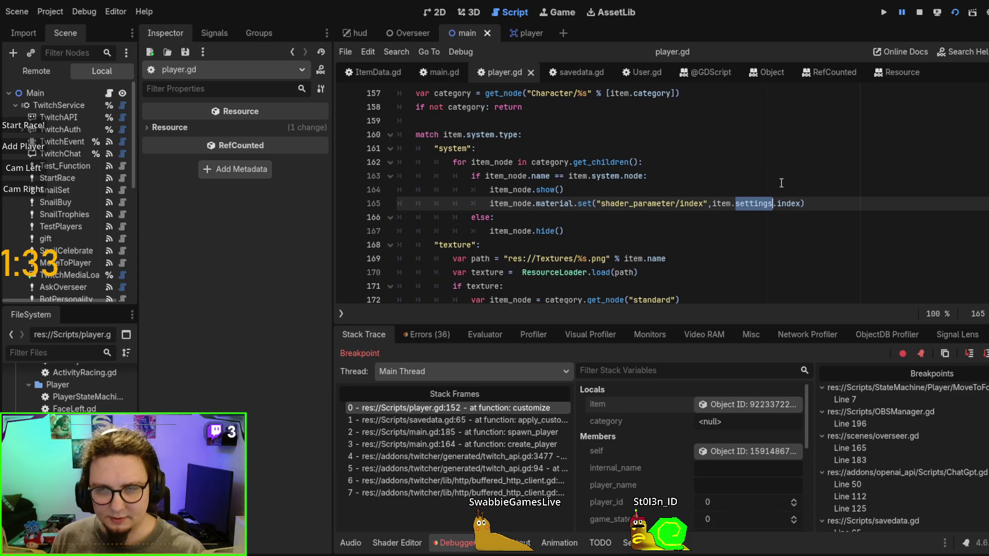
key("BackSpace")
type("ddit")
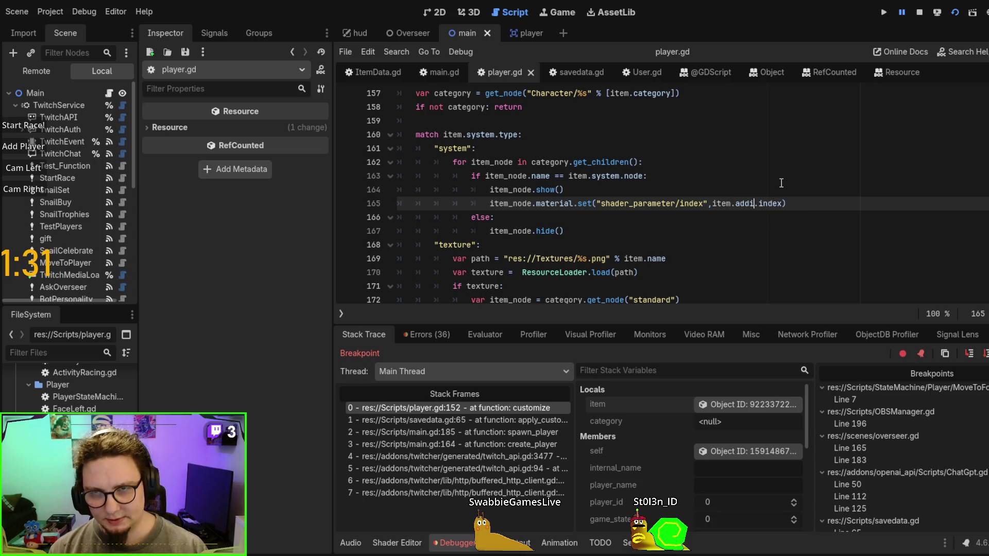
key("Return")
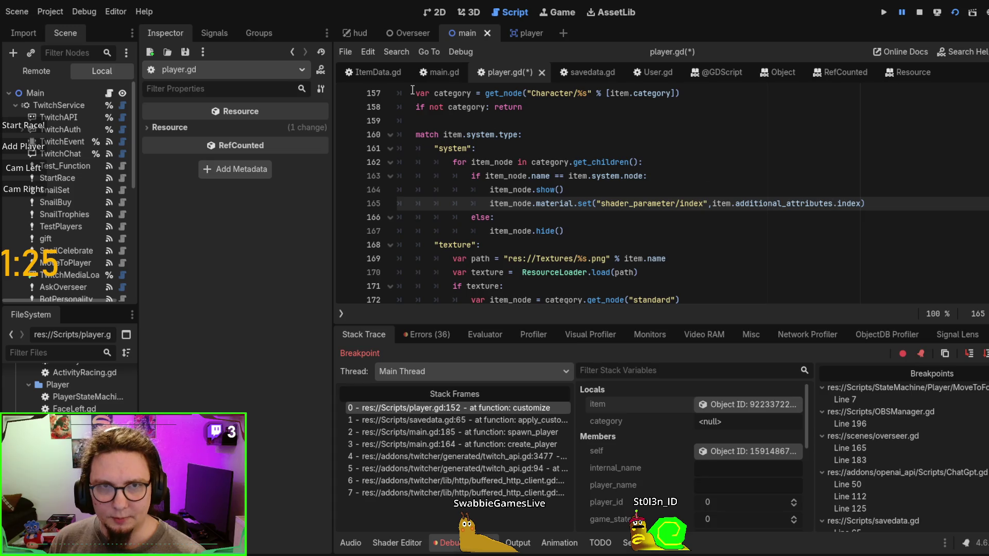
Go to ItemData.gd's round shell entry with its index values
left_click(370, 72)
scroll(587, 230, "up", 10)
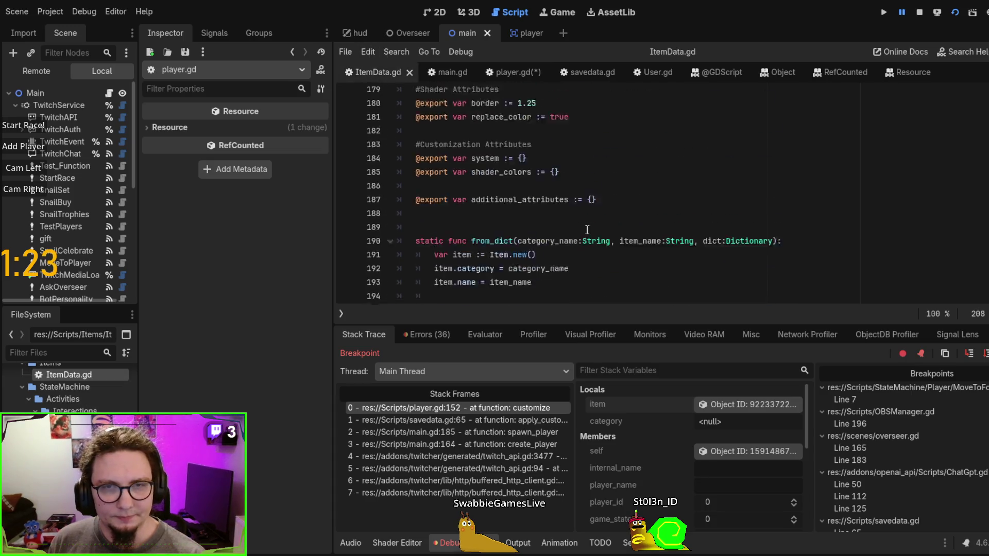
scroll(587, 230, "up", 7)
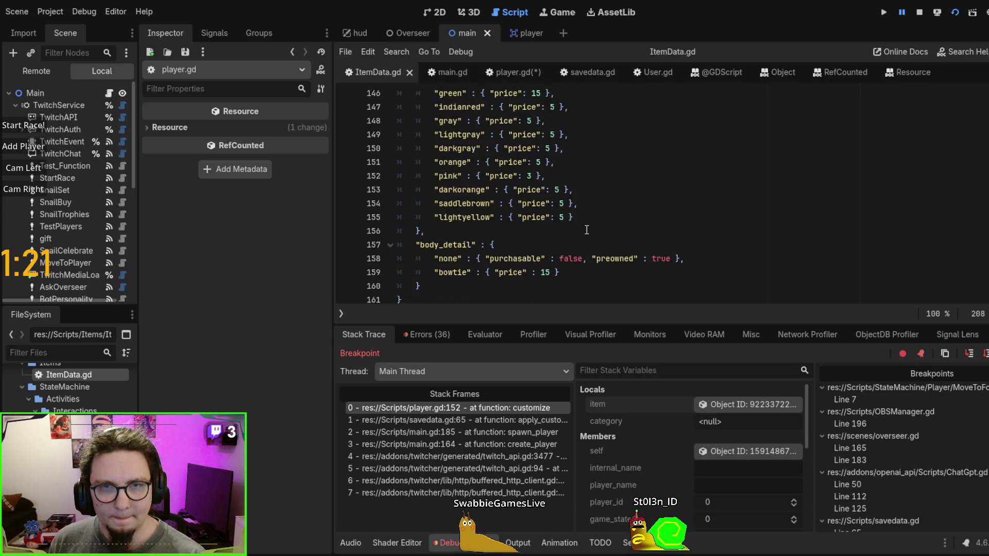
scroll(587, 229, "up", 20)
left_click(517, 128)
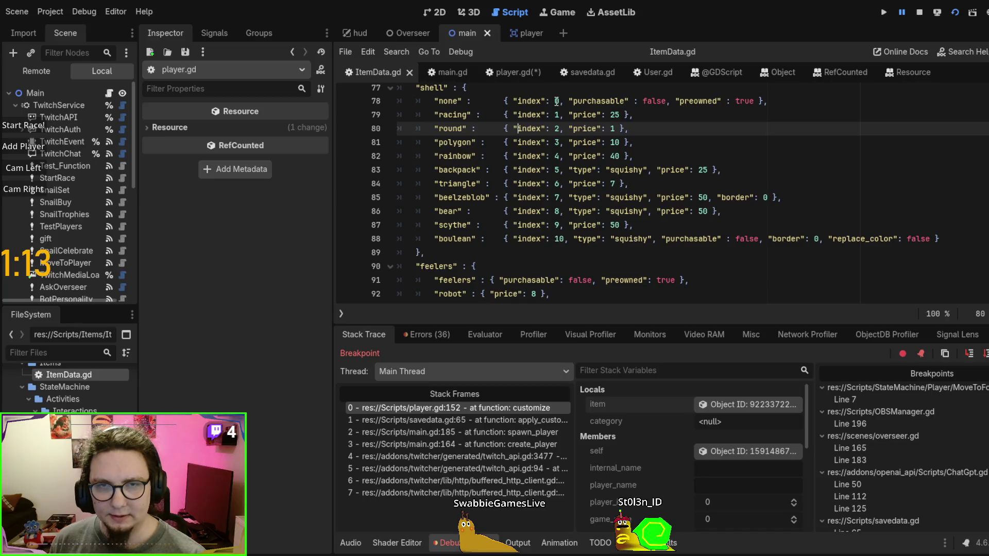
Rerun the game with F5, step into customize and hex_to_vector, and inspect the current item
key("F5")
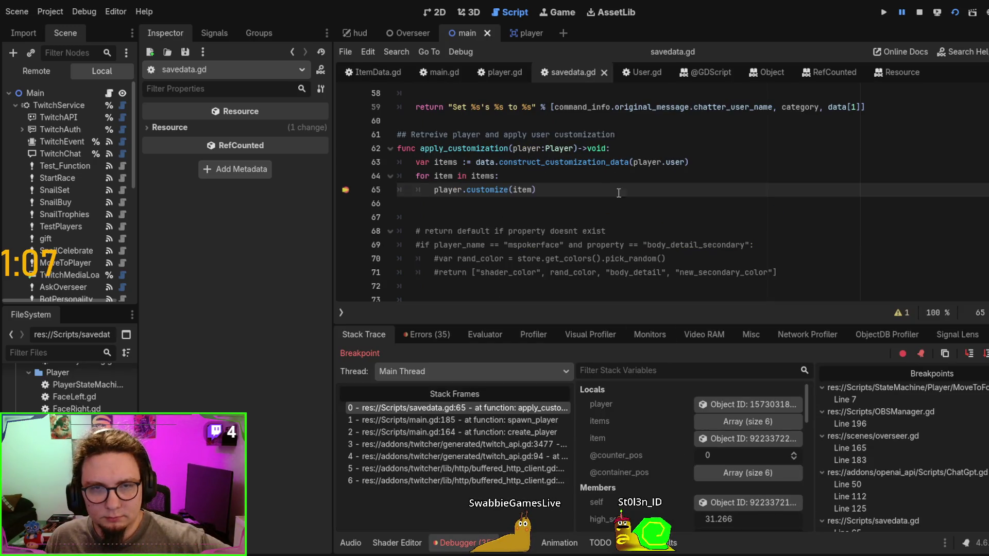
left_click(970, 354)
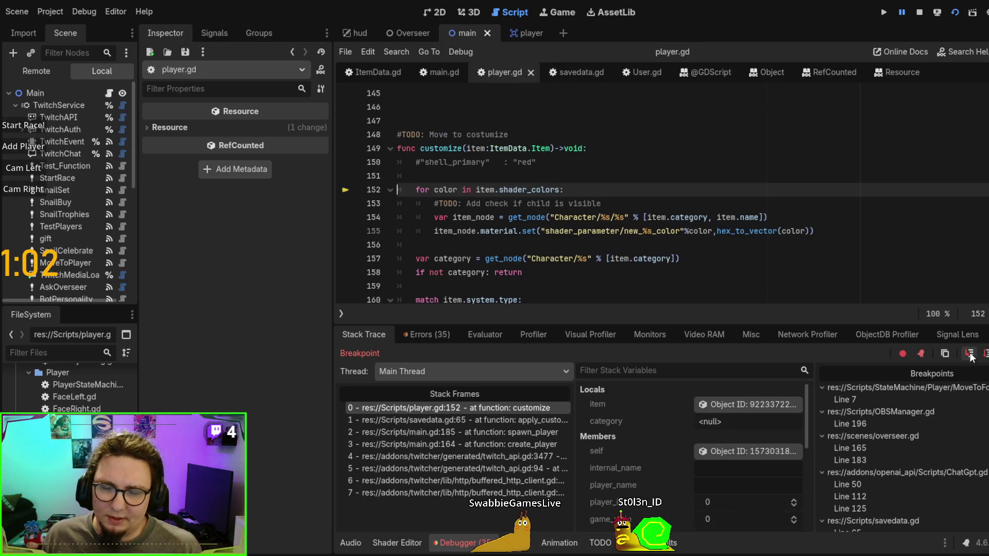
left_click(971, 355)
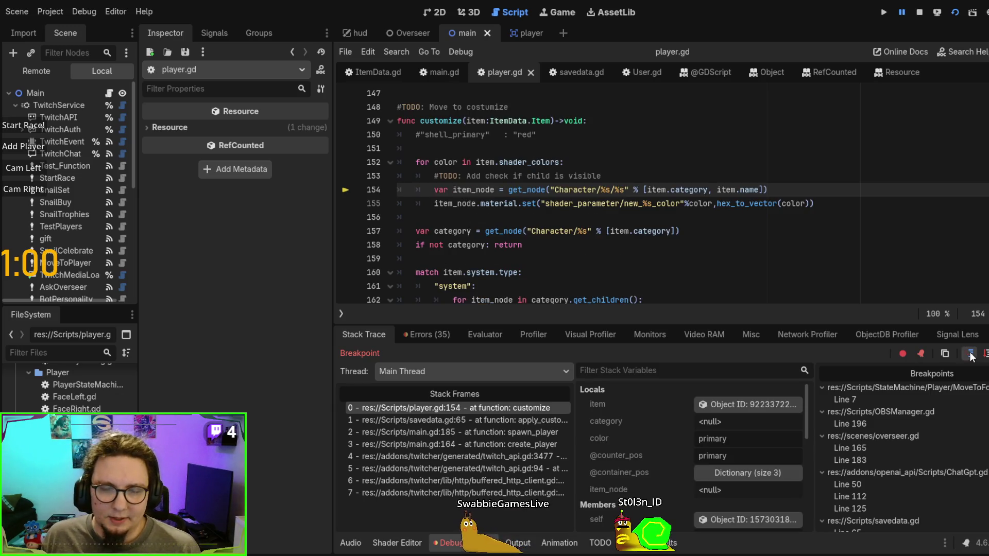
left_click(971, 356)
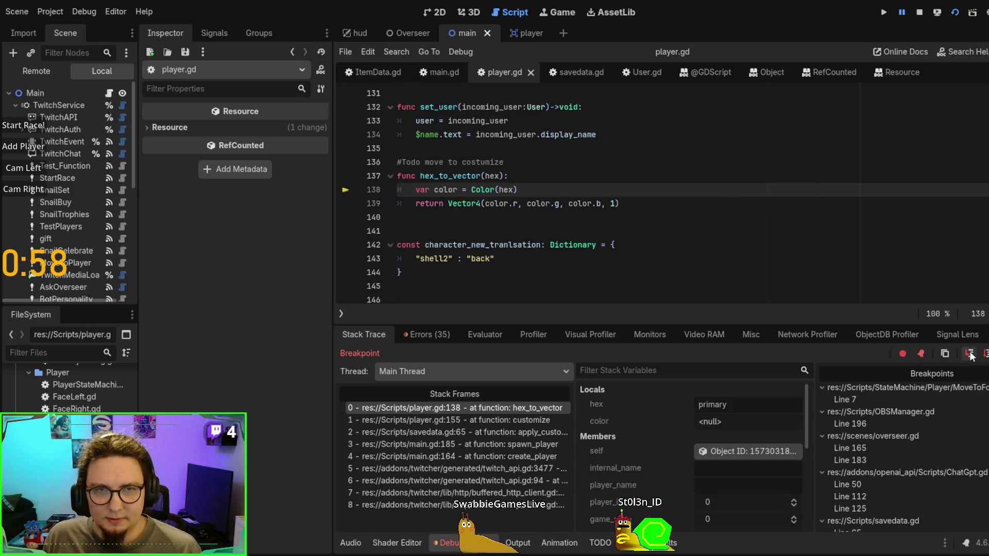
left_click(971, 356)
left_click(971, 356)
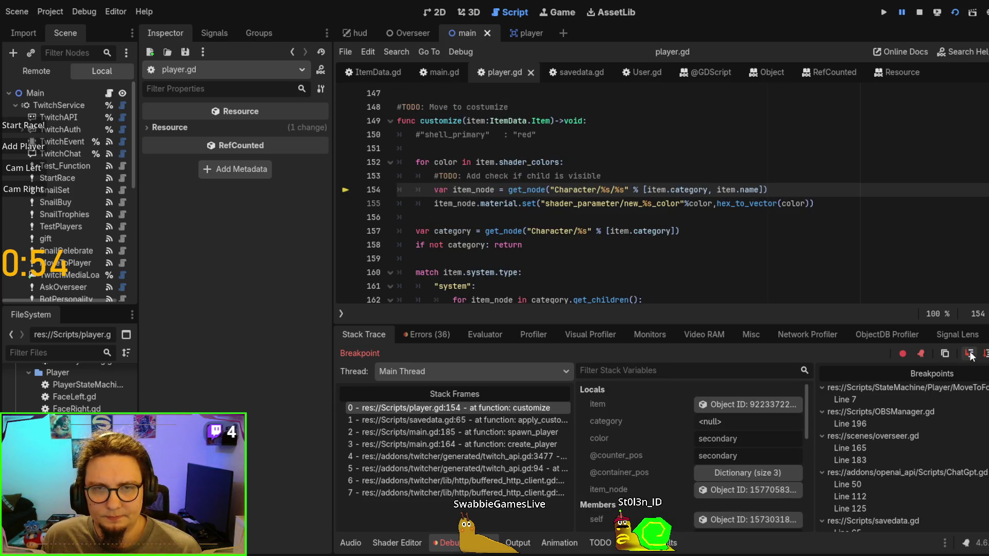
left_click(737, 406)
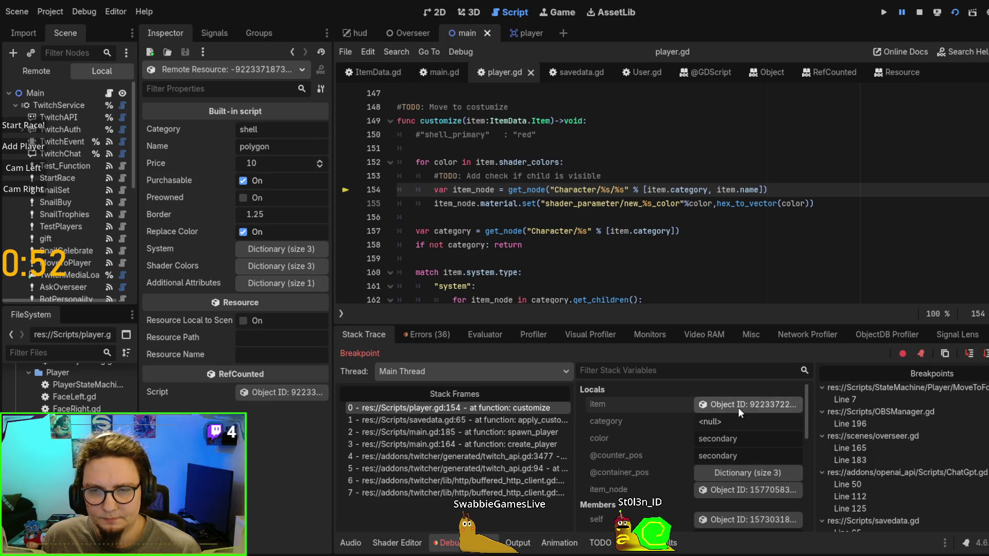
Step past the colour lines and system, texture and asset branches into the next item's customize
left_click(968, 353)
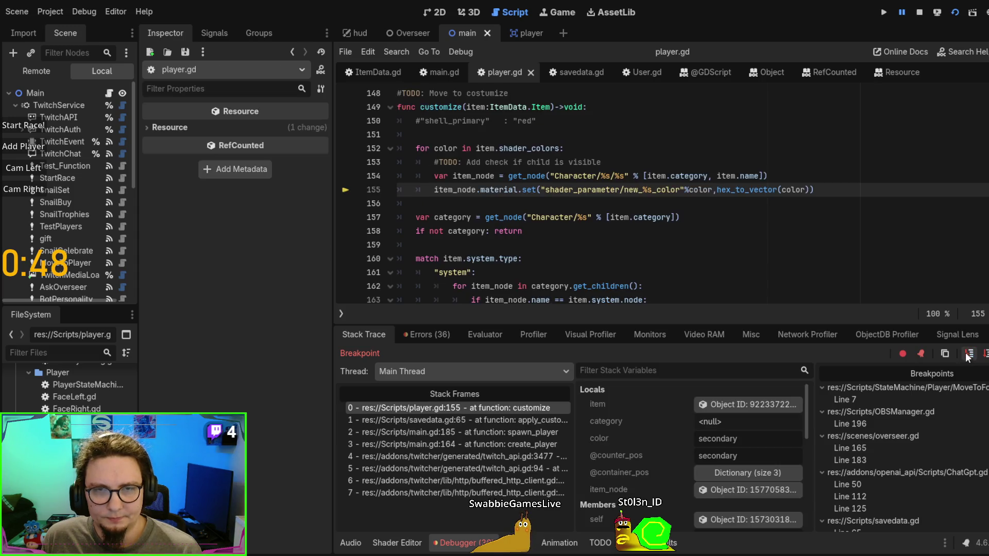
left_click(968, 354)
left_click(968, 354)
left_click(969, 354)
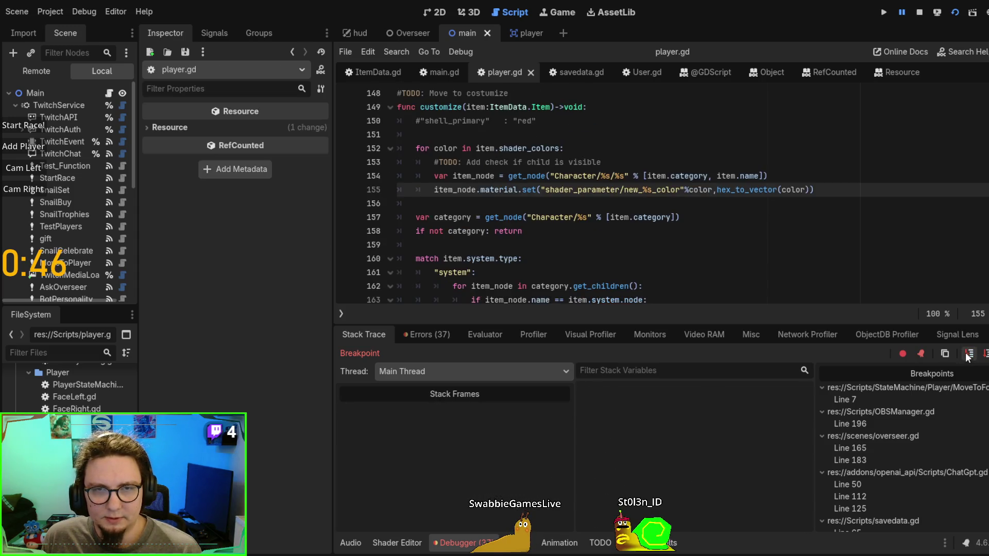
left_click(969, 355)
left_click(969, 354)
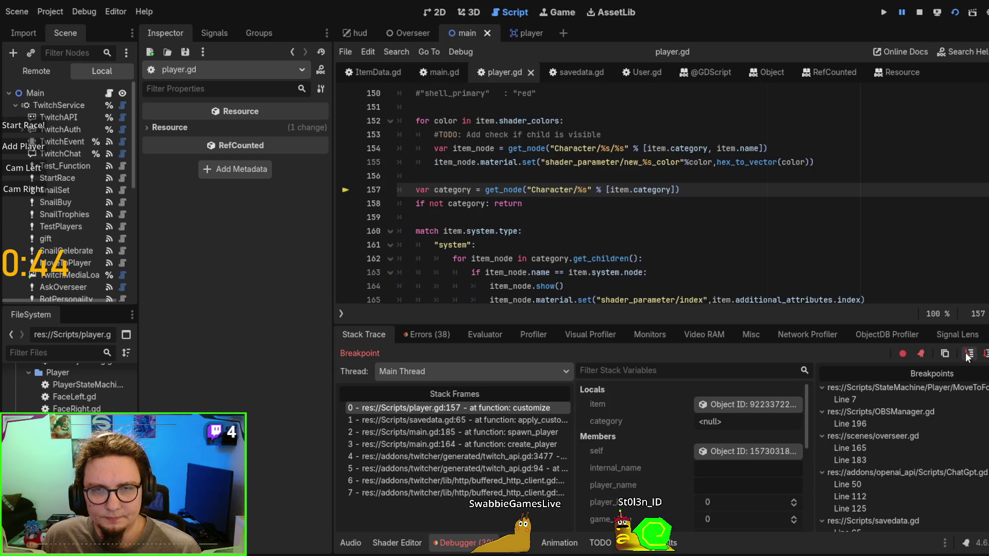
left_click(969, 354)
left_click(968, 354)
left_click(968, 354)
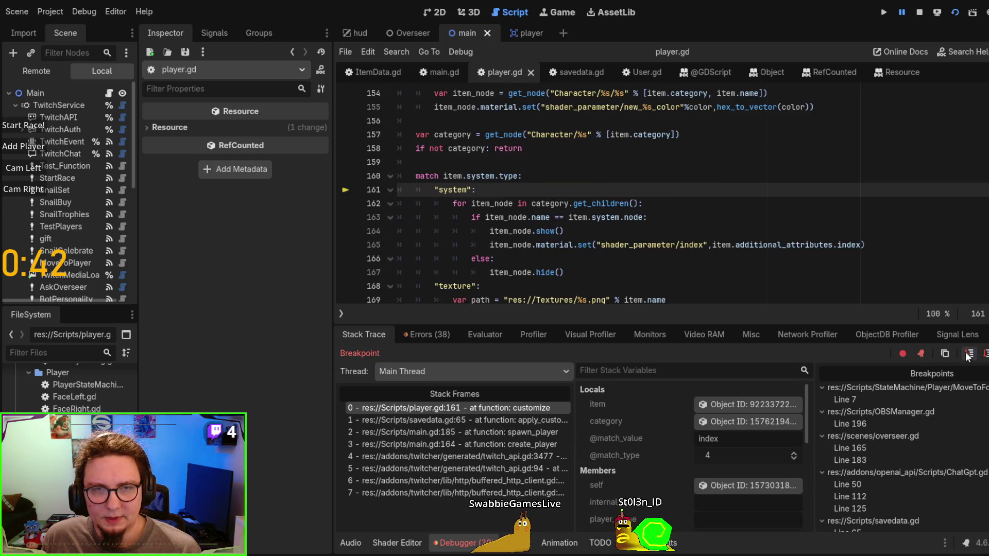
left_click(969, 355)
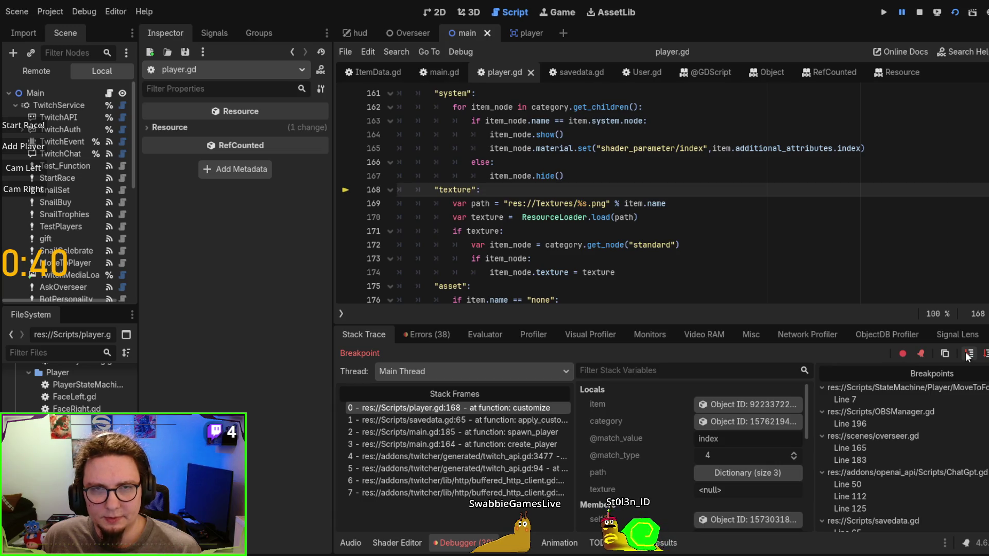
left_click(968, 354)
left_click(968, 354)
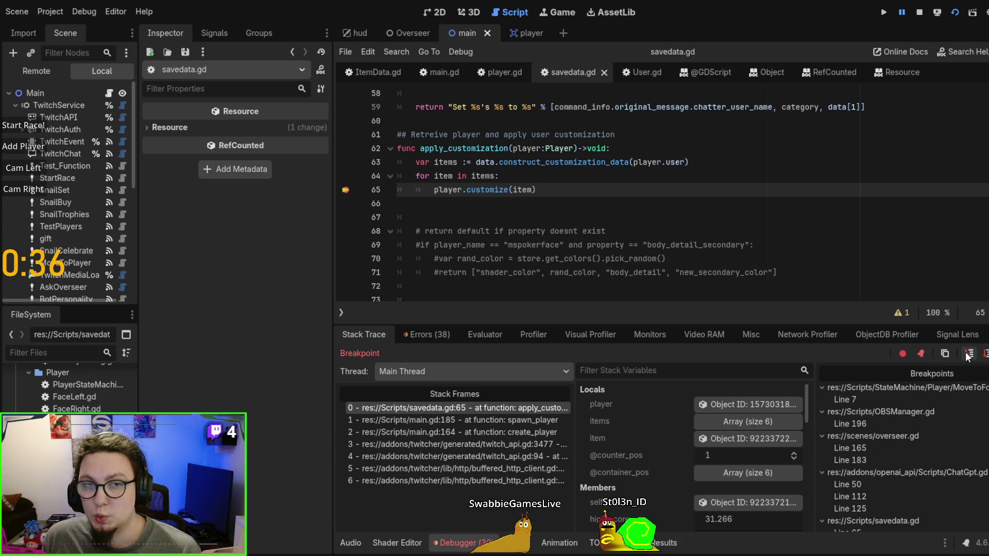
left_click(968, 354)
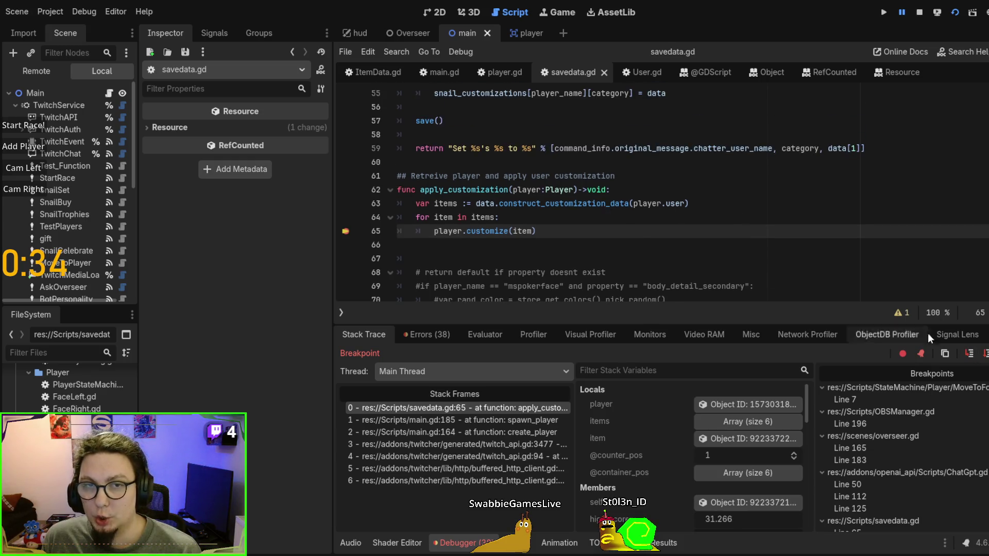
left_click(970, 353)
scroll(564, 192, "down", 5)
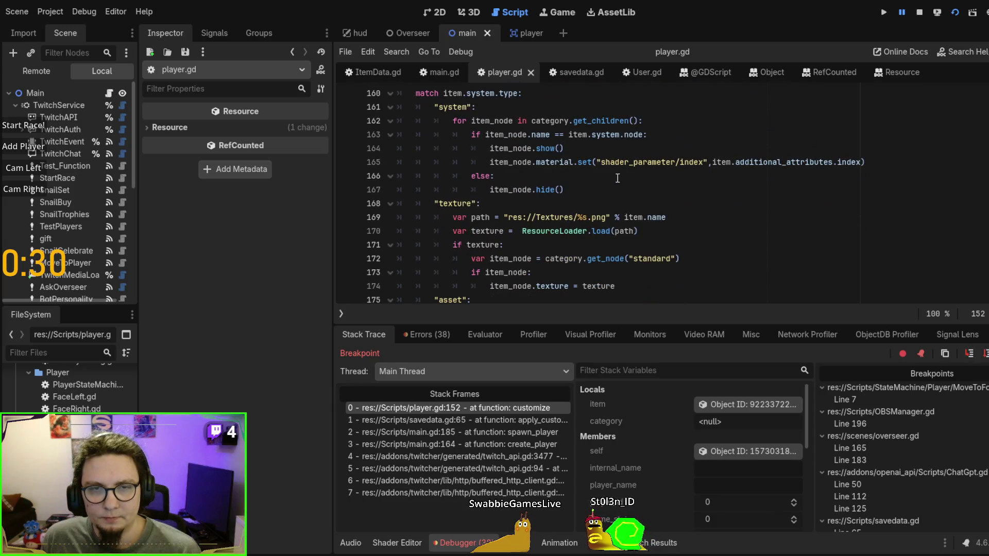
Type 'in' at the line 161 system match value, then check ItemData.gd's shell system type index
scroll(466, 167, "up", 1)
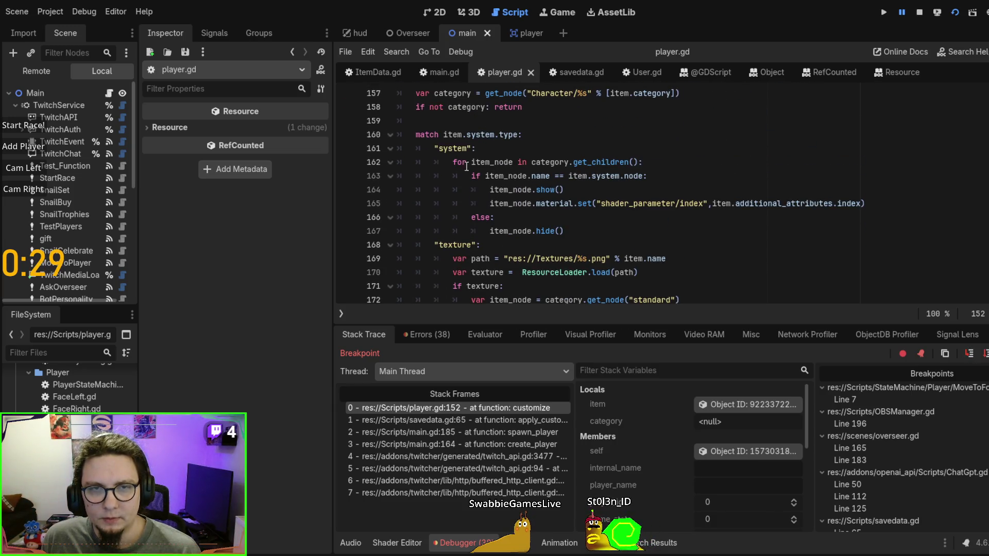
double_click(442, 151)
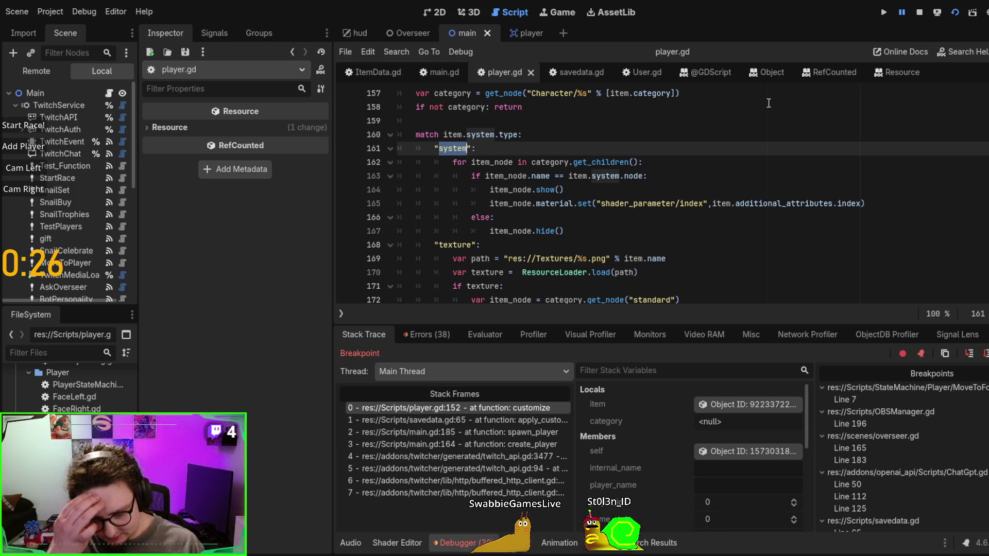
type("index")
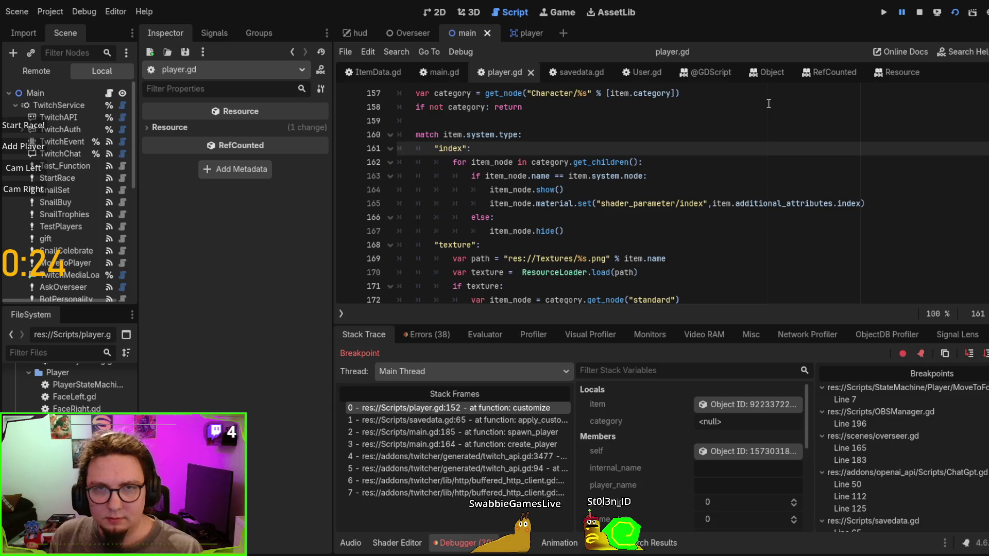
left_click(371, 72)
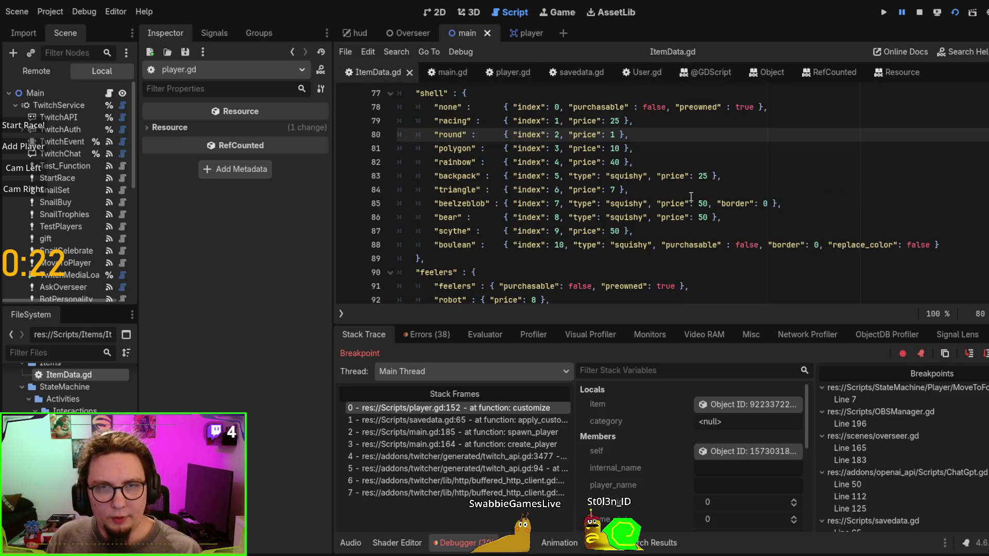
scroll(629, 172, "down", 10)
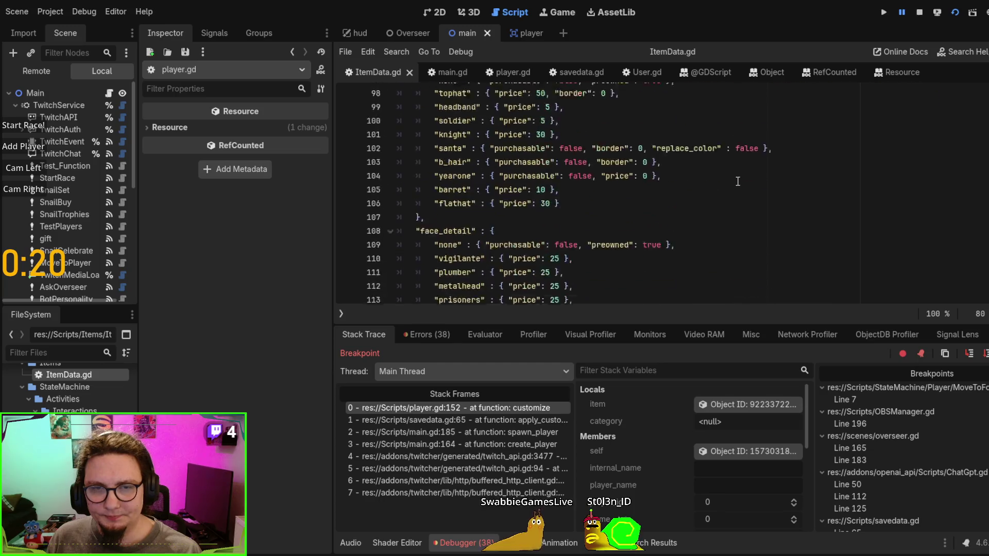
scroll(745, 149, "up", 20)
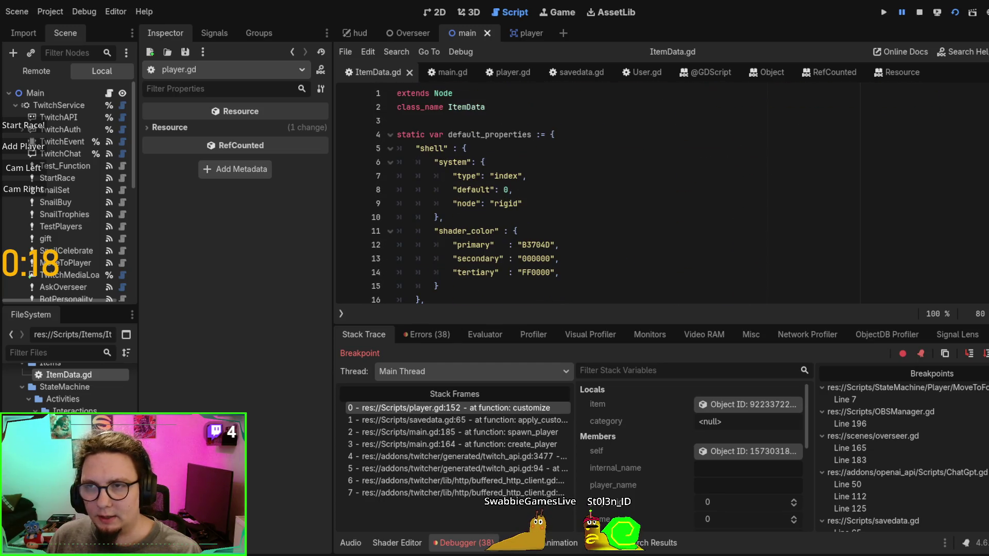
double_click(451, 161)
double_click(506, 176)
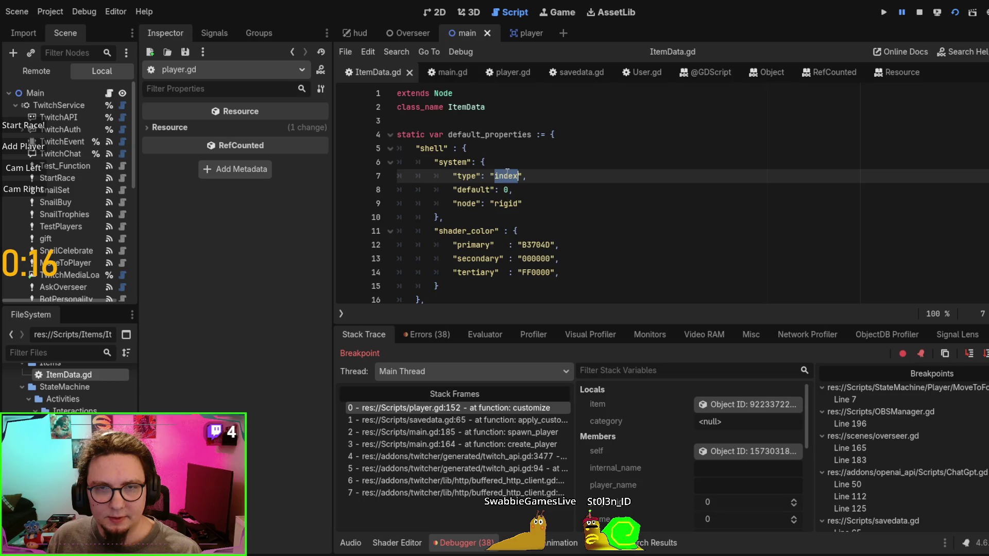
From main.gd, step into the player's customize code through the colour conversion lines
left_click(453, 77)
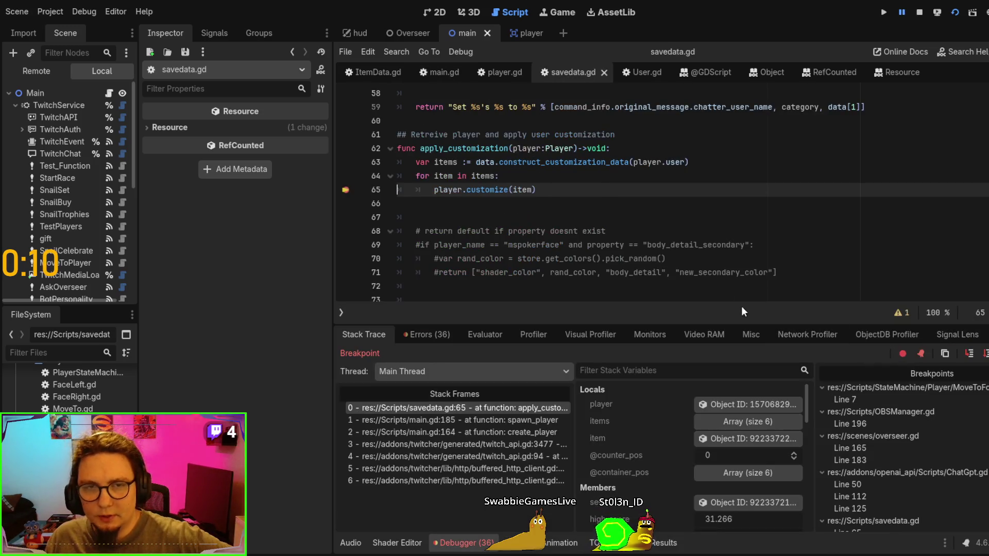
left_click(970, 355)
left_click(971, 355)
left_click(970, 355)
left_click(971, 355)
left_click(971, 355)
left_click(970, 355)
Step the debugger out of the colour conversion and through customize() to the child-hiding line 167
left_click(971, 355)
left_click(971, 355)
left_click(971, 355)
left_click(970, 355)
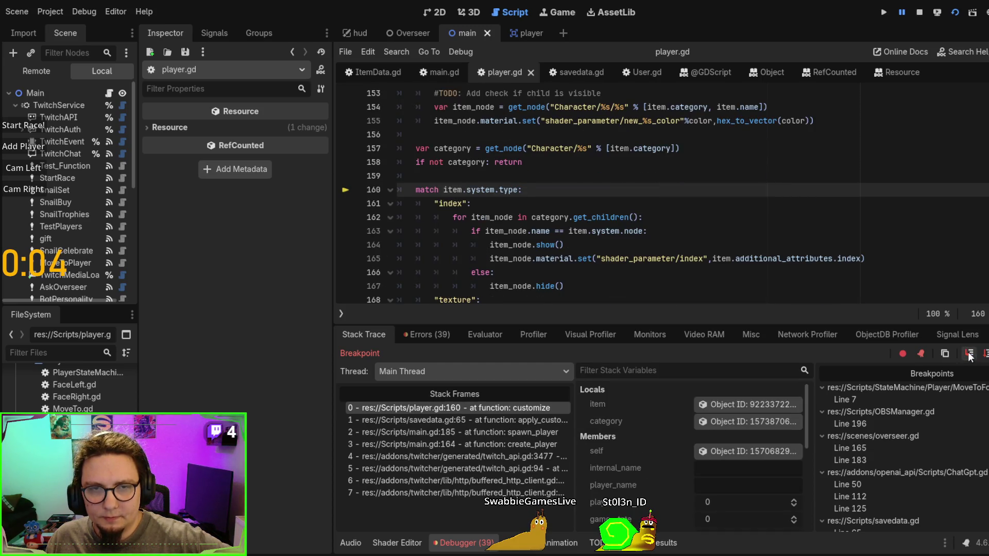
left_click(971, 355)
left_click(970, 355)
left_click(971, 355)
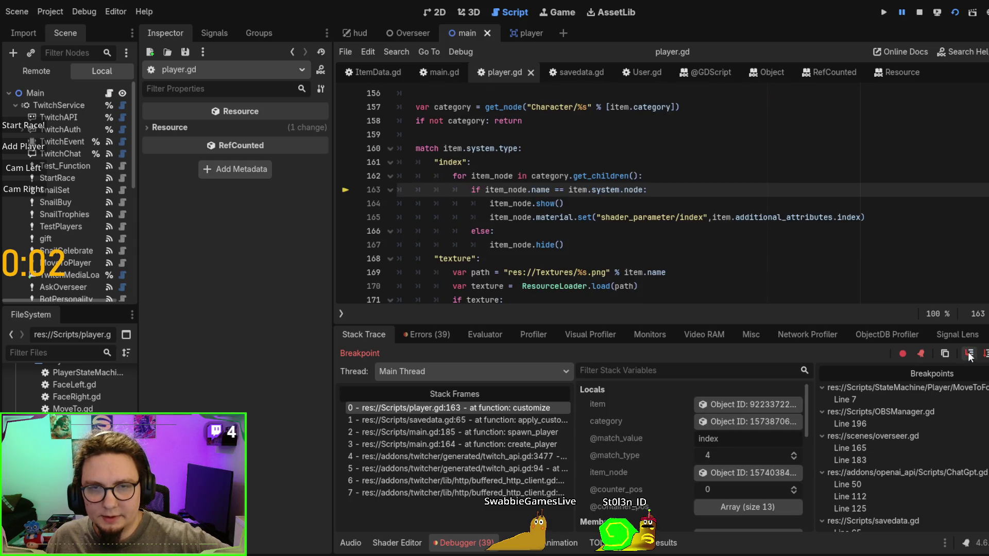
left_click(971, 356)
left_click(971, 355)
left_click(970, 356)
left_click(970, 355)
left_click(970, 355)
left_click(971, 355)
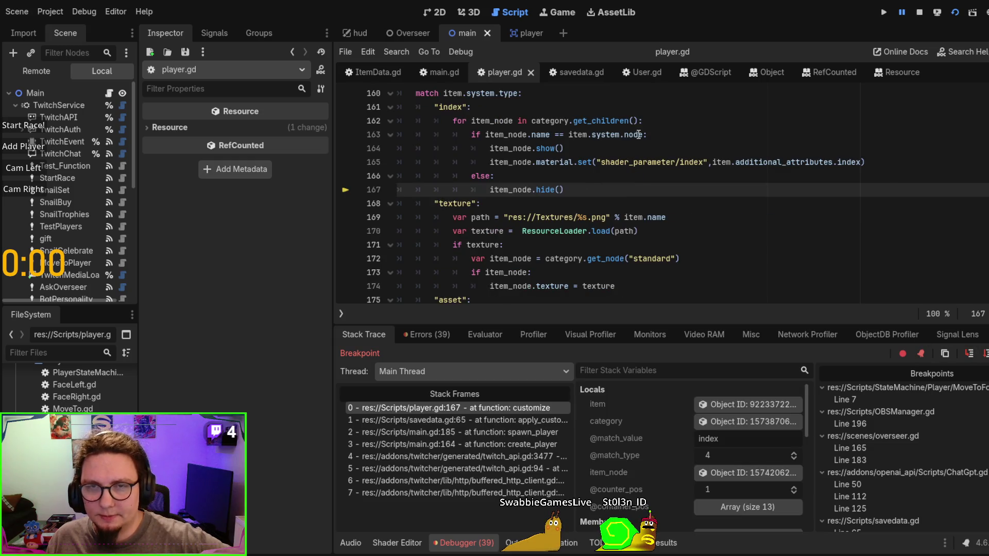
Inspect the current item's System dictionary, whose node value is rigid, beside line 163's name comparison
left_click(592, 136)
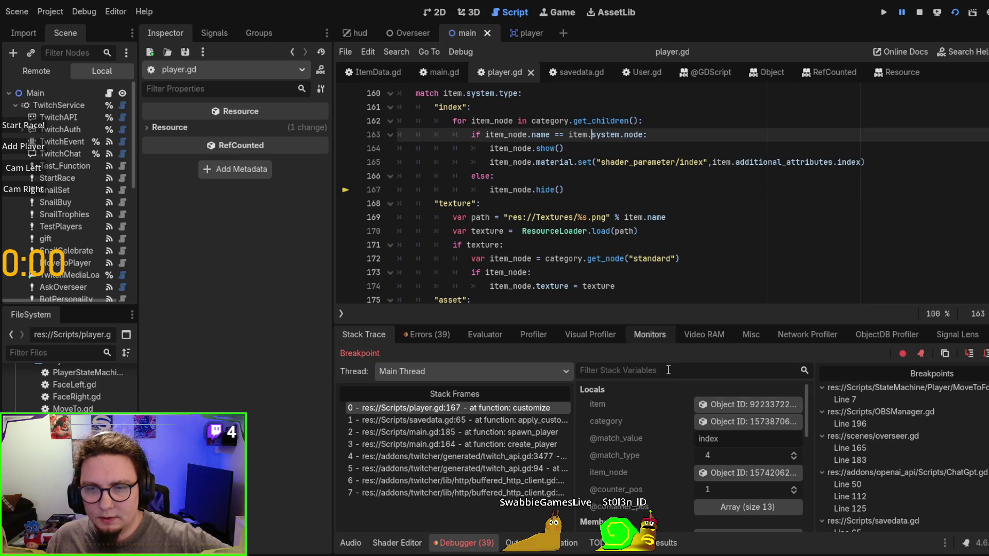
left_click(734, 405)
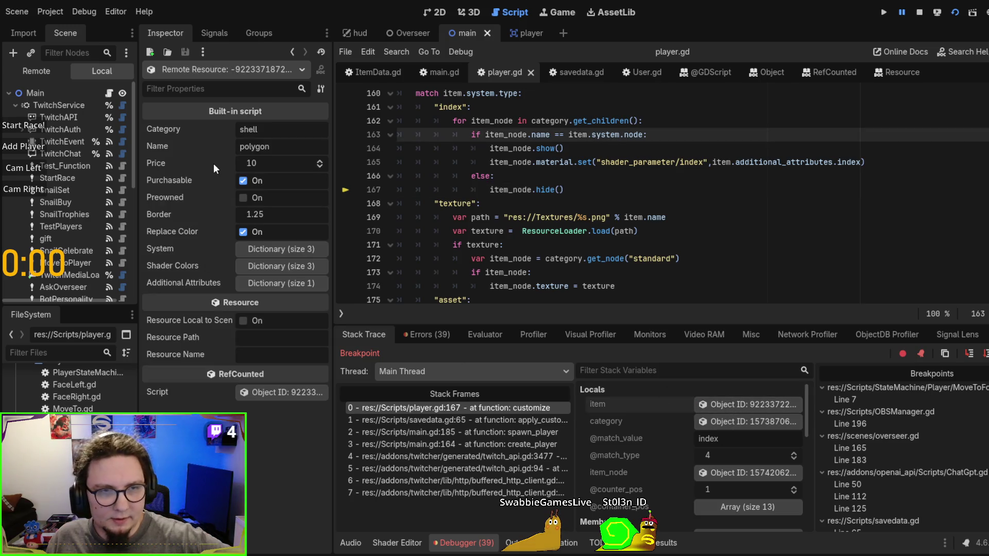
left_click(270, 255)
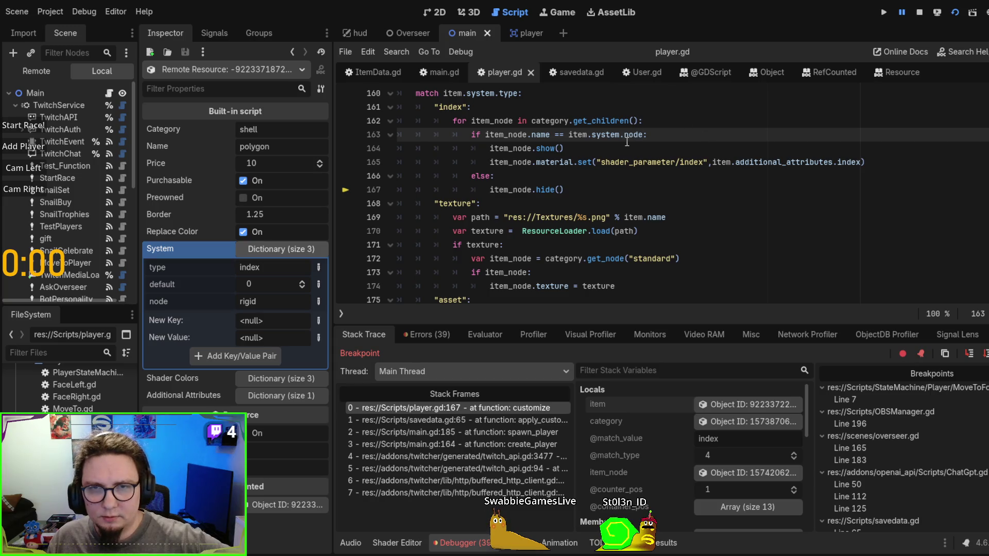
key("Down")
key("Down")
key("Down")
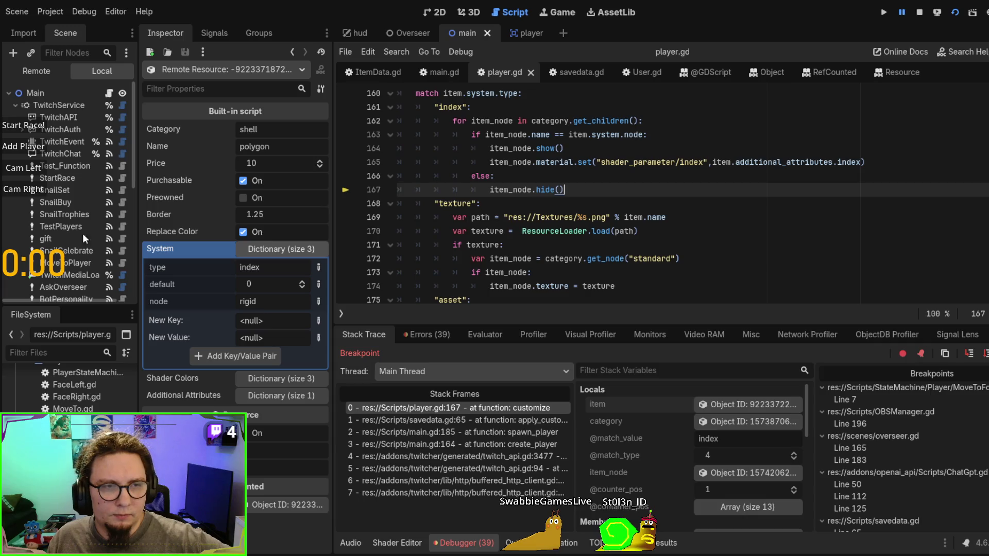
scroll(67, 226, "down", 6)
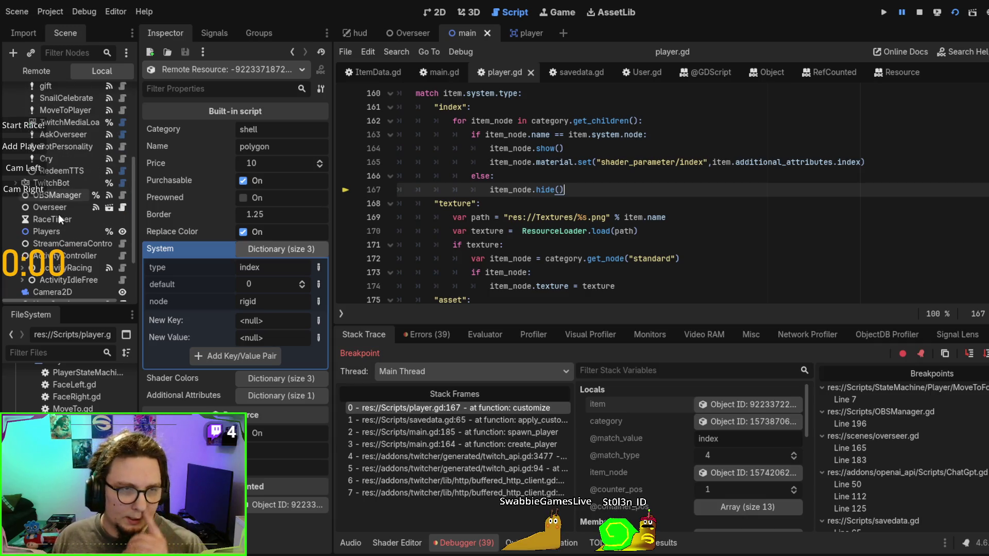
left_click(563, 134)
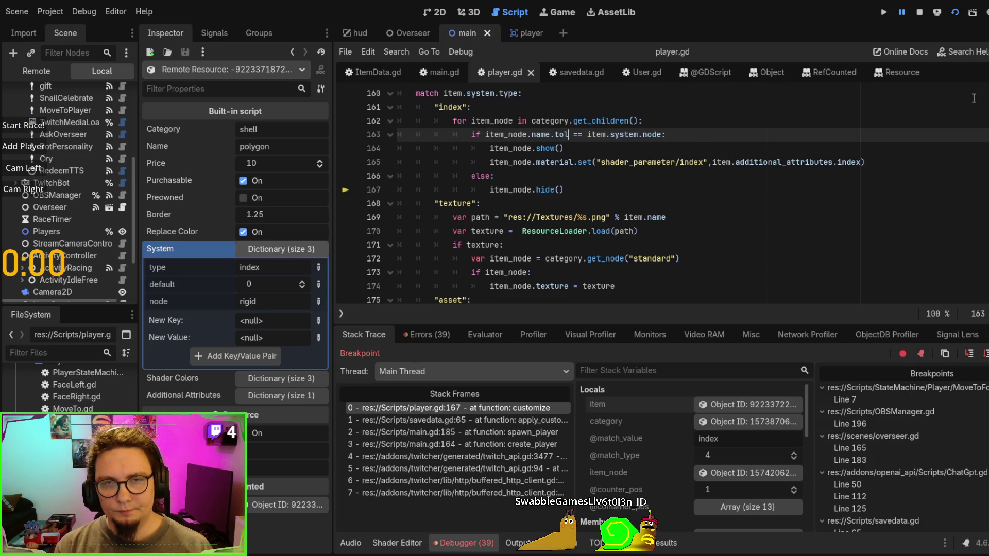
Make line 163 compare item_node.name.to_lower(), restart the game with F6, and show the player scene
key("Return")
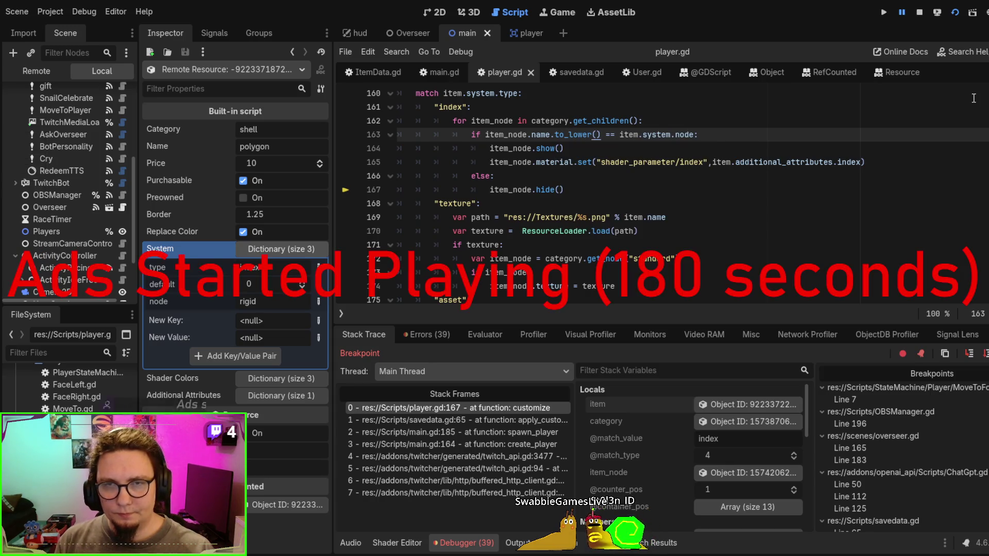
key("F6")
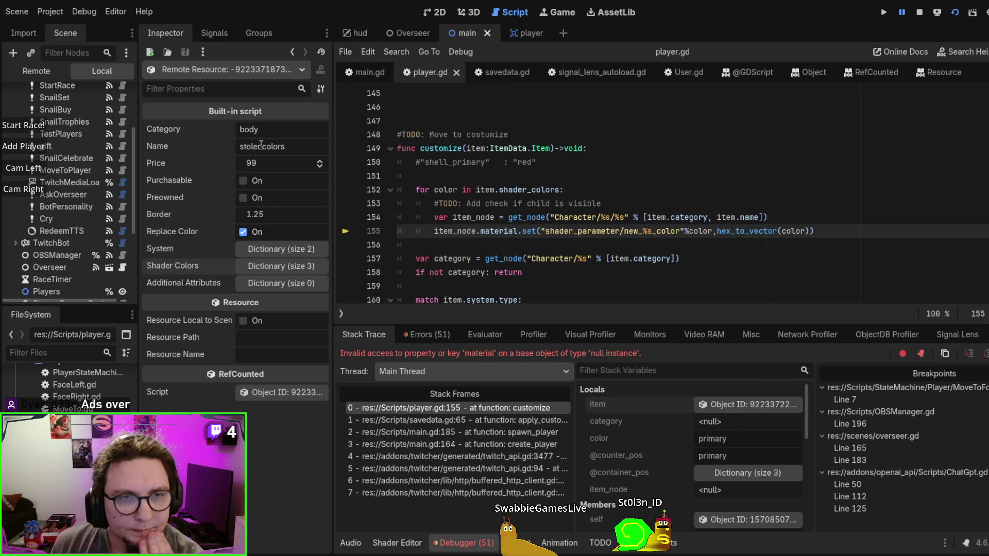
scroll(66, 142, "down", 3)
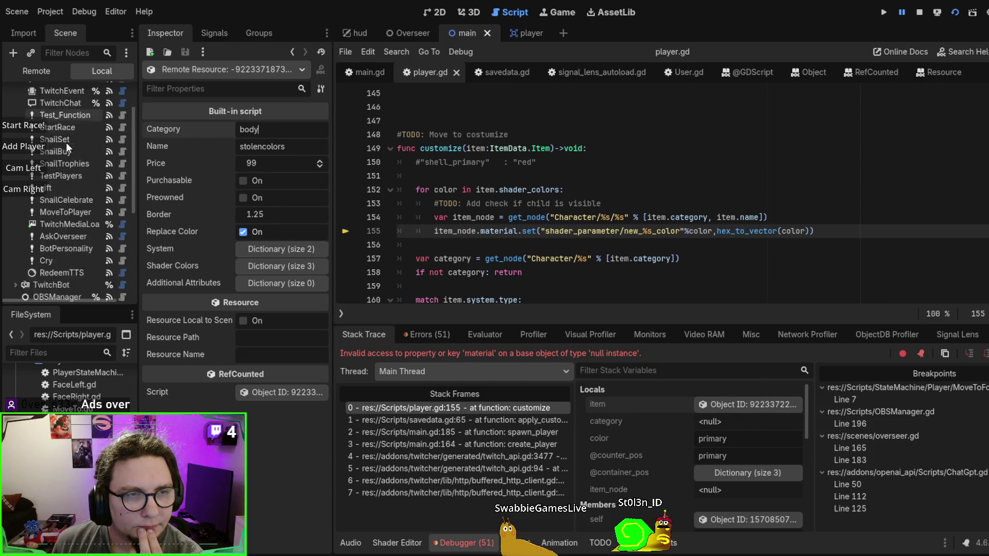
scroll(66, 174, "down", 3)
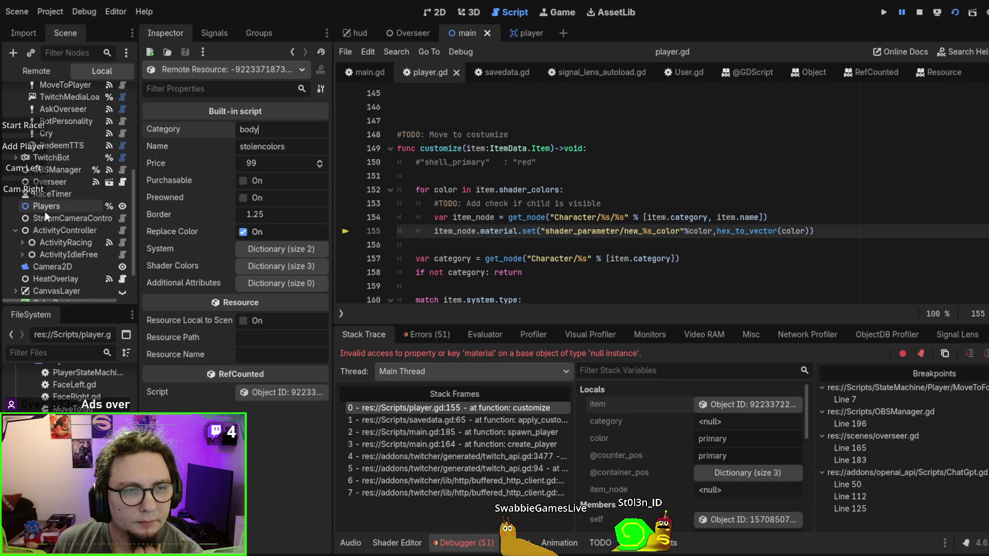
key("ctrl+Tab")
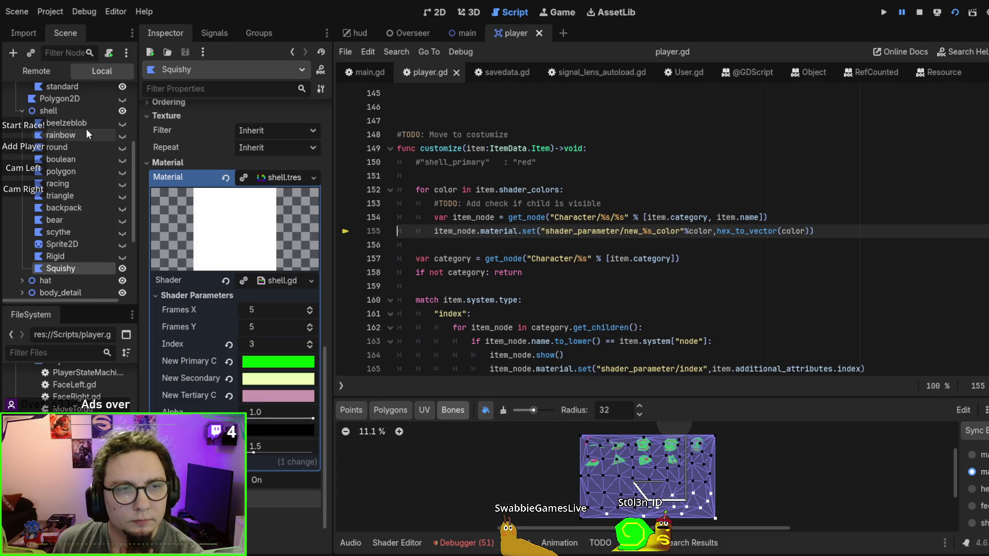
Review customize()'s index, texture and asset branches in player.gd, then stop the running game
scroll(77, 145, "up", 5)
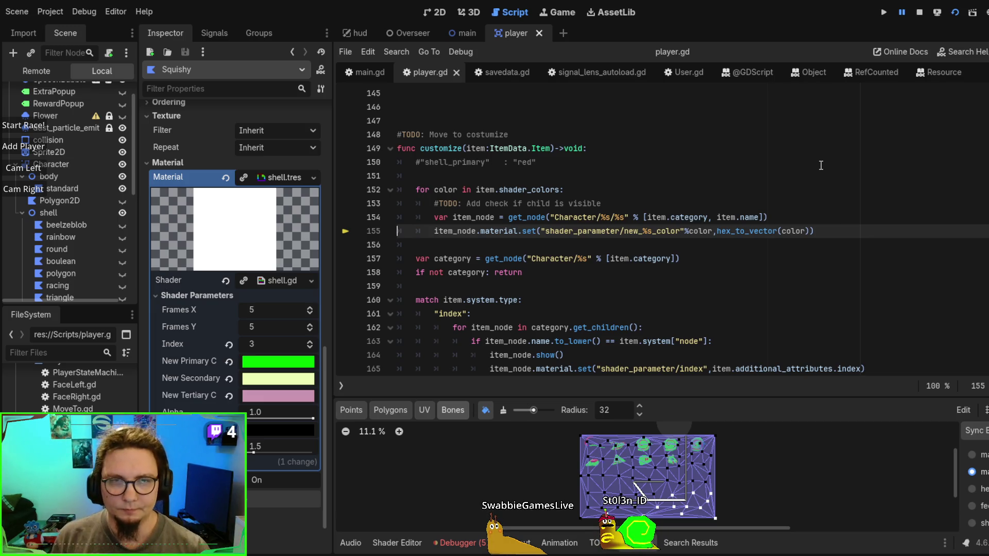
scroll(821, 166, "down", 3)
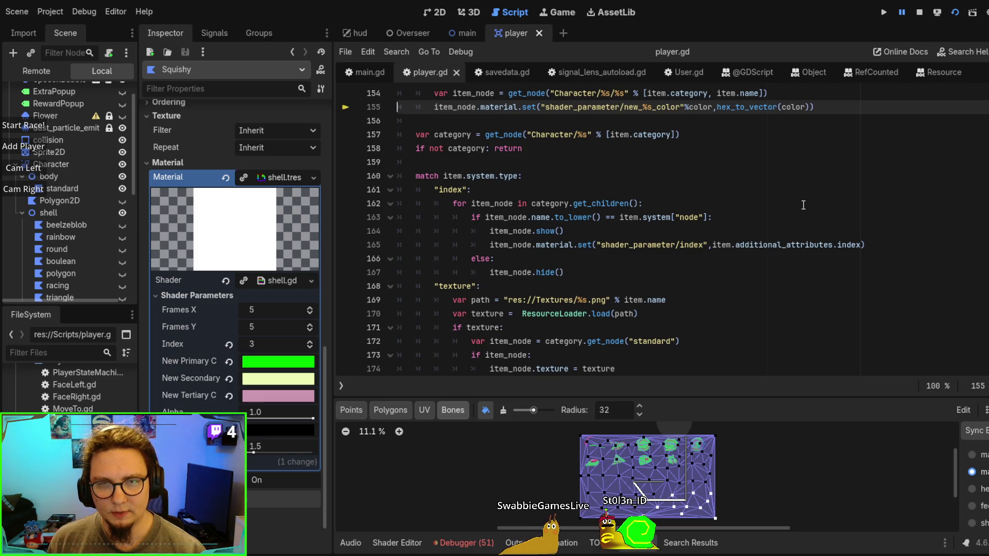
scroll(803, 205, "down", 2)
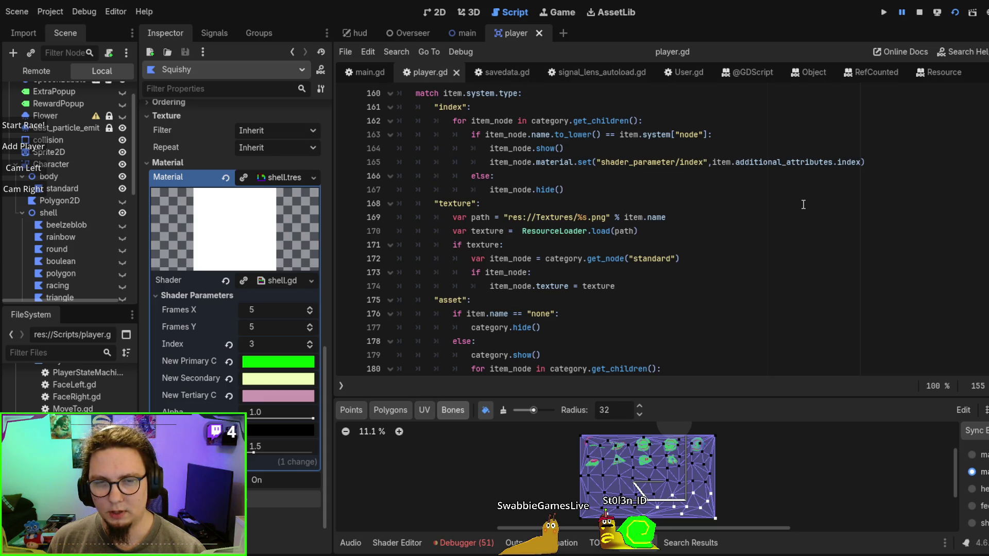
scroll(803, 205, "down", 3)
scroll(578, 219, "up", 4)
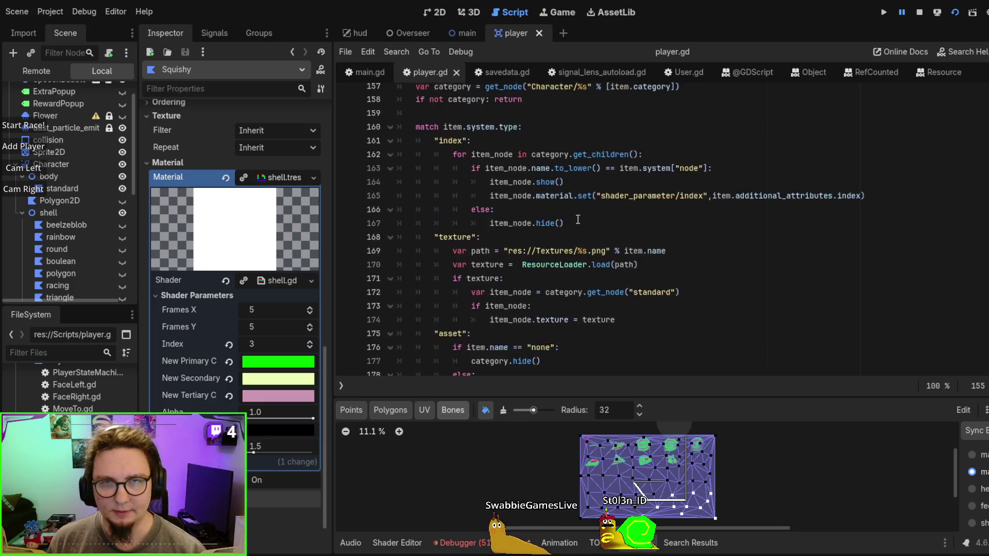
left_click(920, 12)
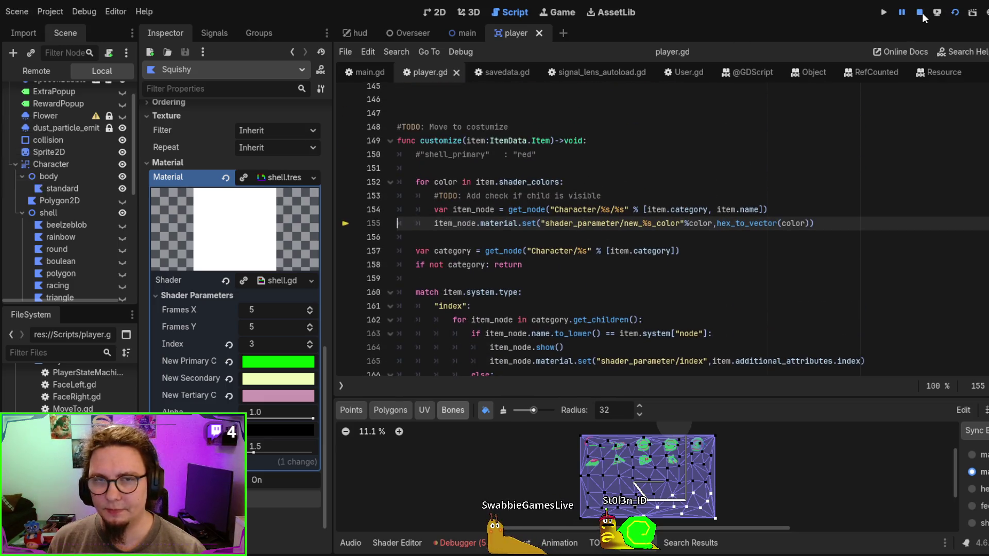
Move the colour loop out of customize() into a new function customize_colors(item_node : Node)
left_click_drag(852, 223, 839, 168)
key("ctrl+c")
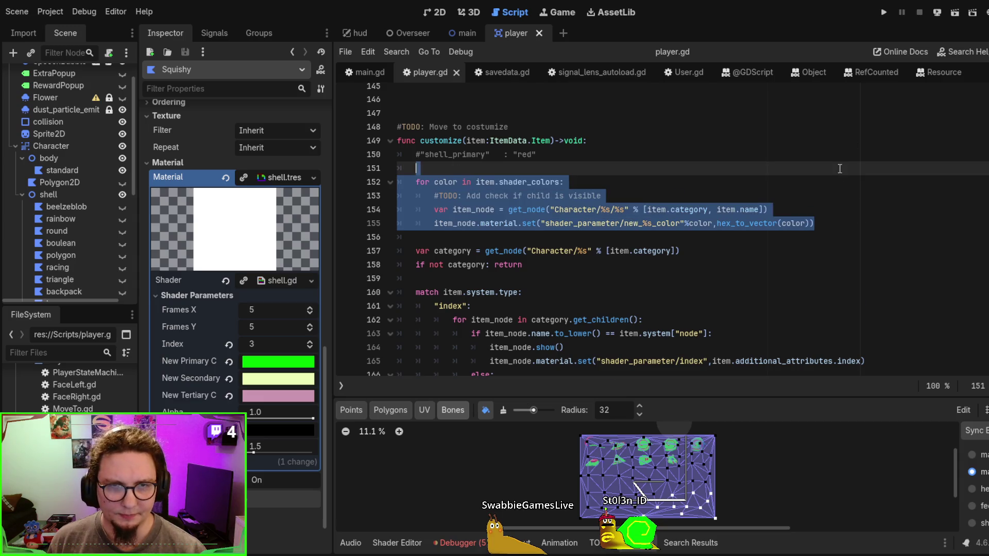
key("Delete")
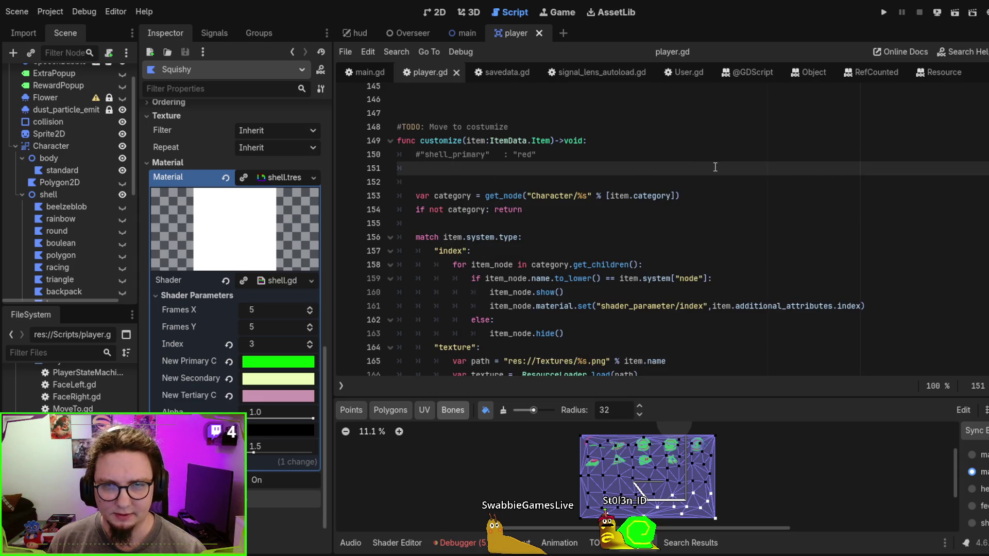
scroll(714, 167, "down", 3)
scroll(723, 209, "down", 5)
left_click(538, 263)
key("Return")
key("Return")
key("Up")
key("Up")
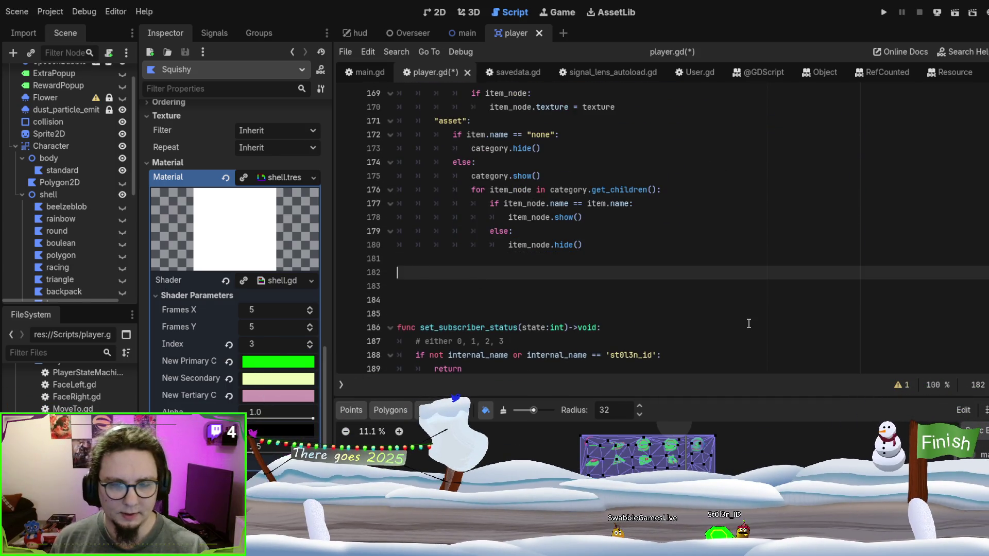
type("f")
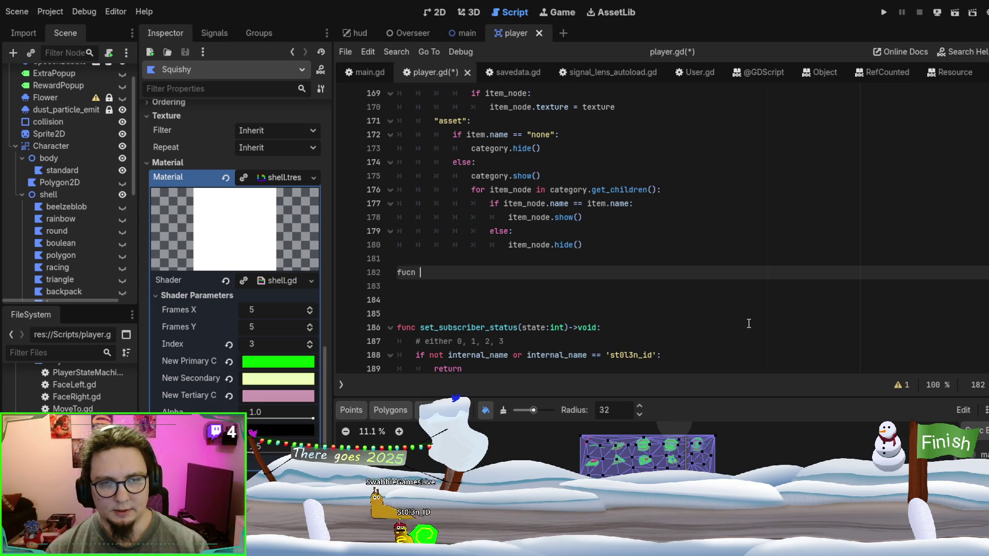
type("unc c")
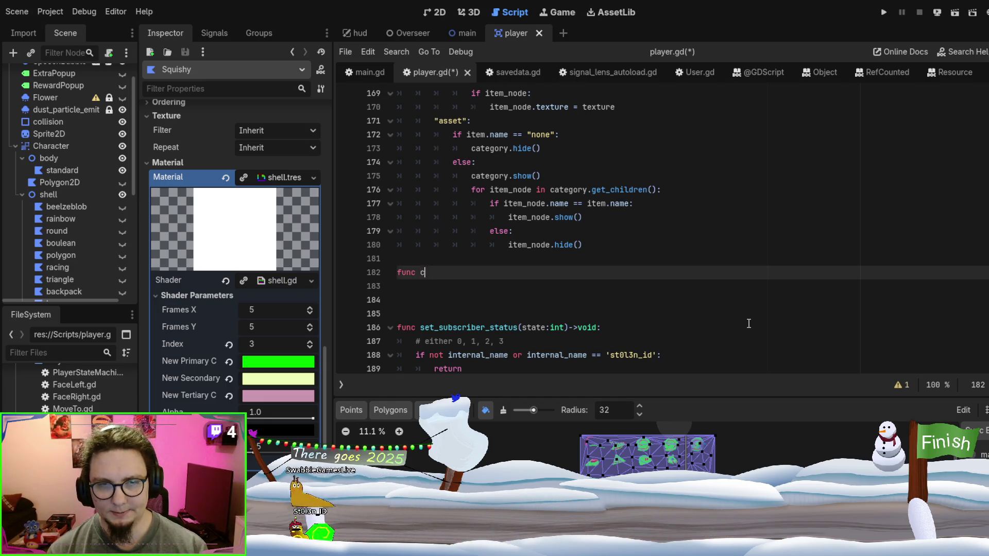
type("ustomize_colors(it")
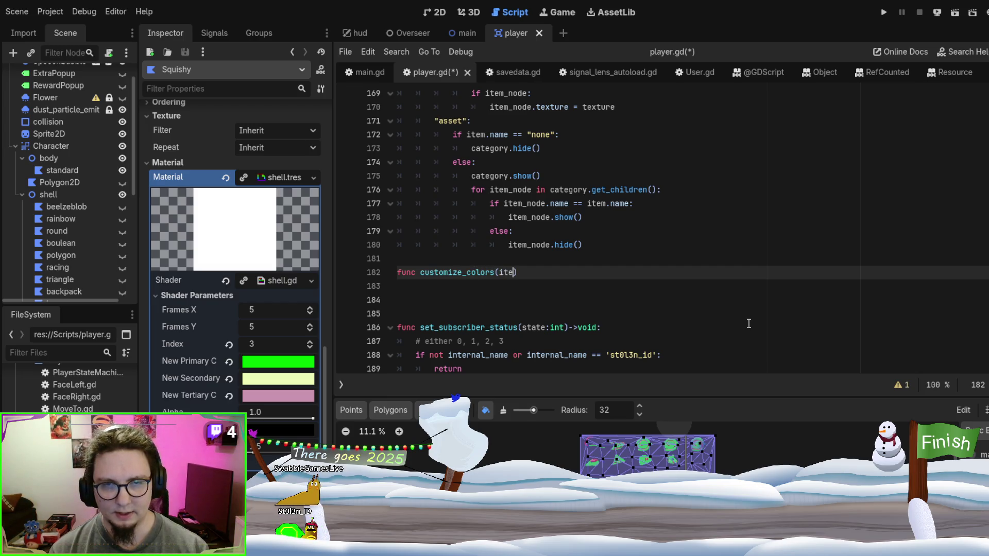
type("em_node : N")
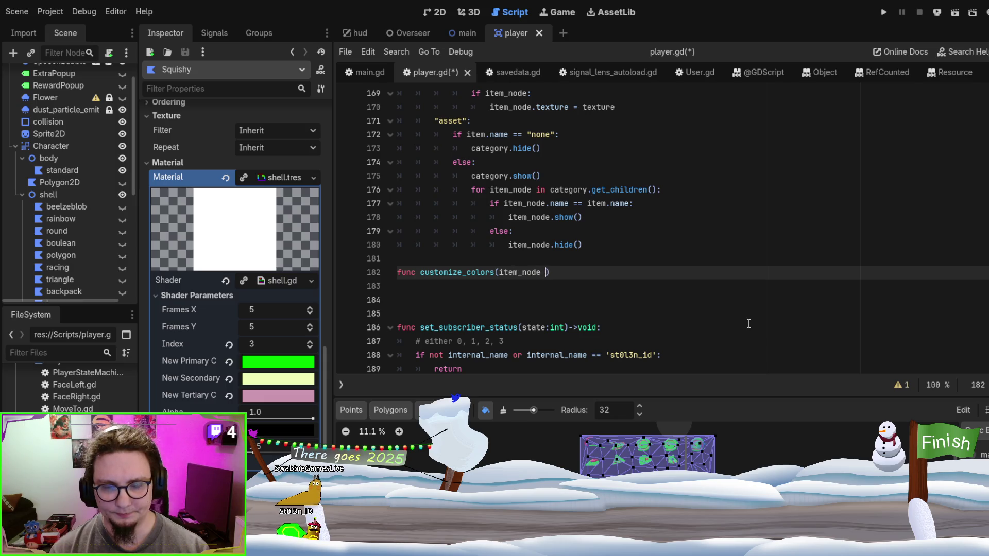
type("ode):")
key("Return")
key("ctrl+v")
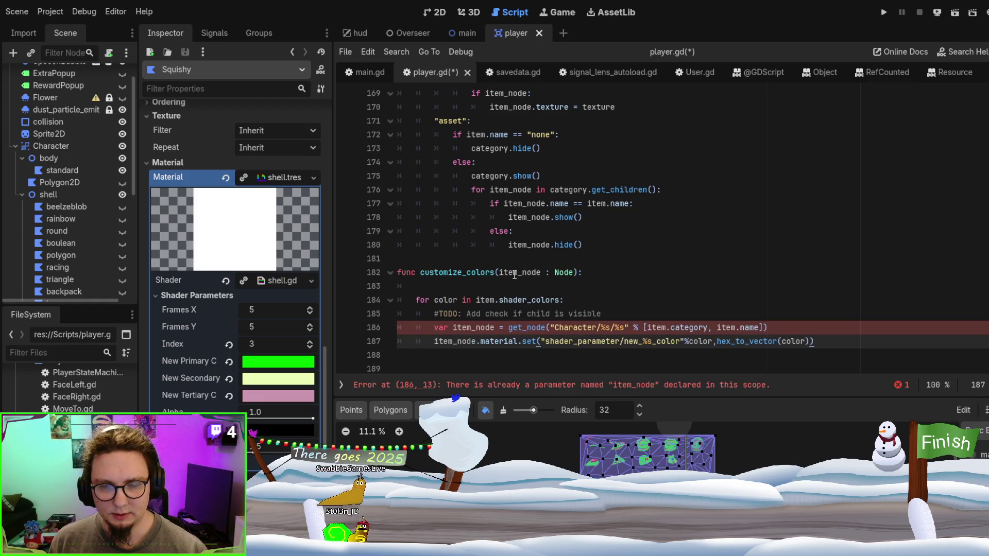
Add a colors:Dictionary parameter and make the loop iterate over colors instead of item.shader_colors
left_click(578, 272)
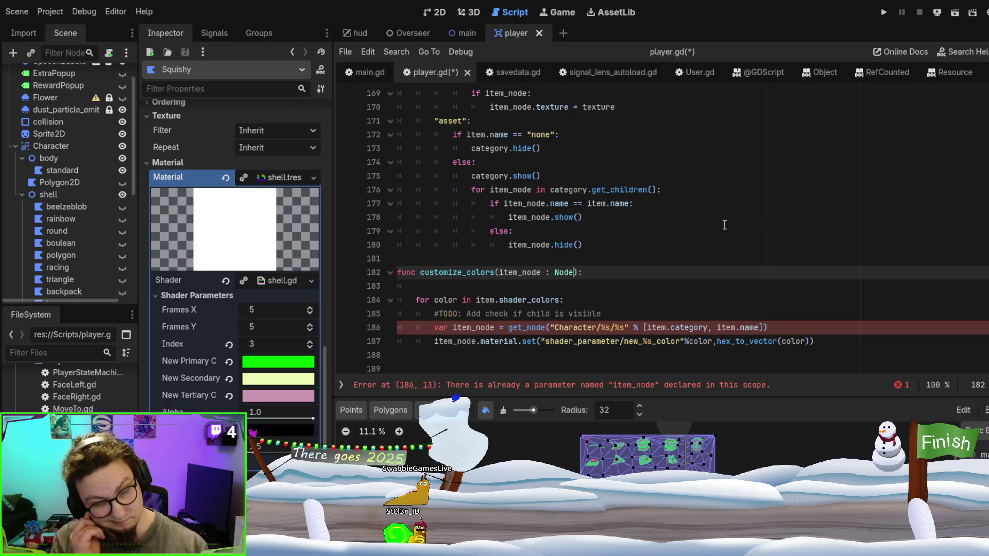
type(", colors")
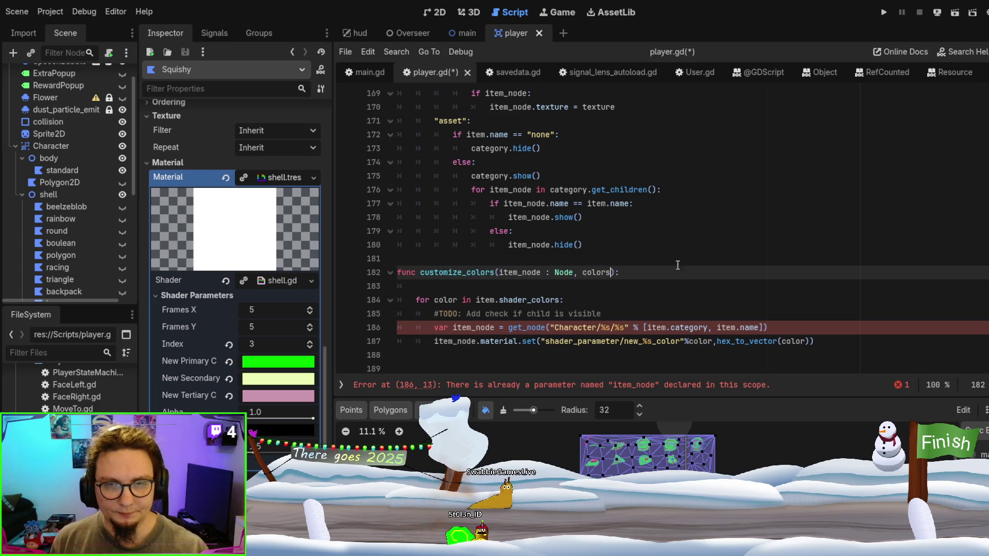
type(":Dictionary")
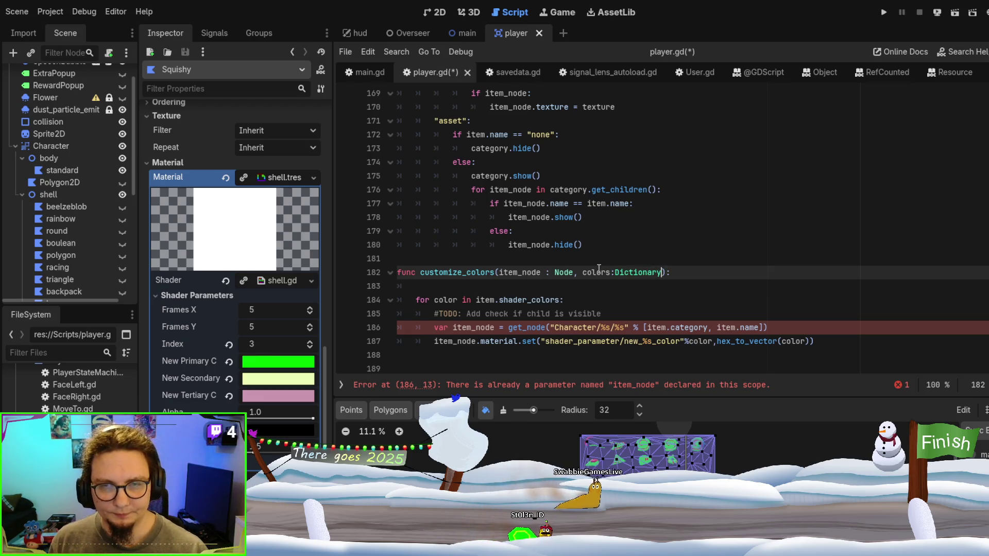
double_click(528, 299)
left_click_drag(476, 299, 557, 300)
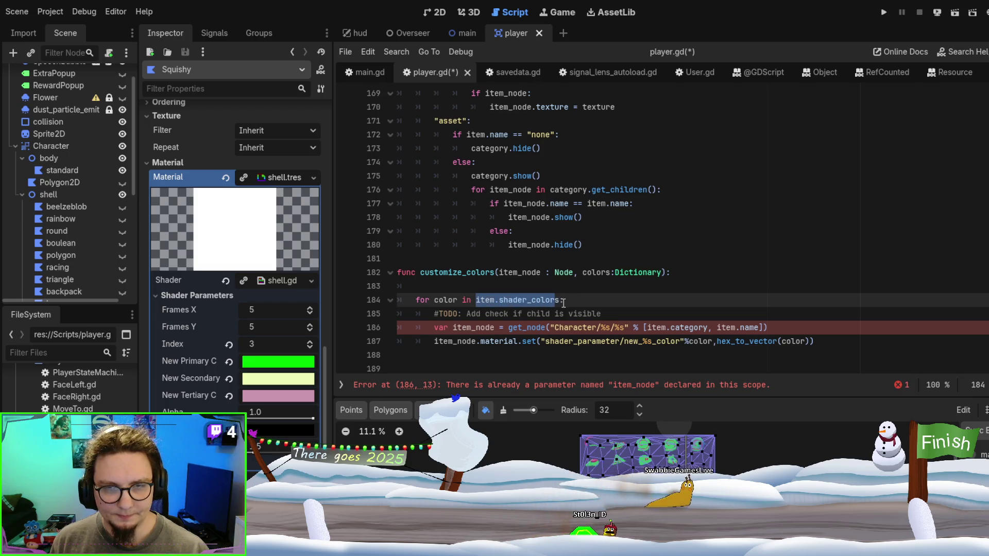
type("colors")
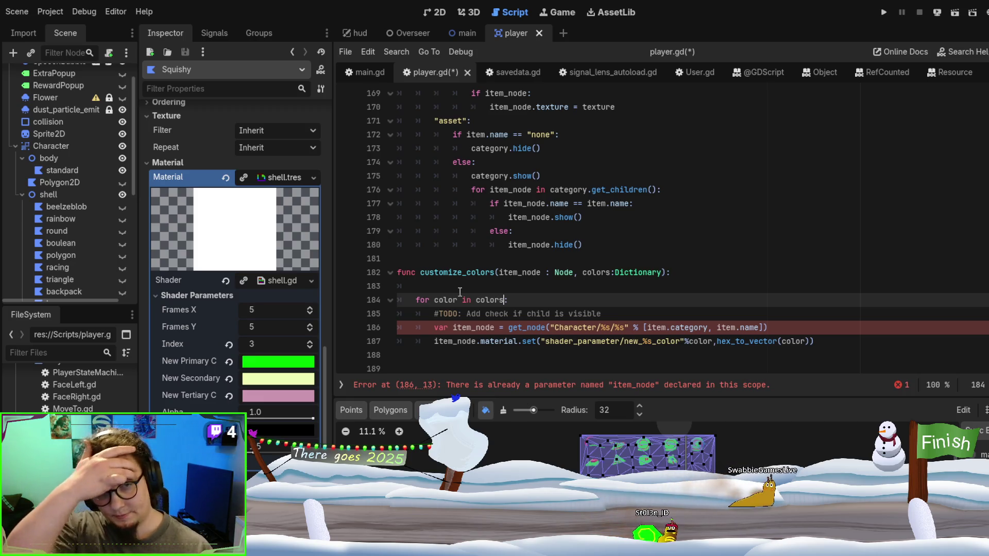
double_click(519, 272)
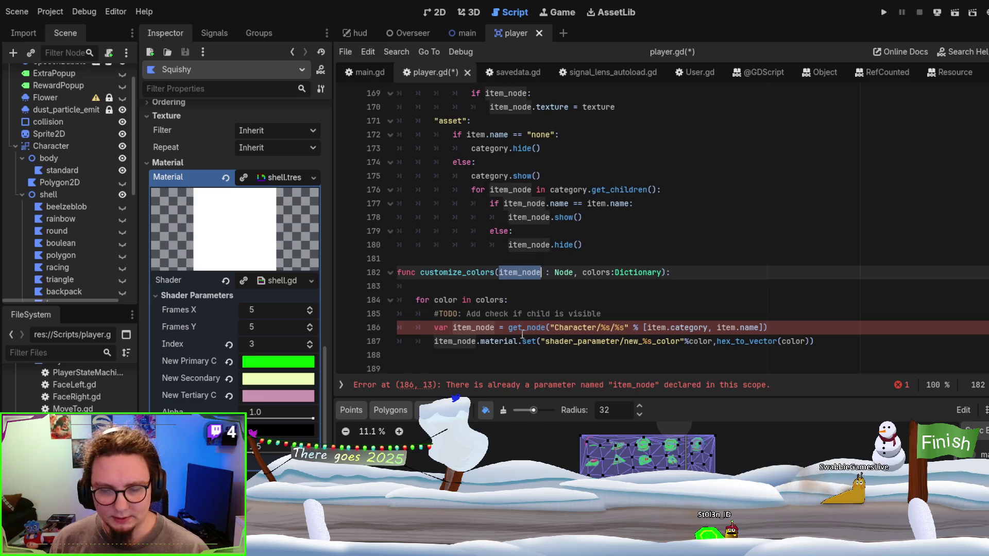
Delete the redundant get_node lookup line, the TODO comment and the blank line before the loop
mouse_move(507, 328)
left_mouse_down()
mouse_move(867, 327)
mouse_move(838, 315)
left_mouse_up()
left_click(867, 327)
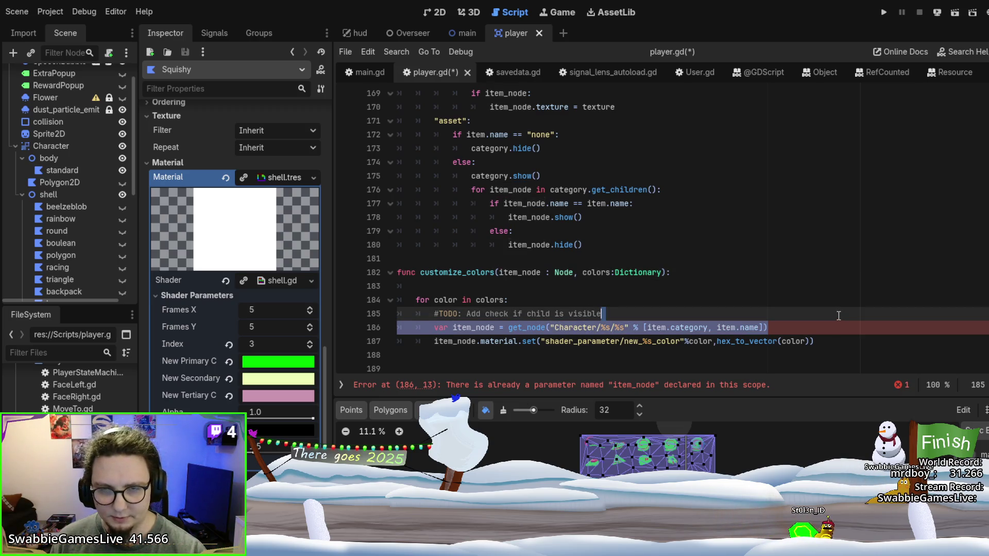
key("BackSpace")
left_click_drag(623, 314, 629, 304)
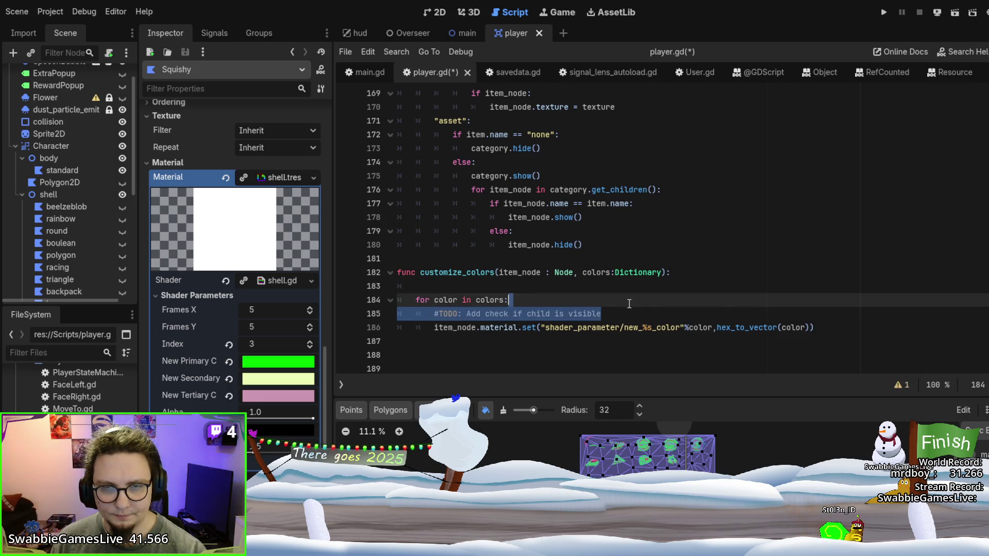
key("BackSpace")
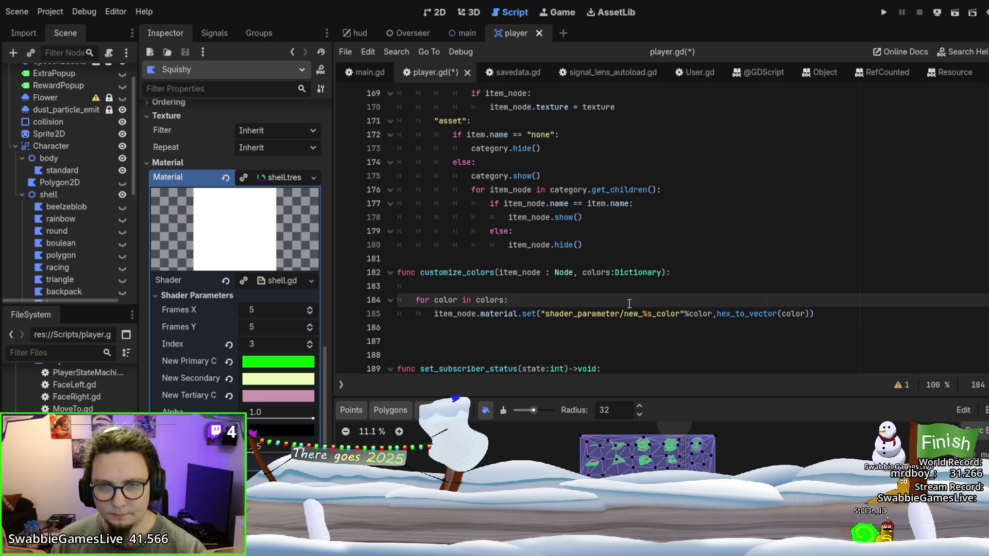
left_click(616, 287)
key("BackSpace")
key("BackSpace")
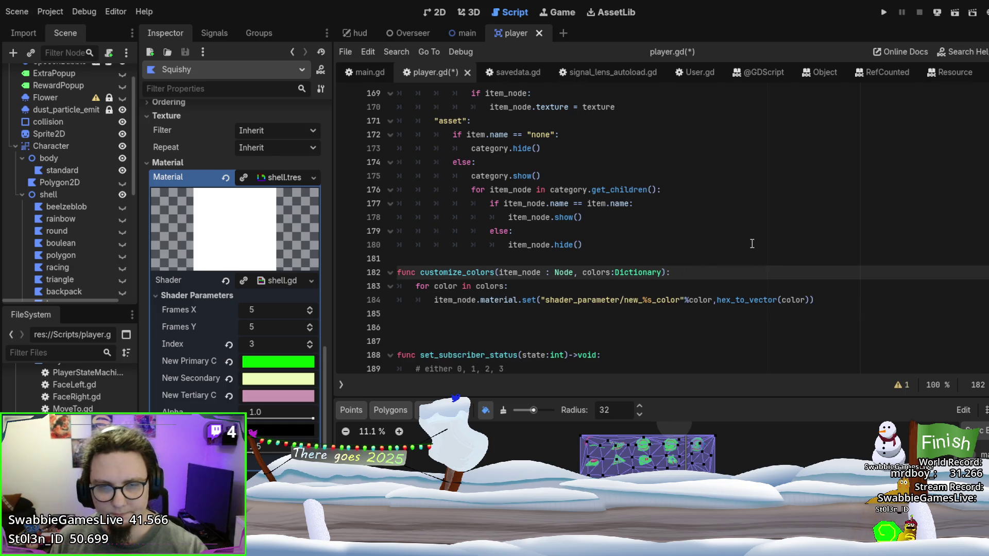
Start a customize_colors call on a new line after item_node.show() in the asset branch
double_click(455, 273)
key("ctrl+c")
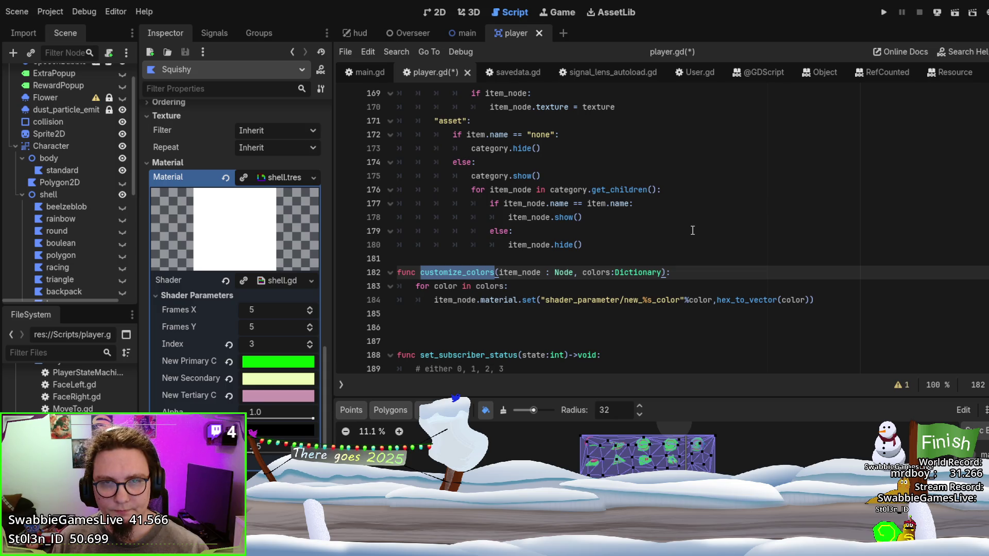
scroll(691, 230, "up", 2)
scroll(691, 230, "down", 2)
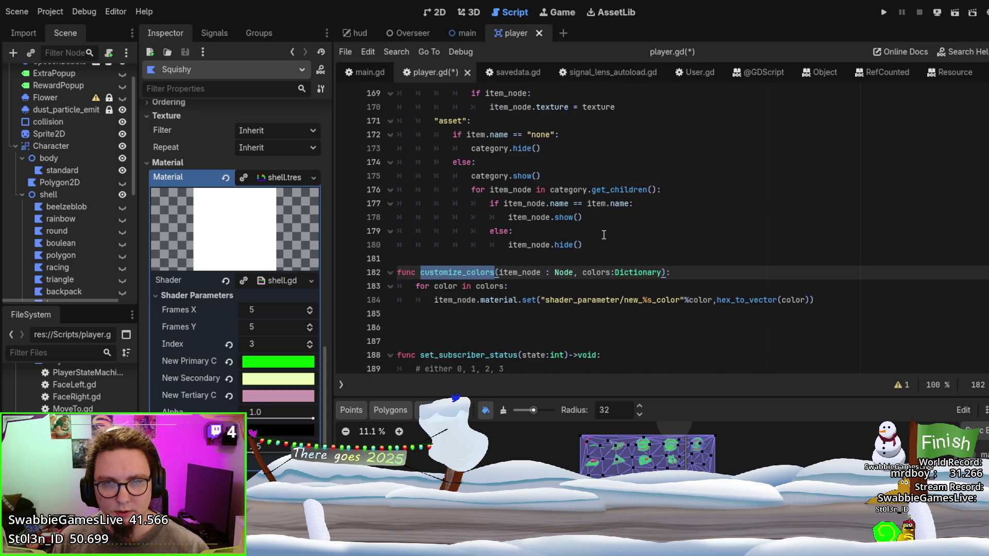
left_click(603, 219)
key("Return")
key("ctrl+v")
Complete the asset-branch call as customize_colors(item_node, item.shader_colors)
type("(item_nod")
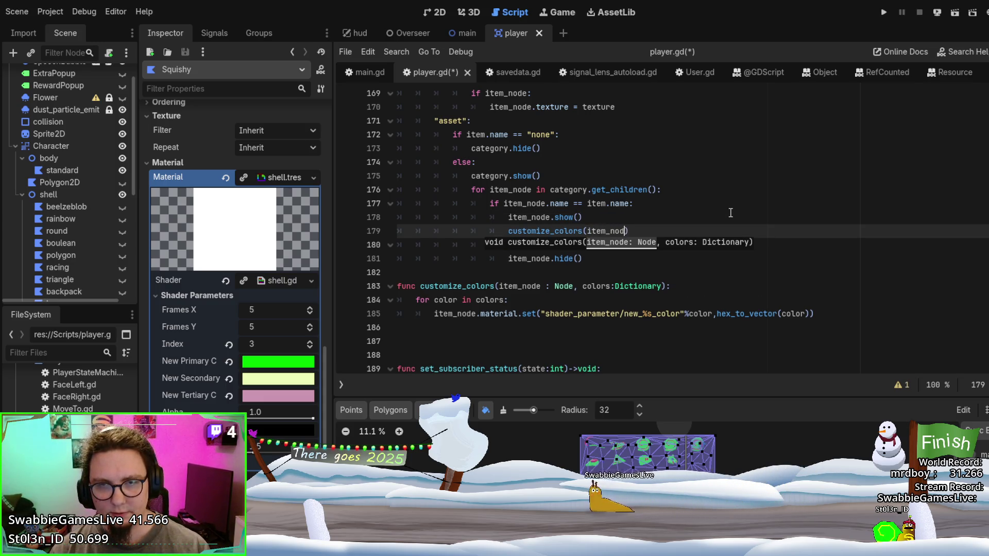
type("e")
key("BackSpace")
key("BackSpace")
scroll(730, 213, "up", 3)
scroll(730, 213, "up", 4)
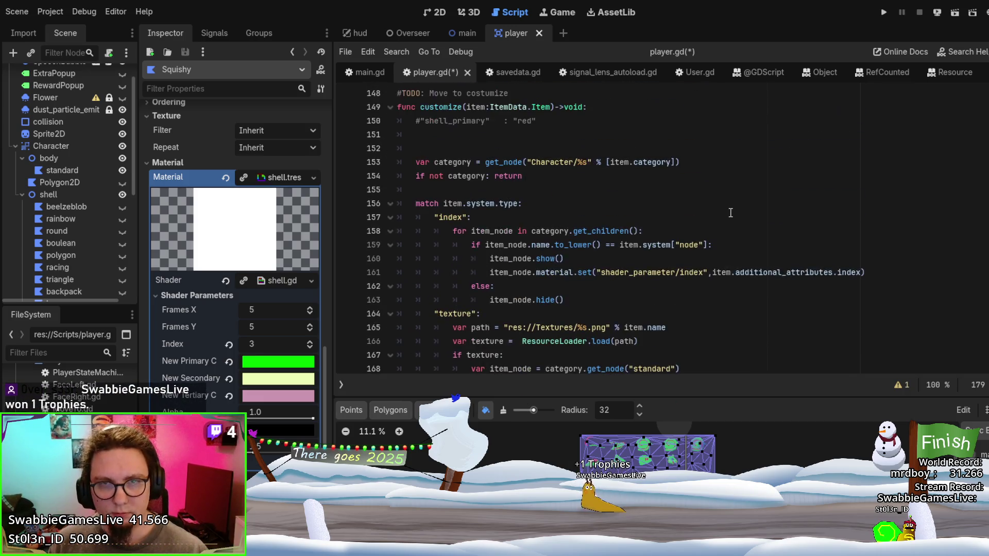
scroll(730, 212, "up", 3)
scroll(730, 213, "down", 6)
scroll(730, 213, "down", 6)
scroll(730, 212, "up", 7)
scroll(731, 213, "up", 2)
scroll(734, 201, "down", 6)
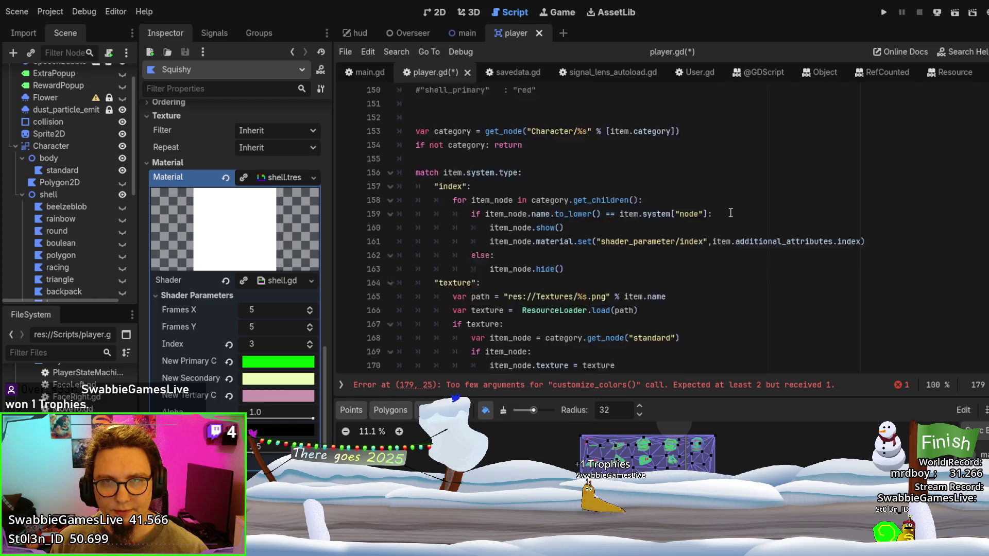
type("item.col")
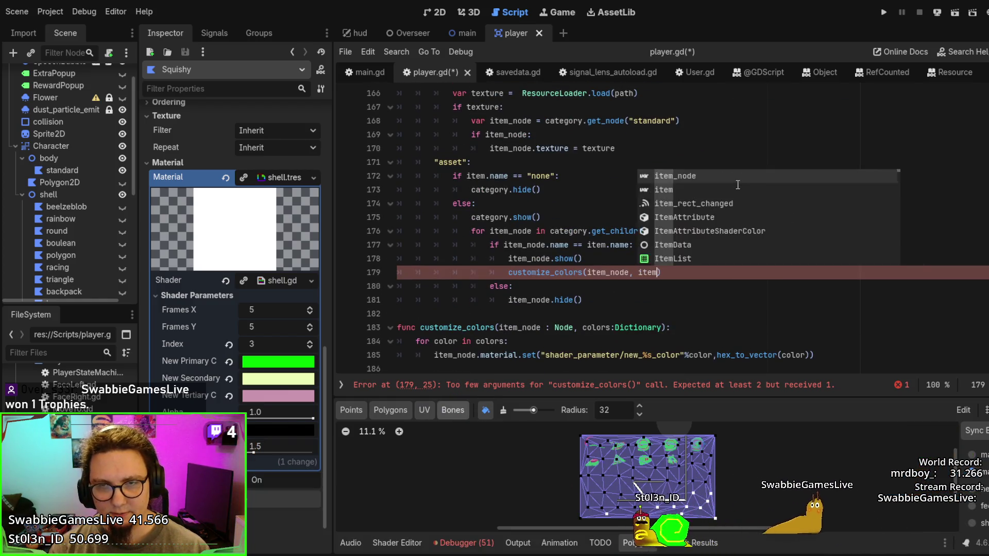
key("Return")
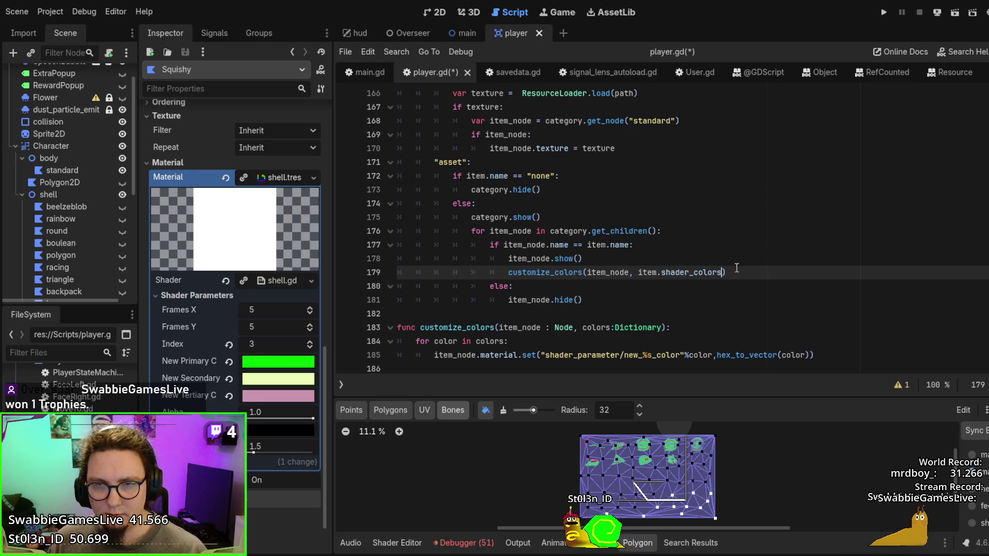
Add the same customize_colors call to the texture and index branches
left_click_drag(737, 268, 736, 262)
key("ctrl+c")
scroll(631, 185, "up", 1)
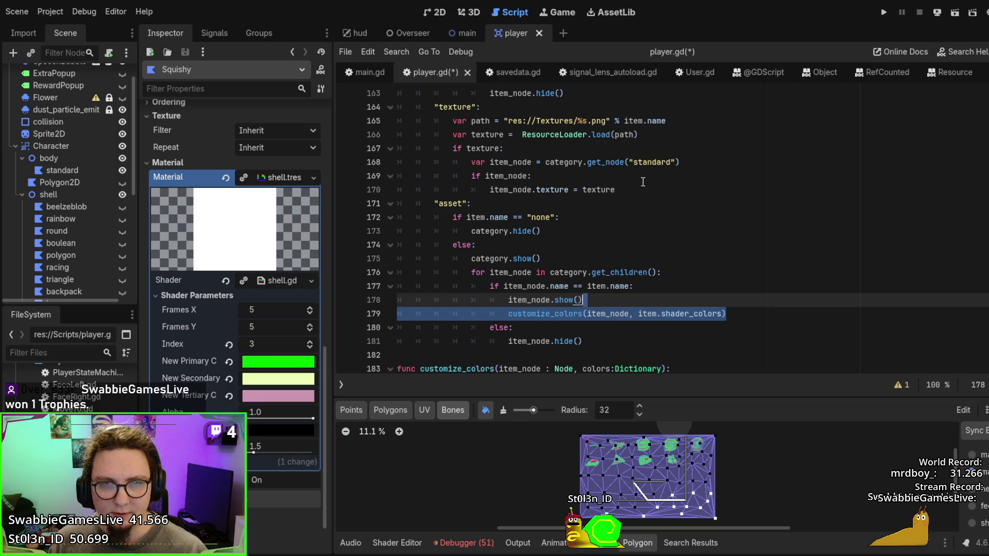
left_click(645, 184)
key("ctrl+v")
scroll(633, 178, "up", 2)
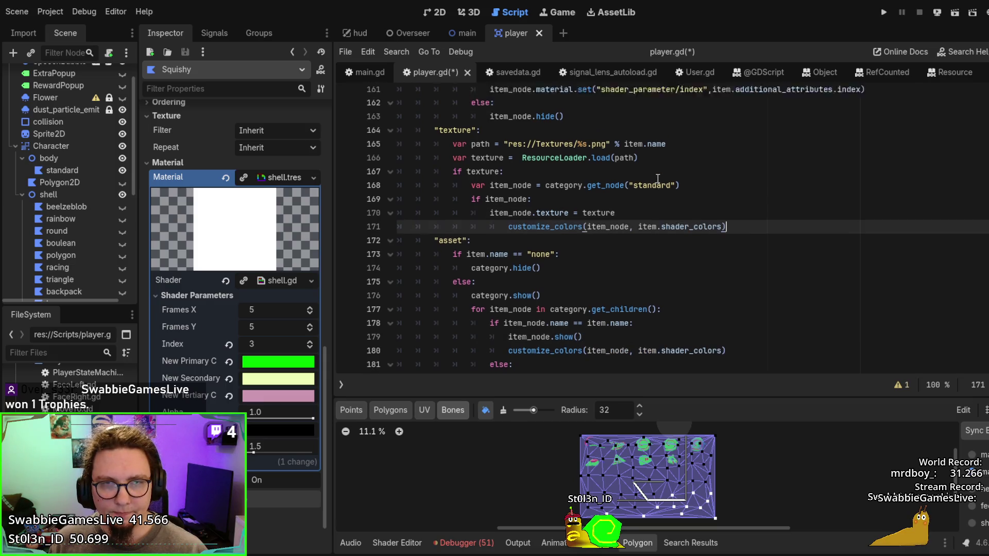
left_click(888, 147)
key("ctrl+v")
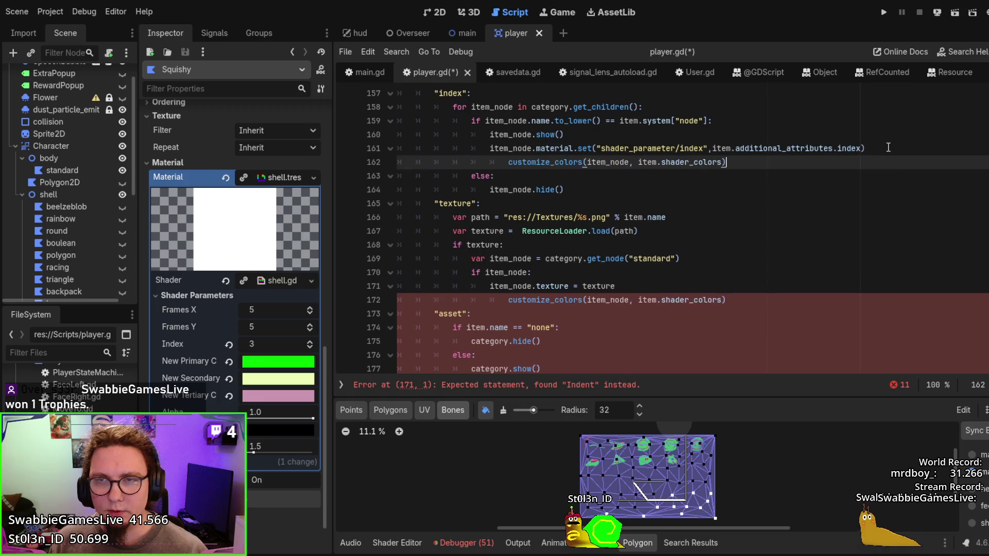
Fix the texture-branch call's indentation, then save and run the game with F5
scroll(751, 252, "down", 4)
scroll(751, 252, "up", 4)
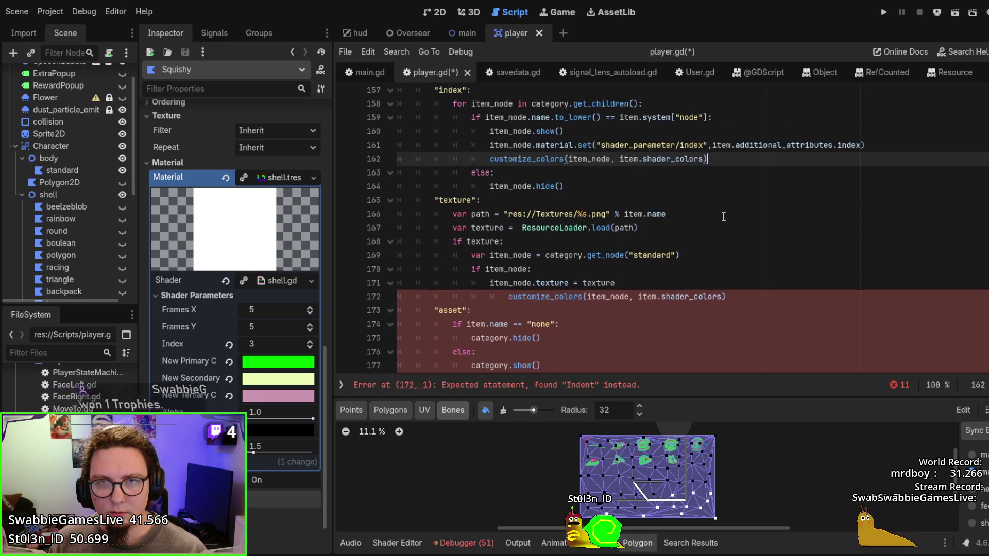
left_click(703, 299)
key("shift+Tab")
left_click(792, 252)
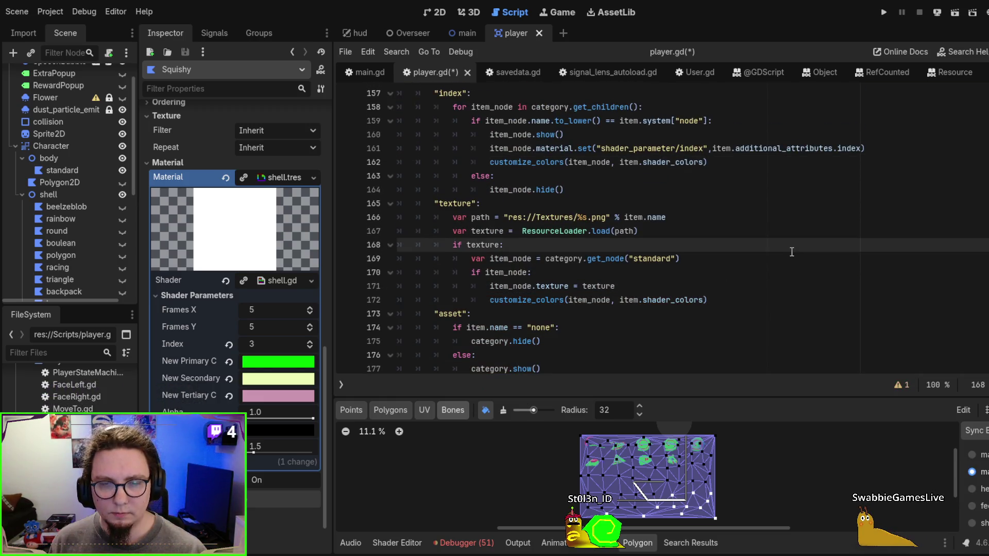
scroll(792, 252, "down", 6)
key("F5")
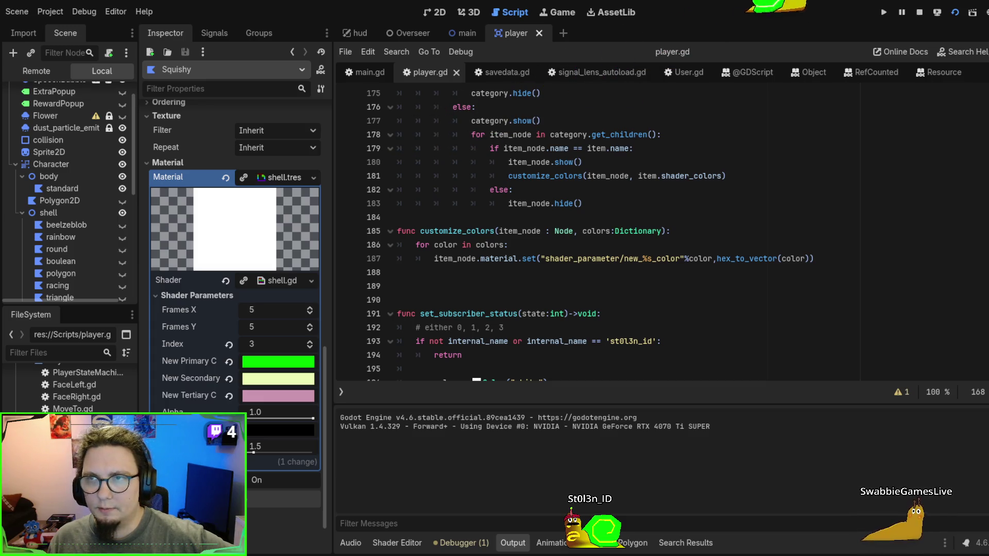
key("F8")
left_click(466, 33)
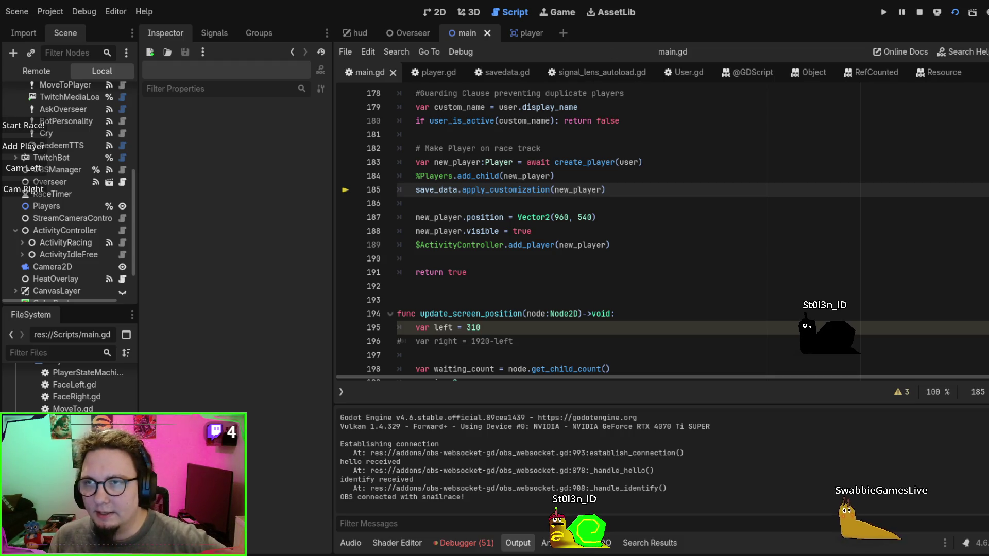
Stop the debugging session and look over main.gd around the apply_customization call
key("F8")
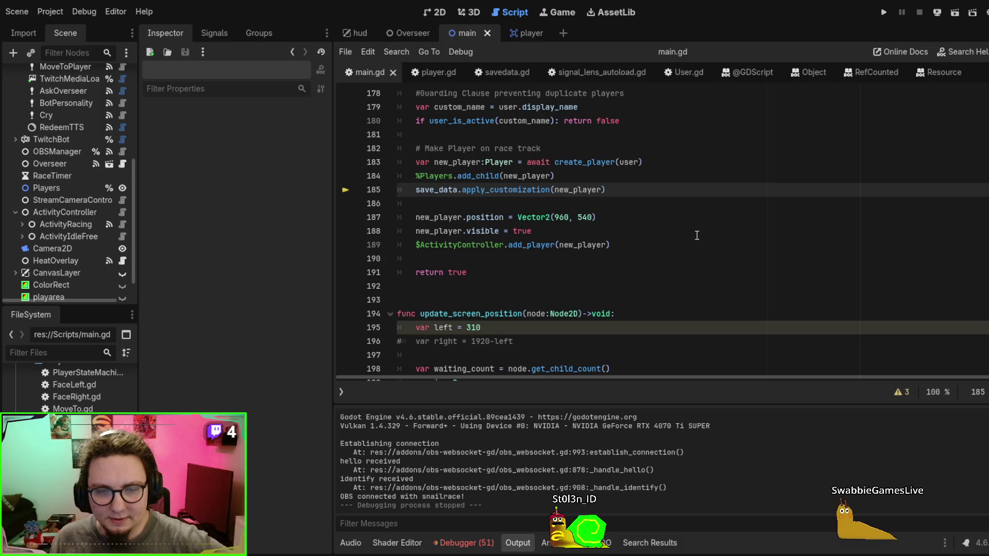
scroll(697, 236, "down", 3)
scroll(696, 236, "up", 5)
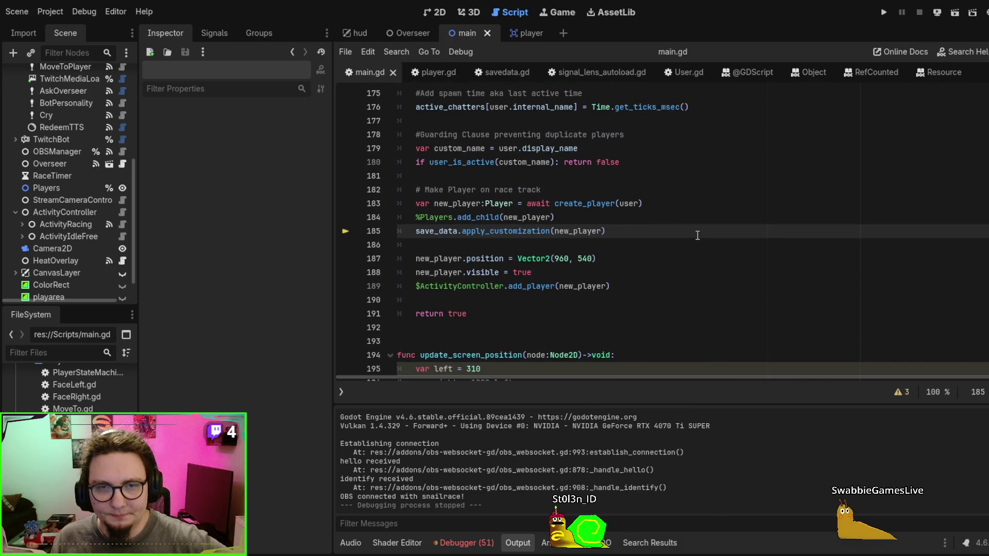
scroll(697, 236, "down", 5)
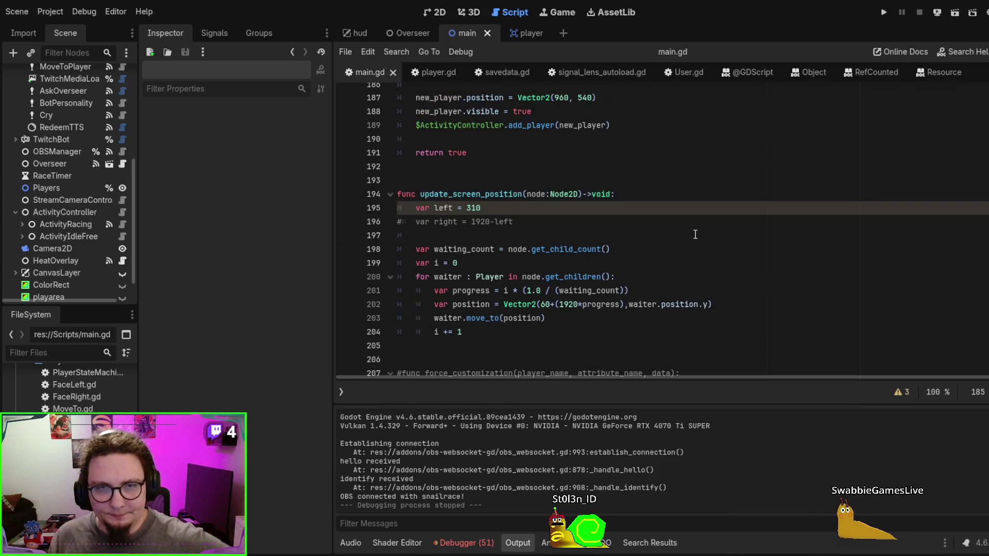
scroll(694, 234, "up", 2)
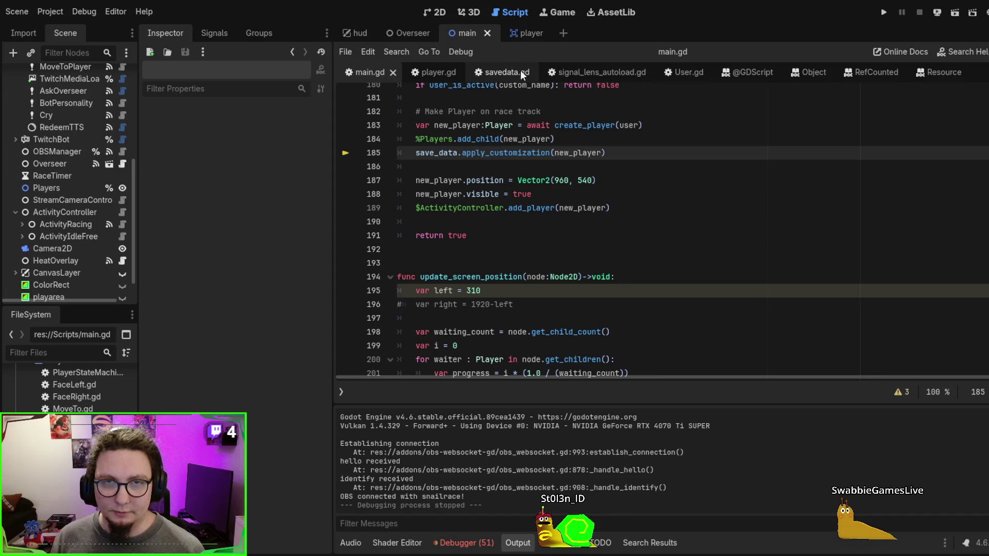
left_click(522, 73)
left_click(430, 72)
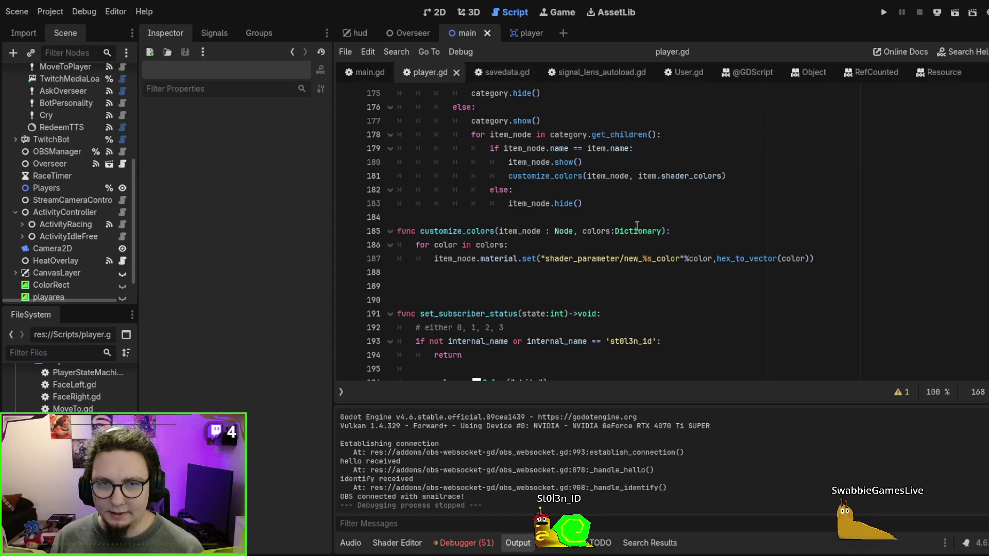
scroll(639, 222, "up", 7)
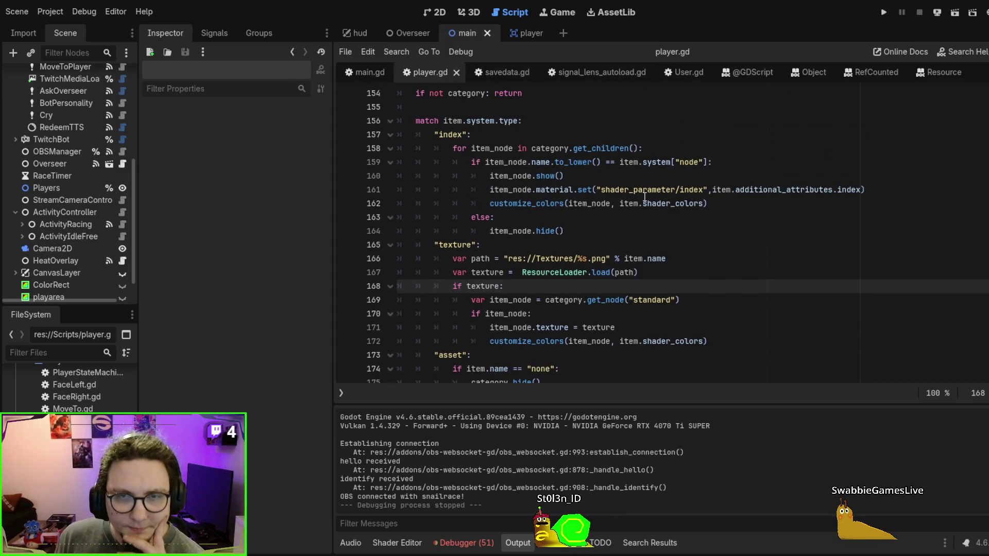
scroll(644, 196, "down", 2)
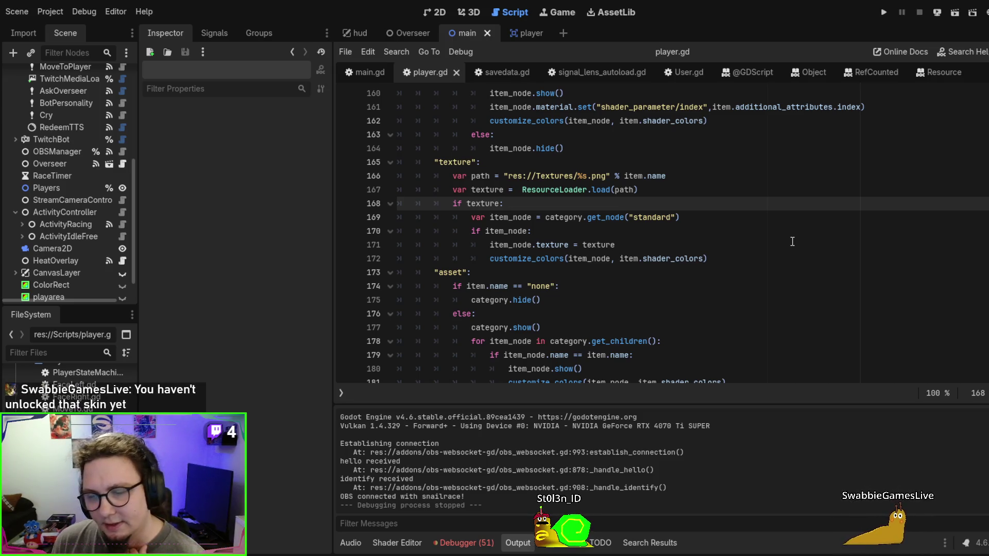
key("F5")
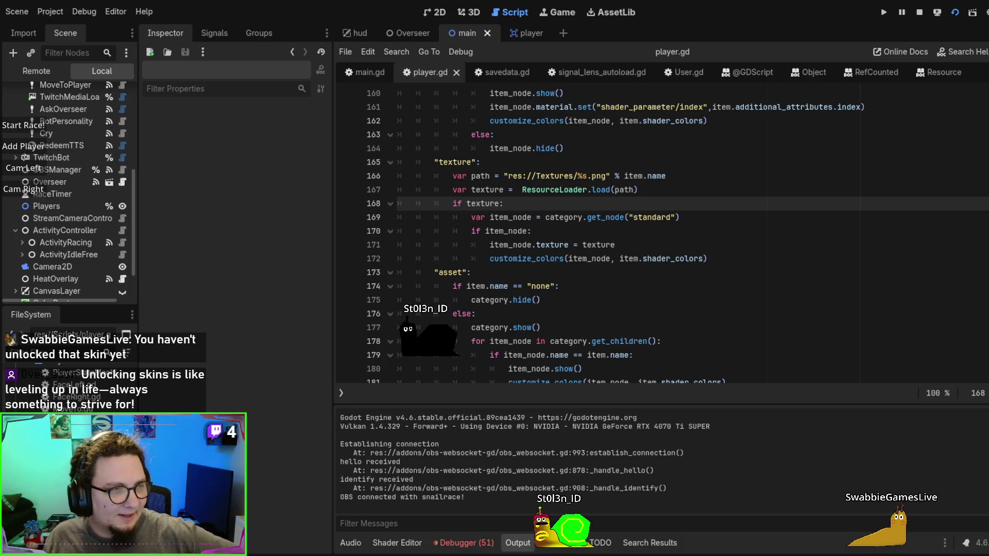
key("alt+Tab")
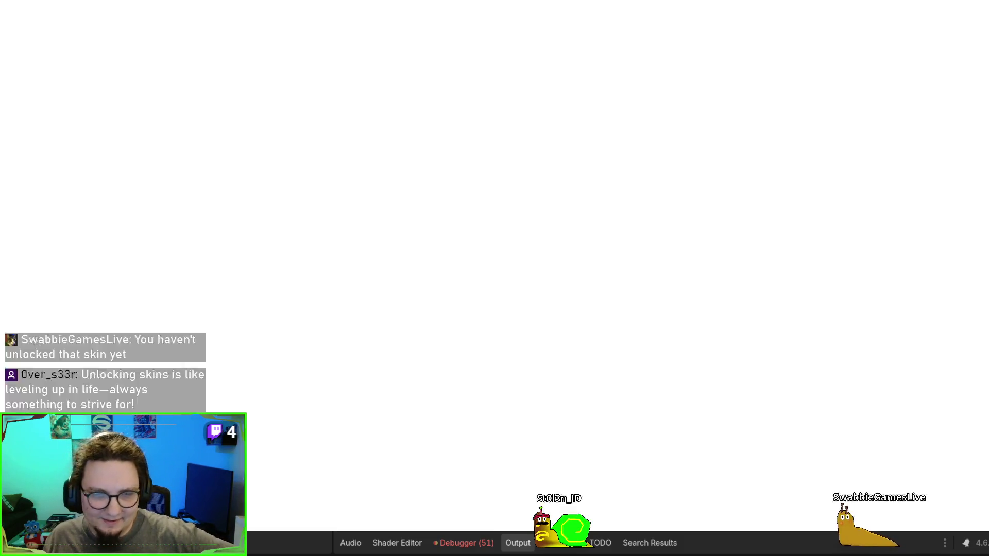
key("alt+Tab")
key("alt+Tab")
key("alt+Tab")
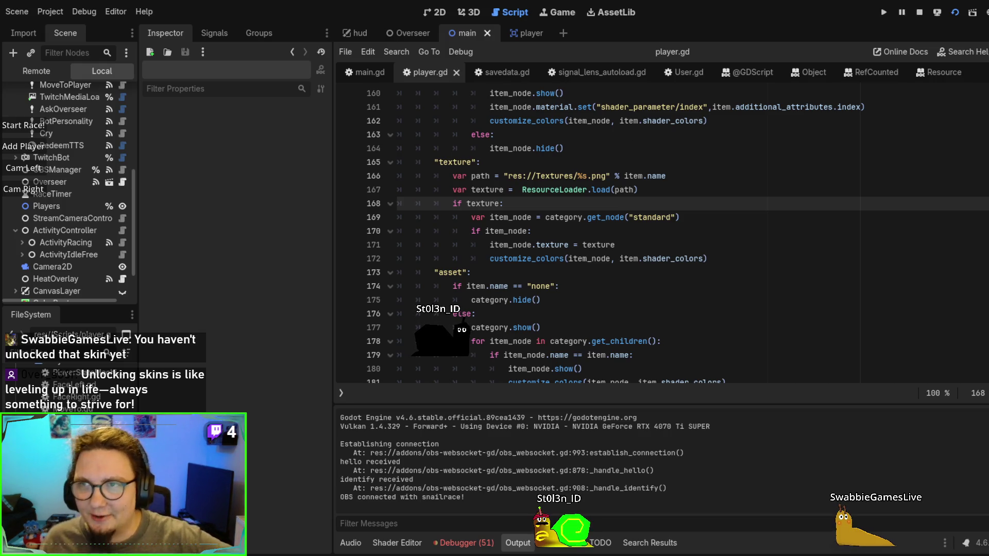
key("F8")
left_click(832, 229)
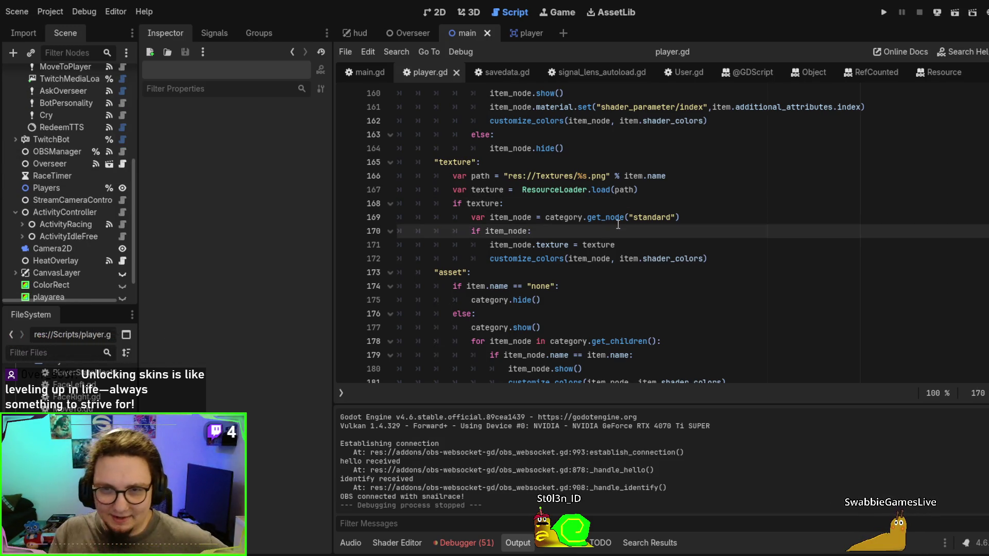
left_click(512, 189)
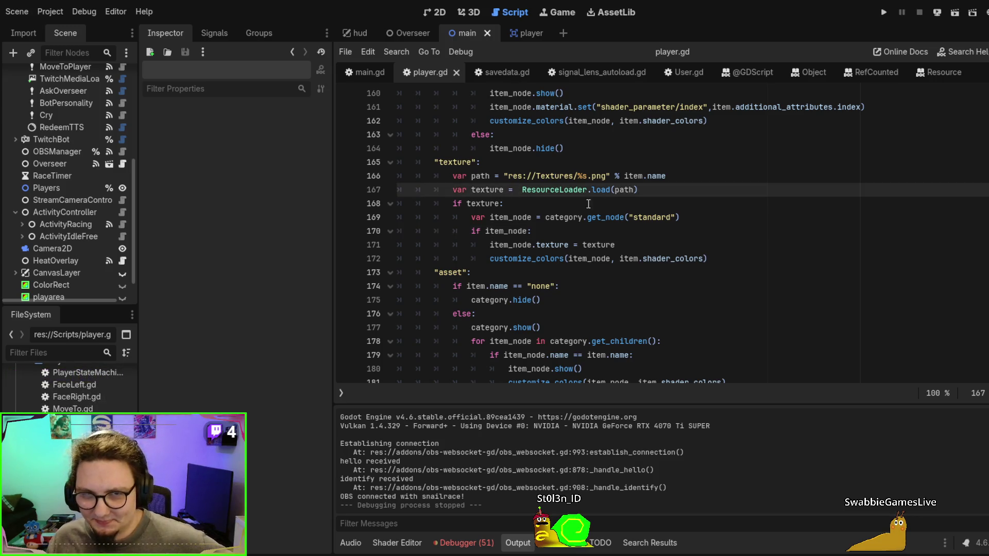
scroll(685, 235, "up", 2)
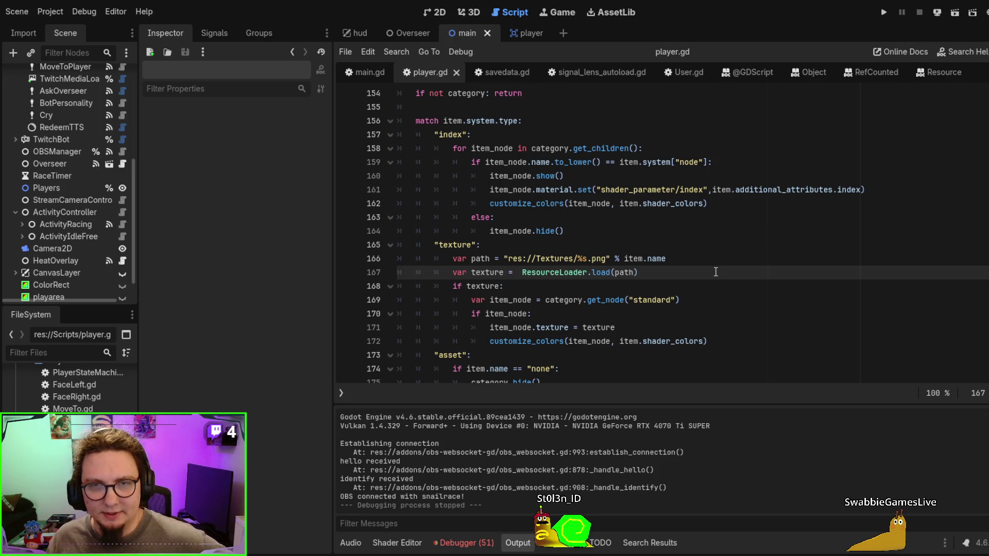
double_click(551, 204)
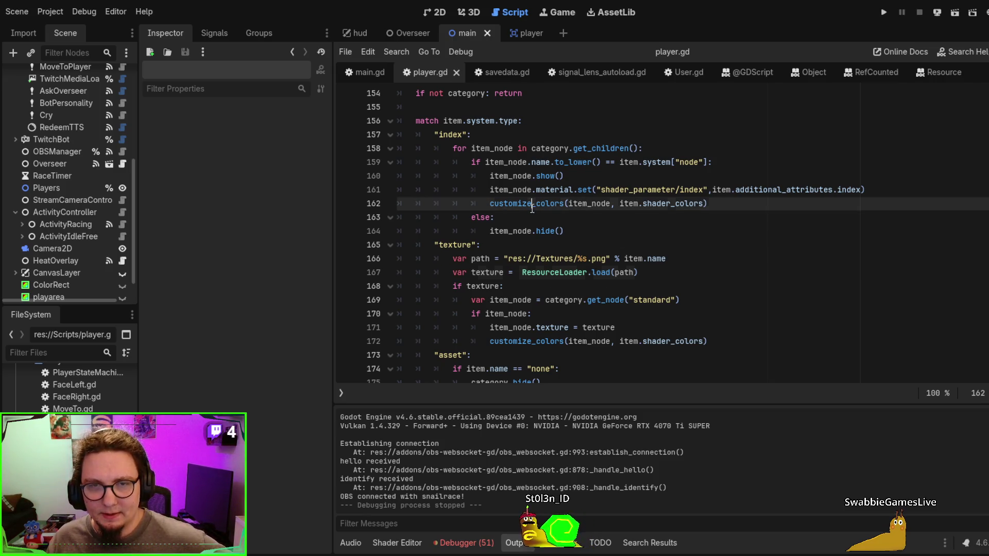
Set a breakpoint on line 186, customize_colors' loop, and run the game with F5 until it hits
scroll(756, 252, "down", 7)
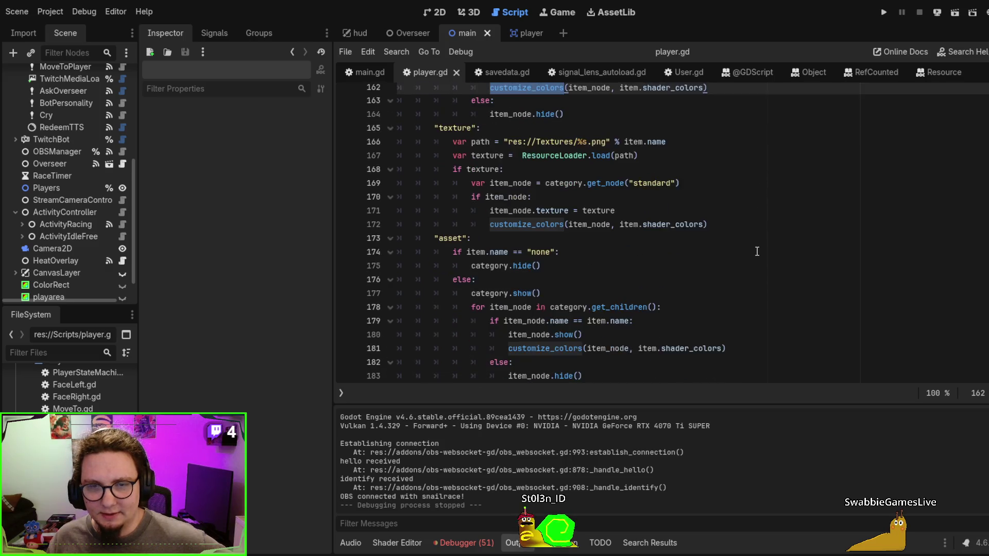
scroll(756, 252, "down", 2)
scroll(471, 217, "up", 1)
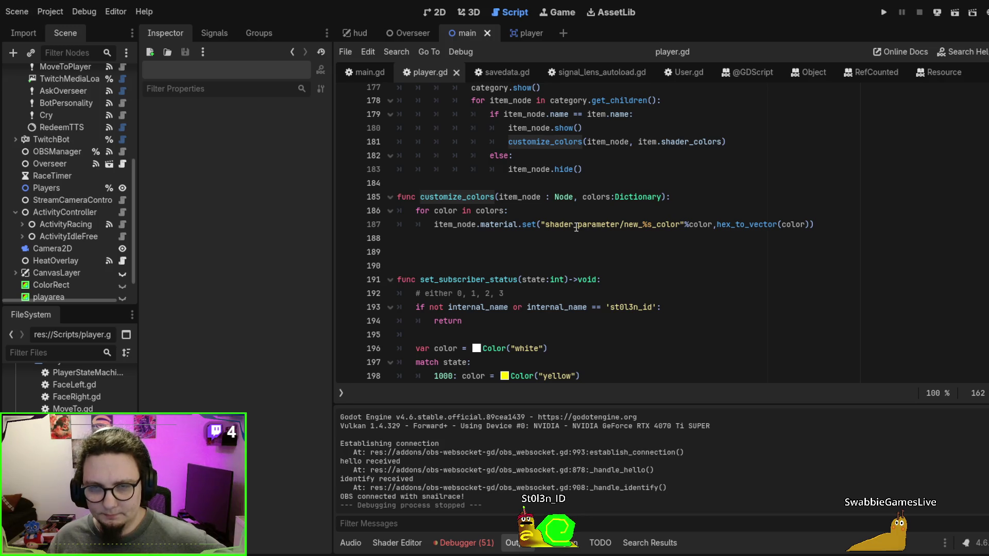
left_click(346, 226)
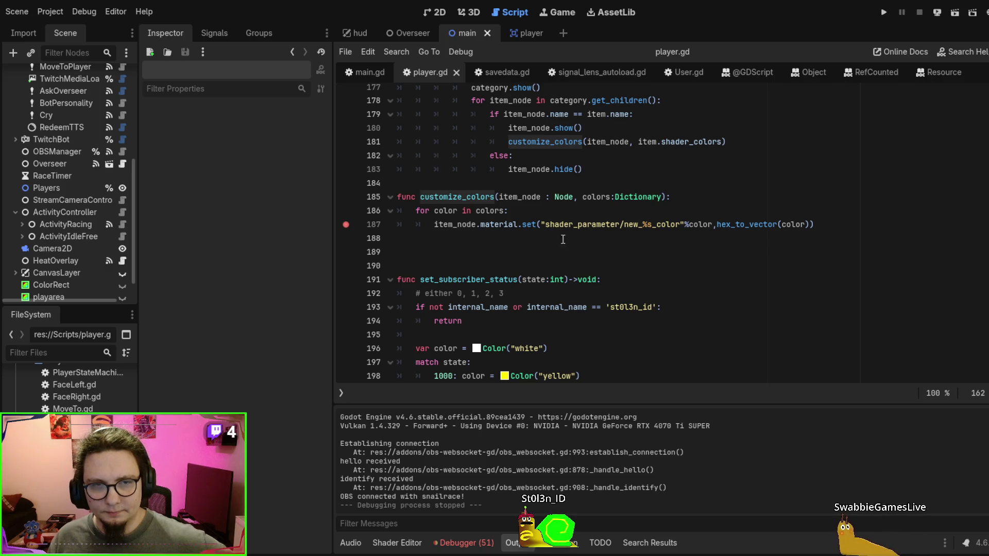
left_click(346, 210)
left_click(346, 225)
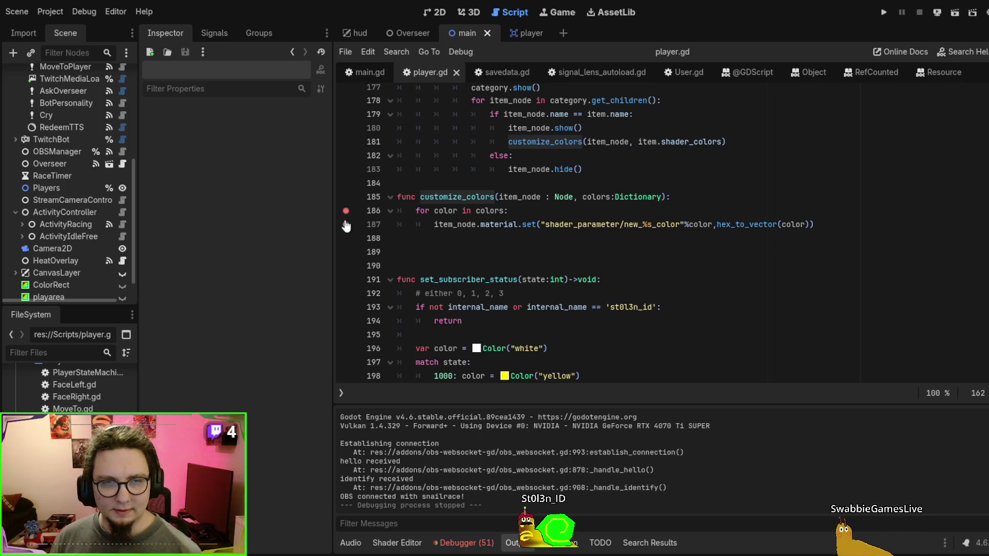
left_click(767, 241)
key("F5")
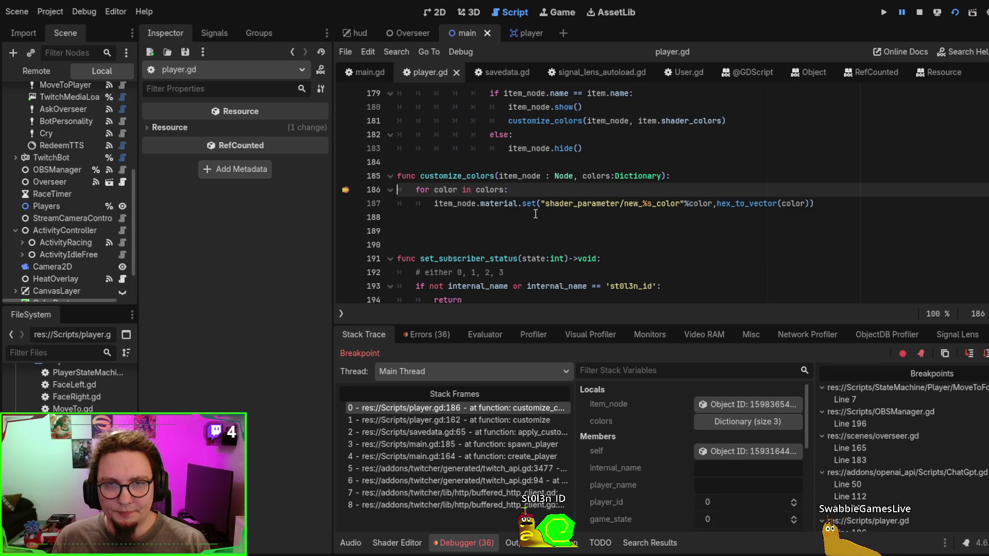
Inspect item_node in Locals, then step over to line 187, where color holds primary
left_click(750, 402)
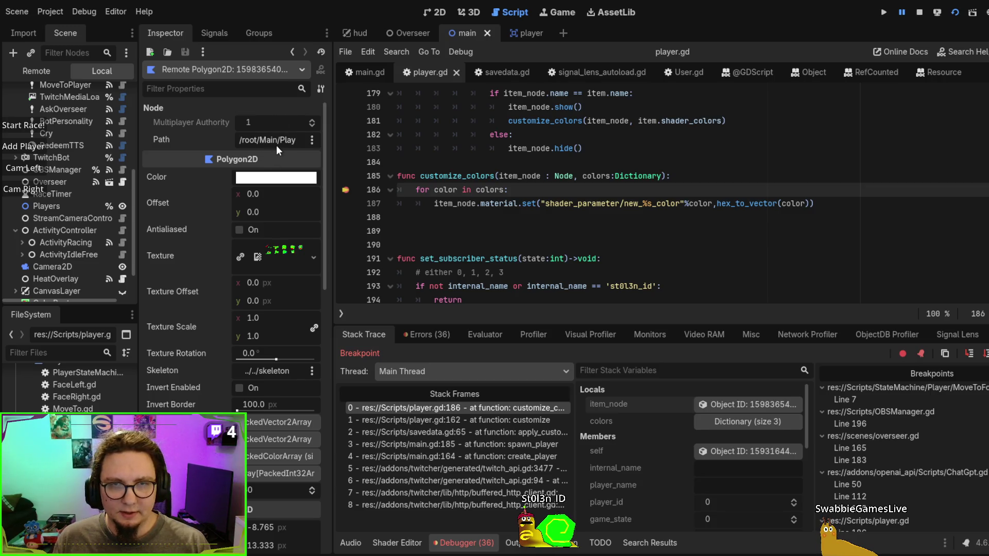
scroll(286, 252, "down", 15)
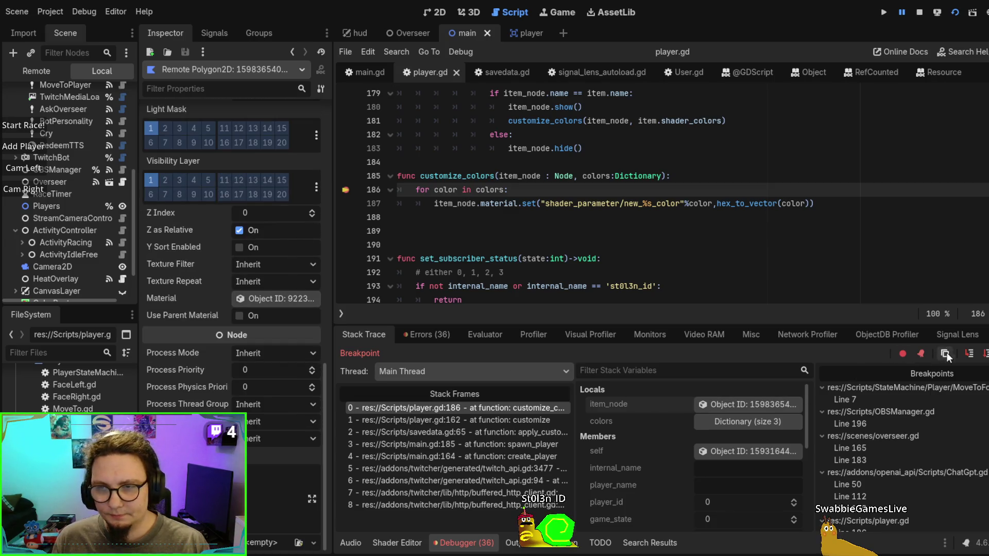
left_click(969, 356)
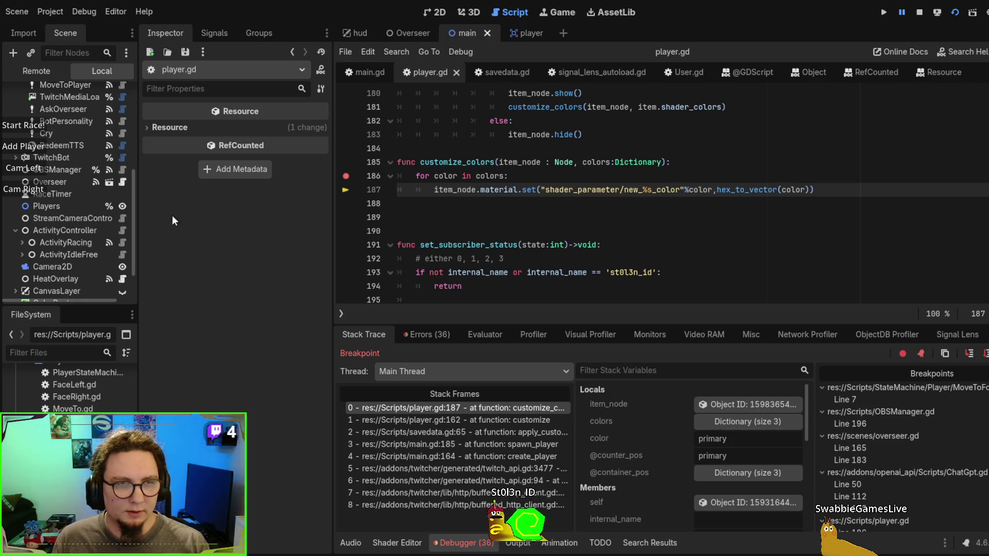
scroll(69, 177, "up", 4)
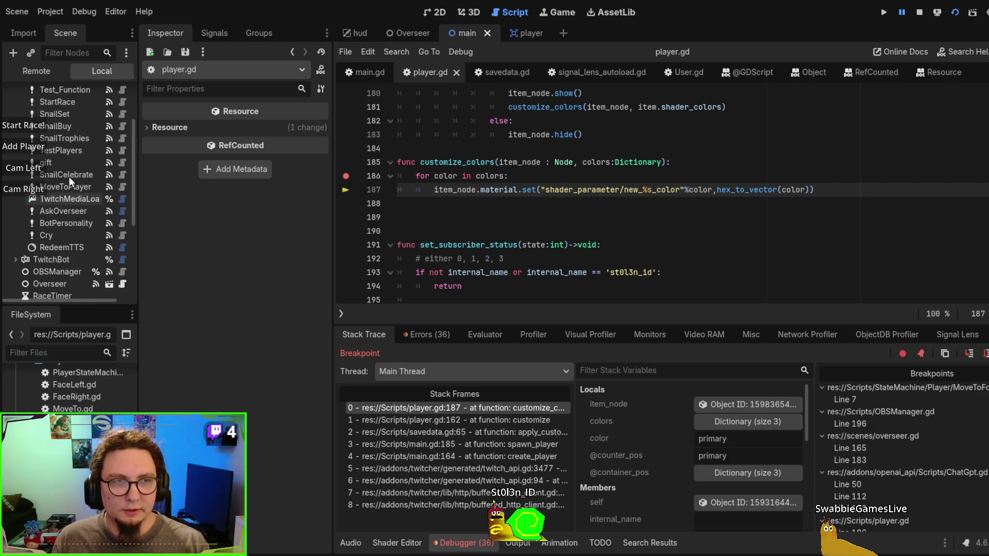
scroll(58, 189, "down", 5)
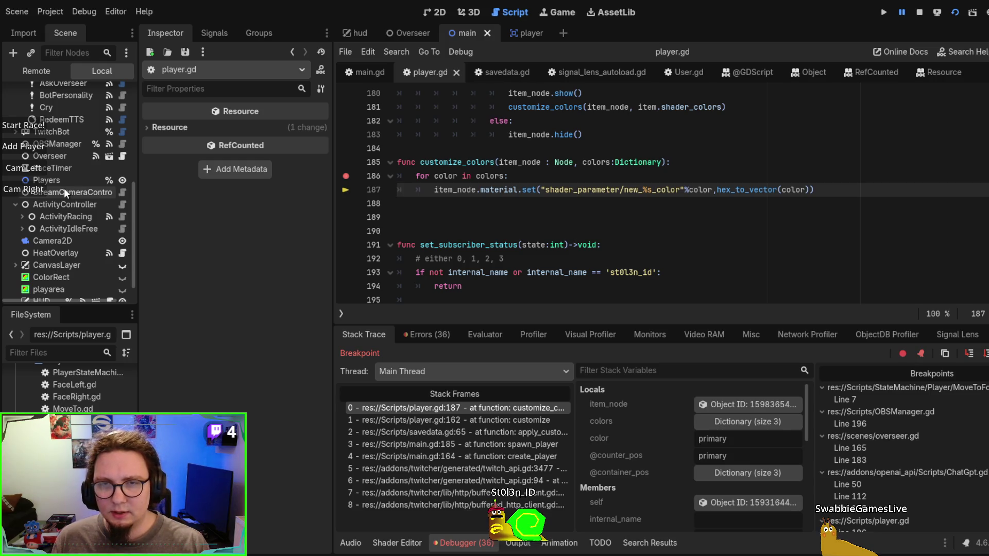
scroll(64, 187, "up", 8)
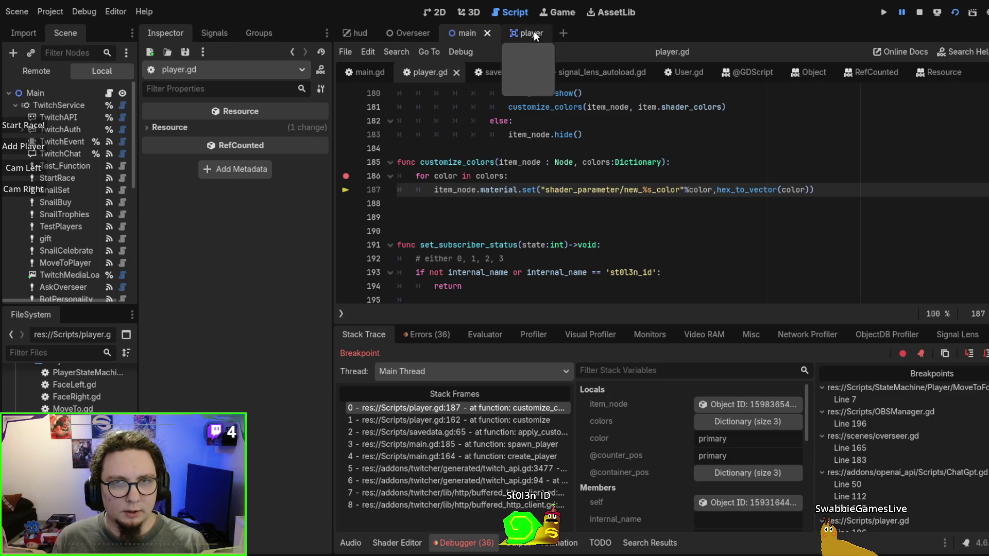
Select the polygon shell node in the player scene and open its shell.gdshader source
left_click(531, 33)
left_click(61, 193)
scroll(212, 324, "down", 10)
scroll(255, 255, "down", 5)
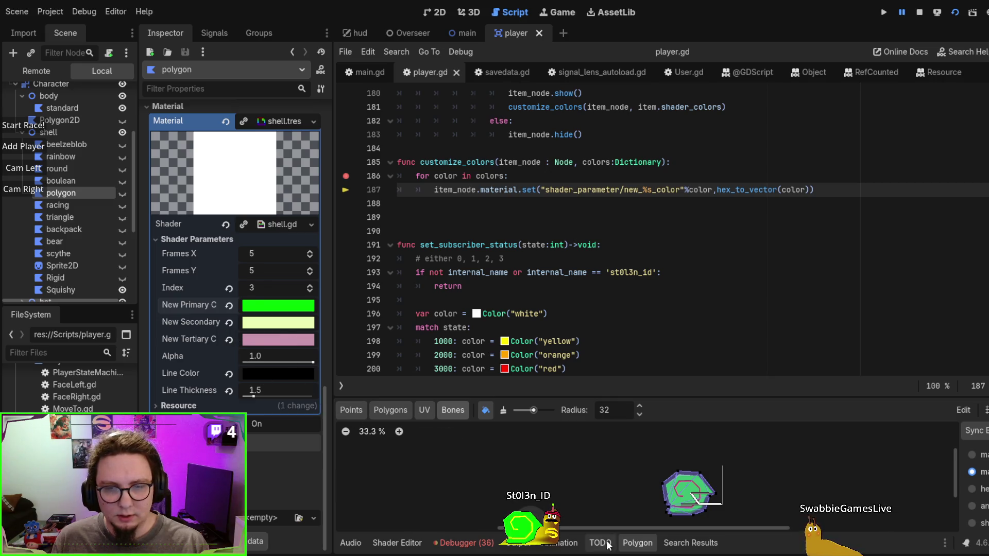
left_click(398, 543)
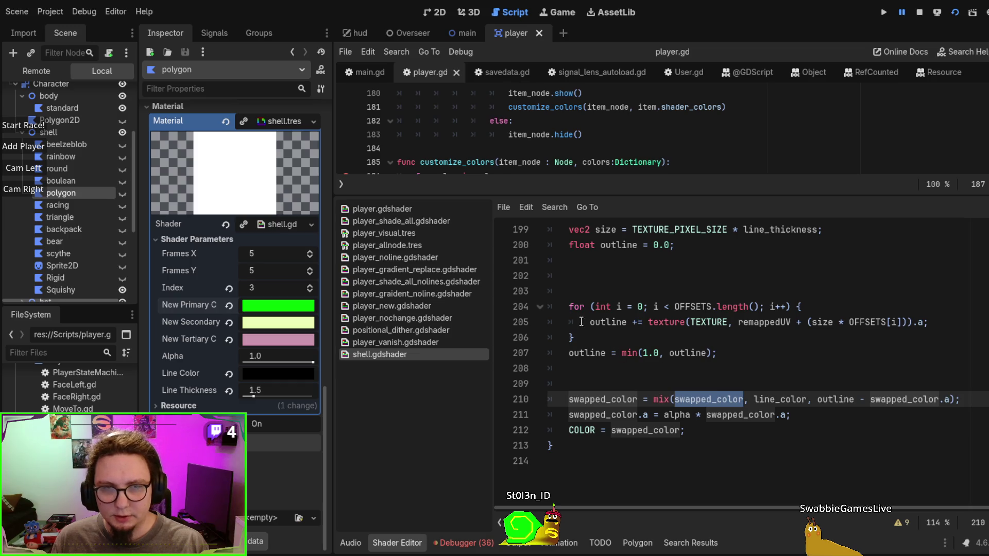
scroll(581, 321, "up", 20)
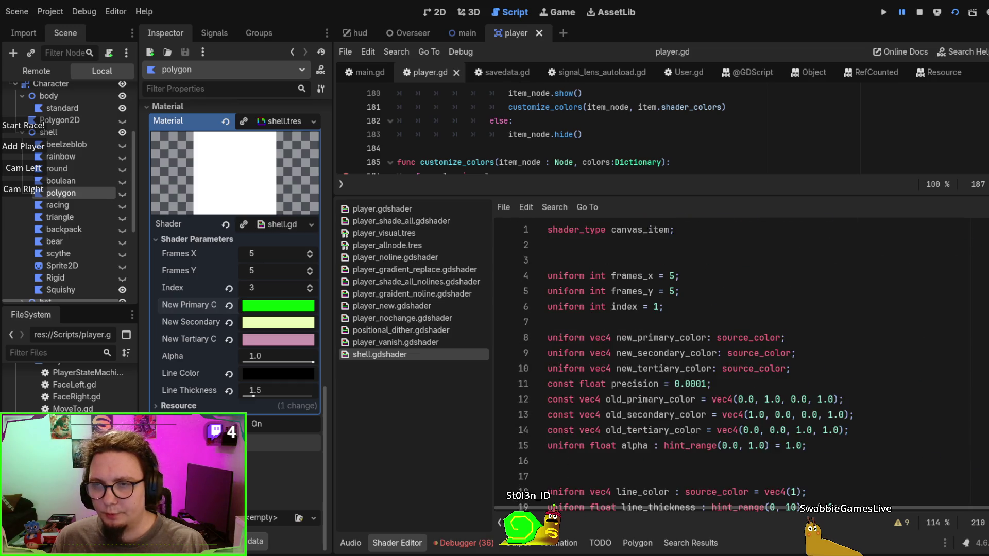
Highlight the new_primary_color, new_secondary_color and new_tertiary_color uniforms and the old colour constants
double_click(653, 343)
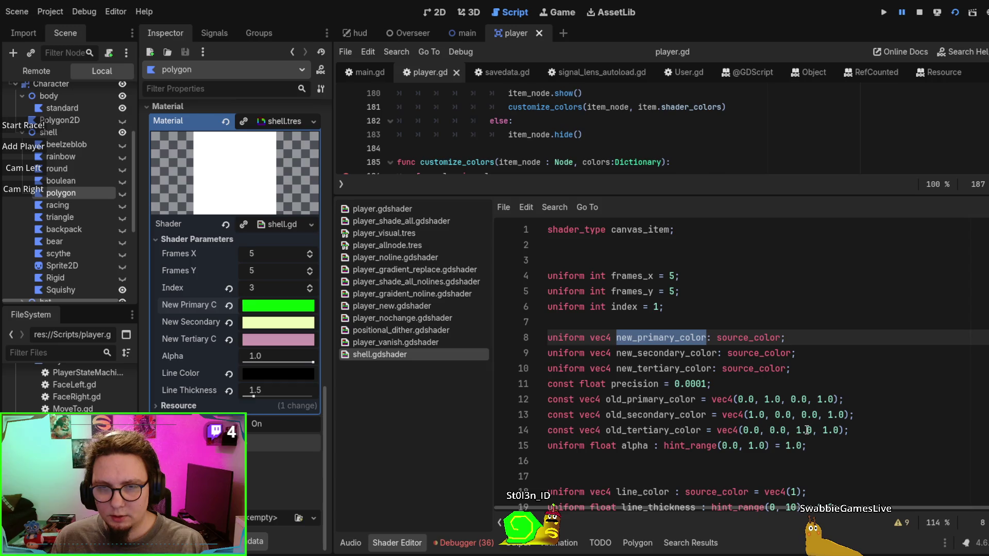
double_click(664, 353)
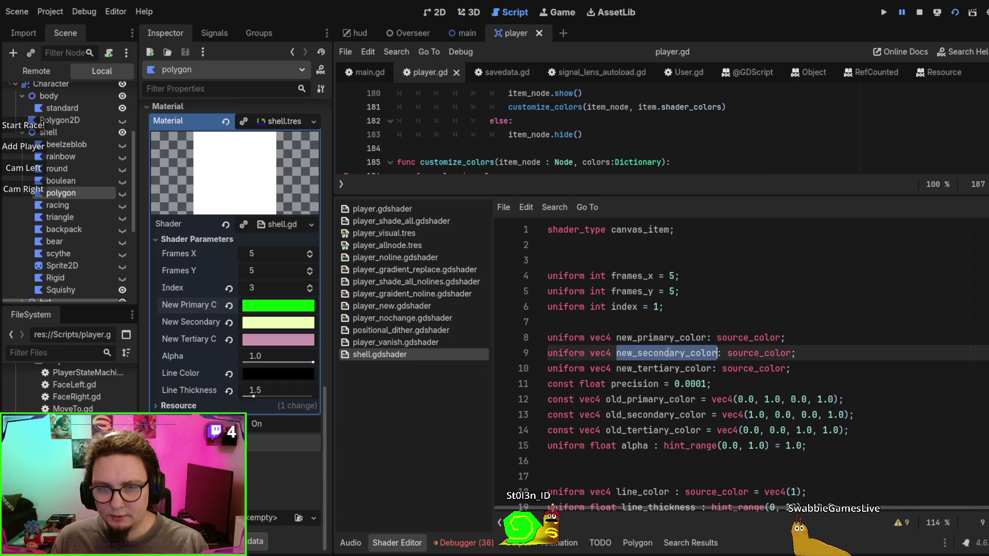
double_click(664, 368)
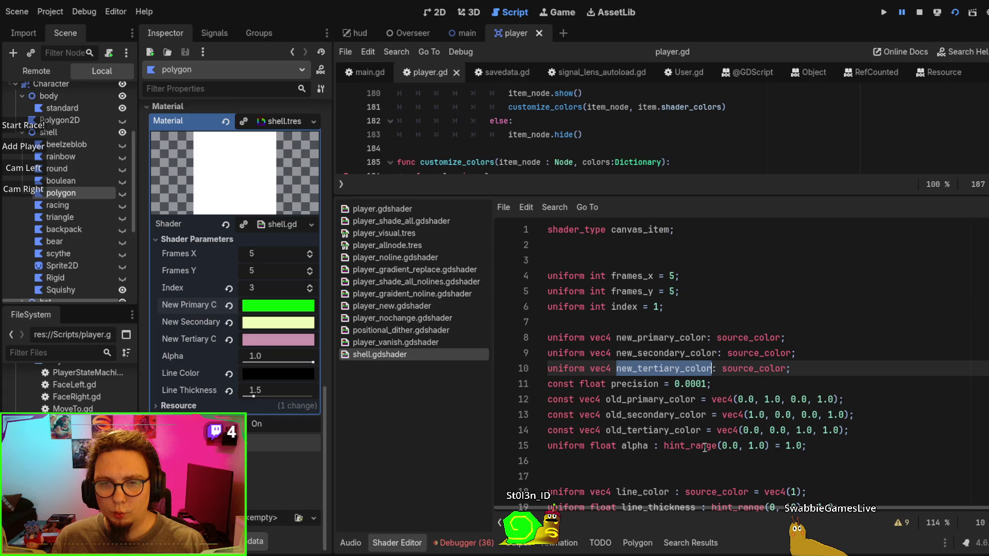
left_click_drag(858, 430, 546, 399)
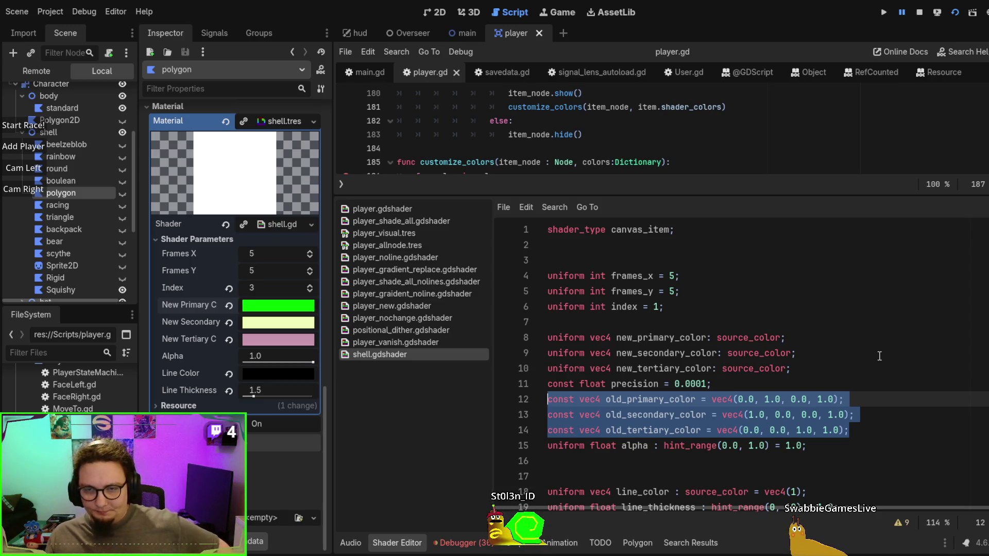
double_click(662, 369)
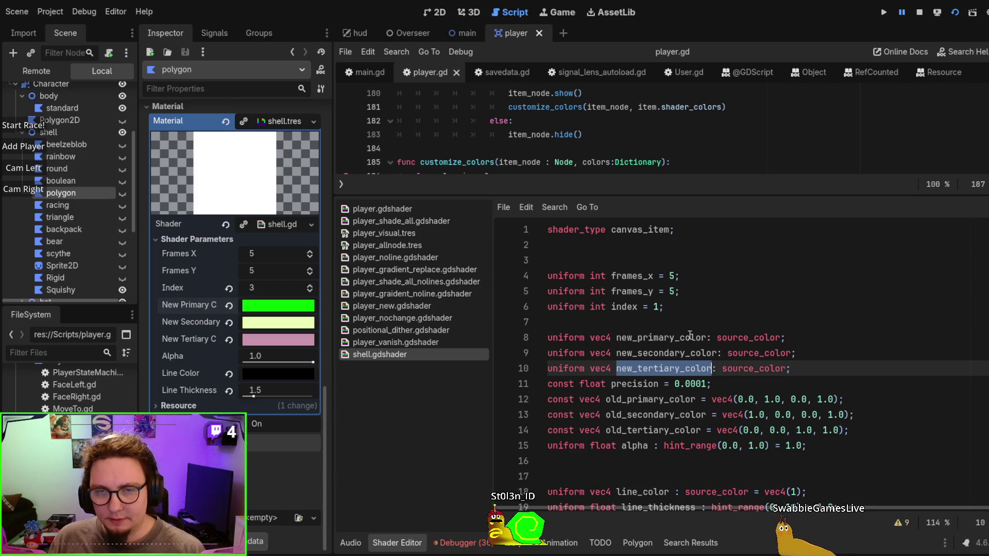
double_click(670, 339)
key("ctrl+c")
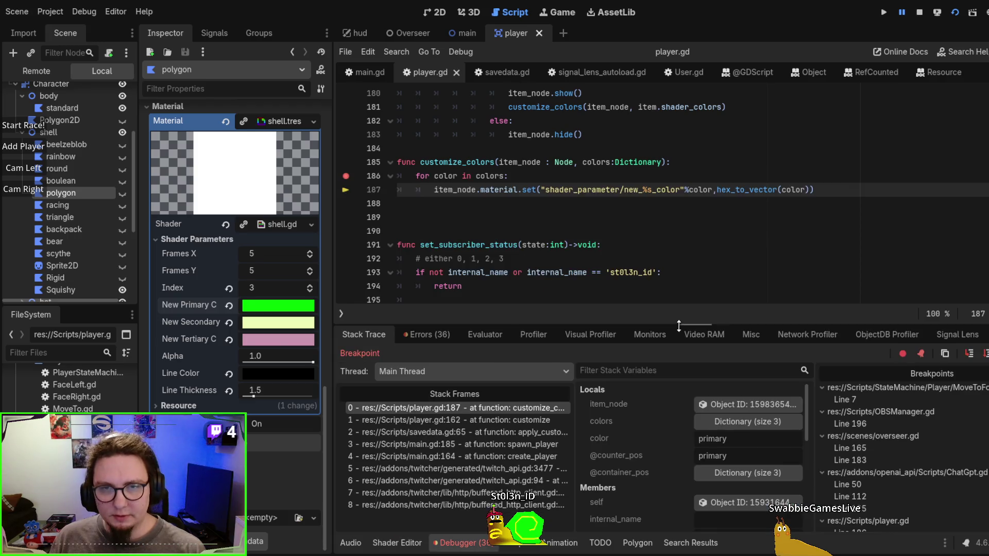
Remove the stray new_primary_color from line 186's loop header and jump to hex_to_vector's definition
left_click(629, 212)
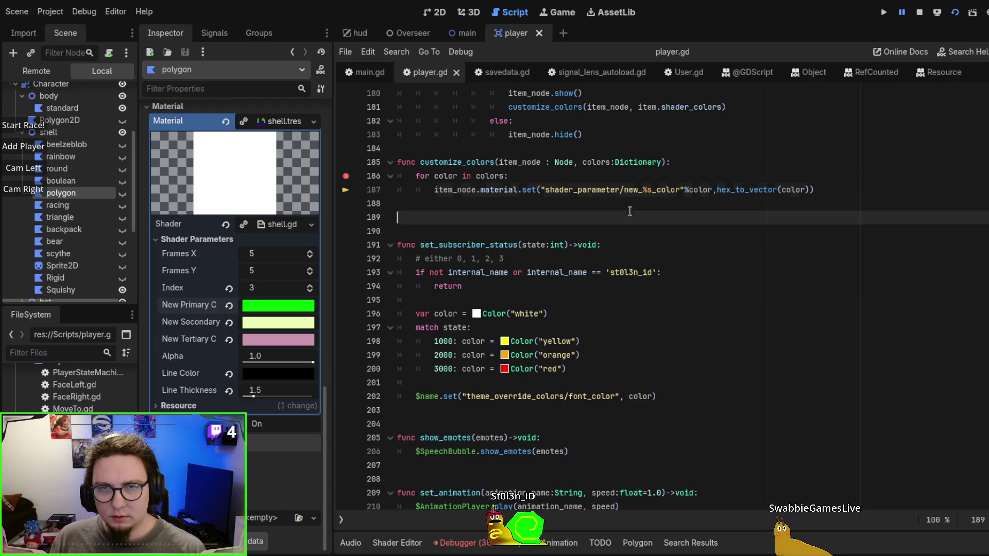
left_click(608, 176)
key("ctrl+v")
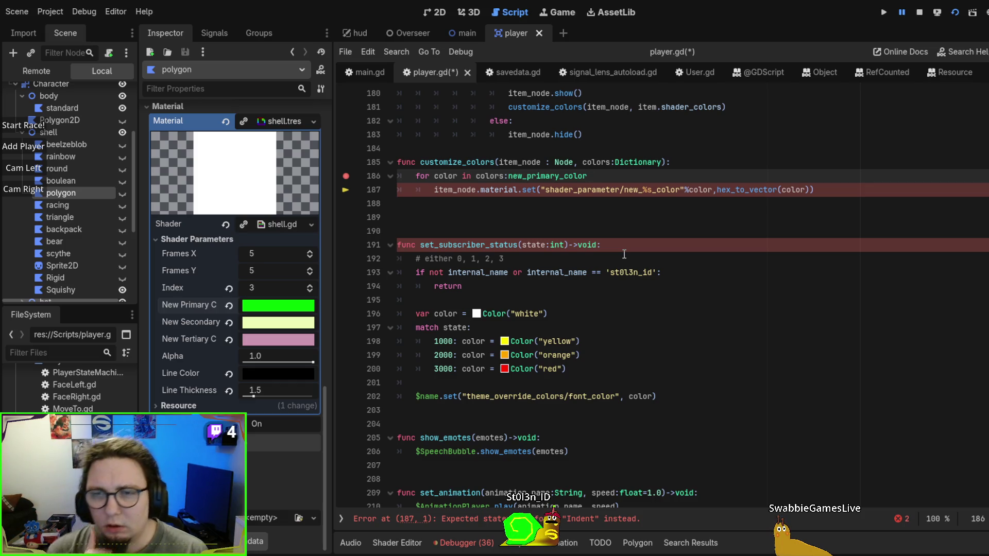
left_click(511, 178, "shift")
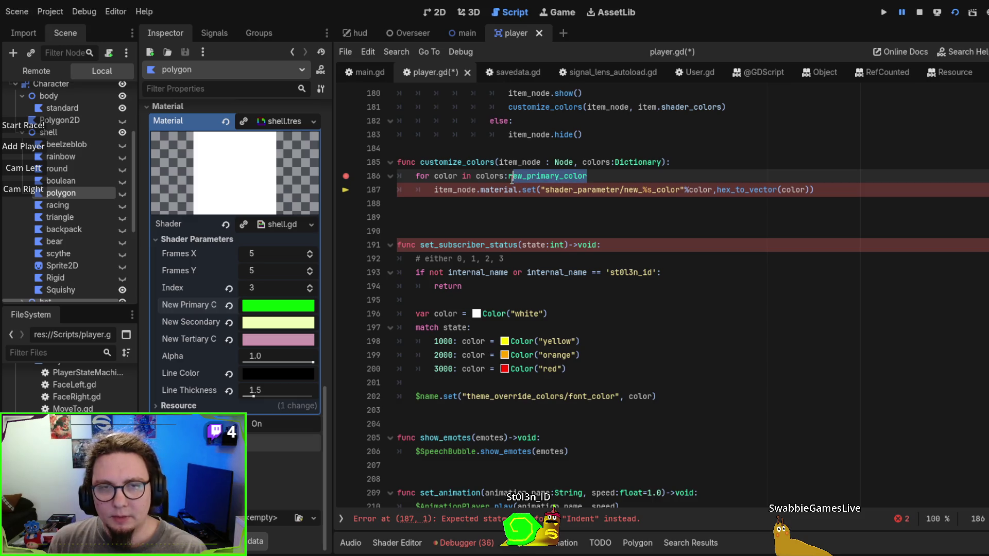
key("BackSpace")
key("BackSpace")
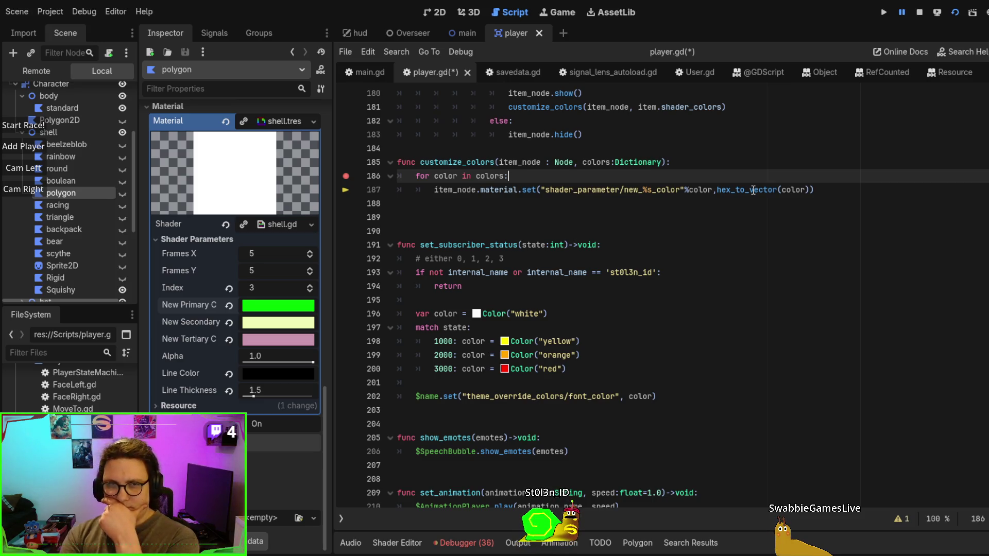
left_click(753, 190, "ctrl")
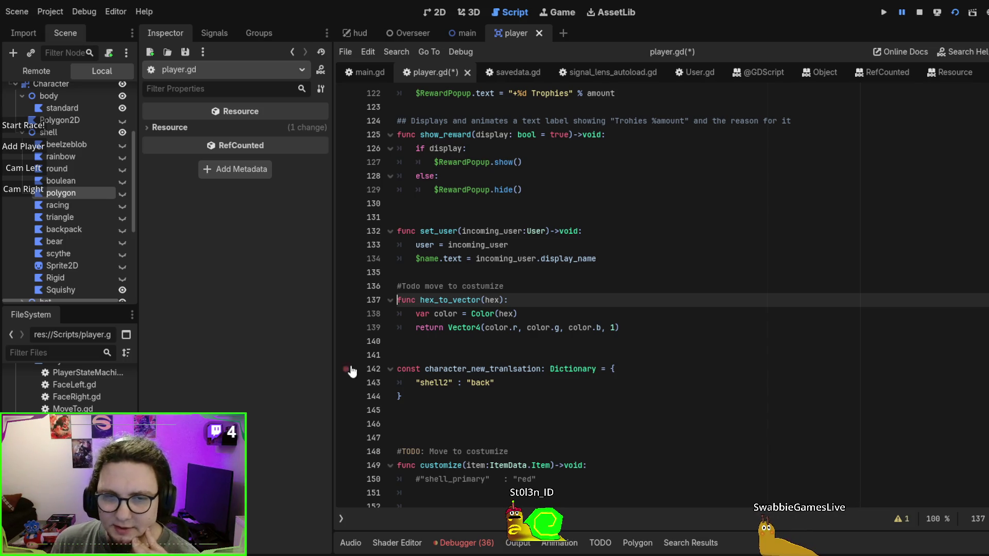
Navigate back from hex_to_vector's definition to its call on line 187 in customize_colors
key("alt+Left")
key("alt+Right")
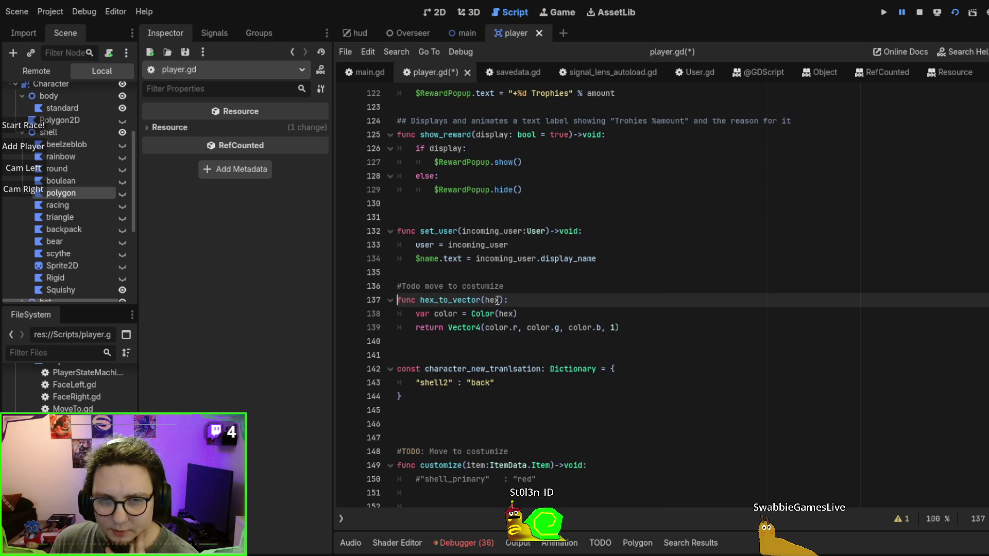
key("alt+Left")
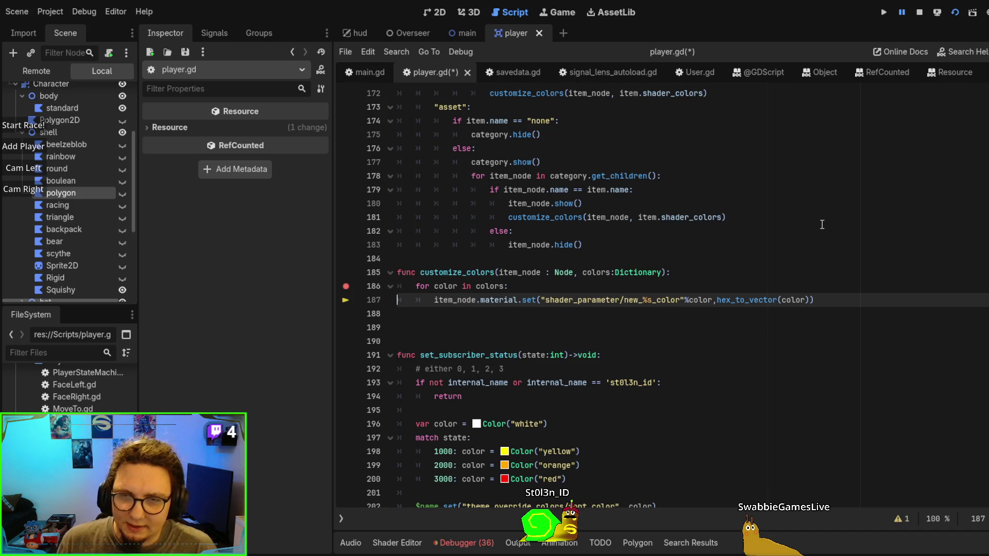
Rename the loop variable to color_name and pass colors[color_name] to hex_to_vector on line 187
double_click(444, 285)
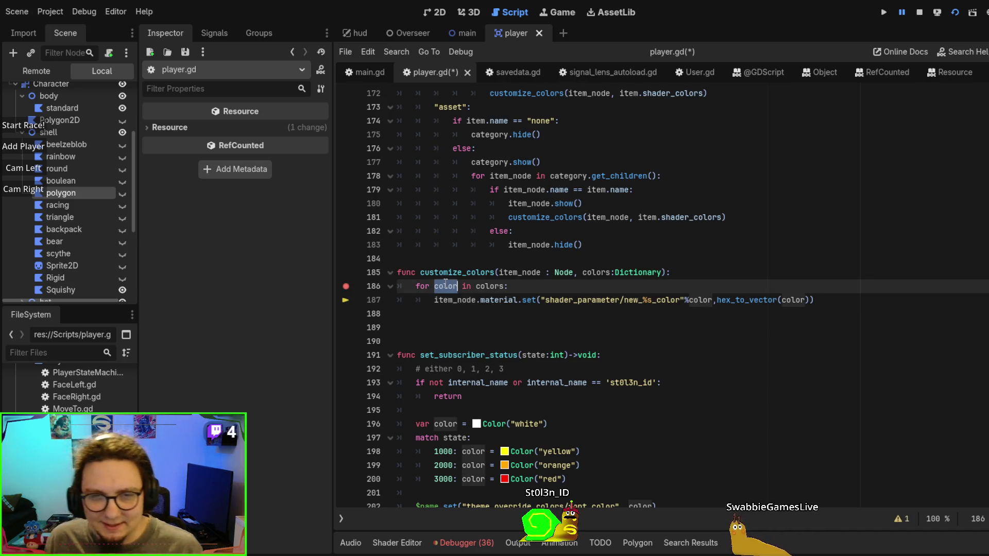
key("Right")
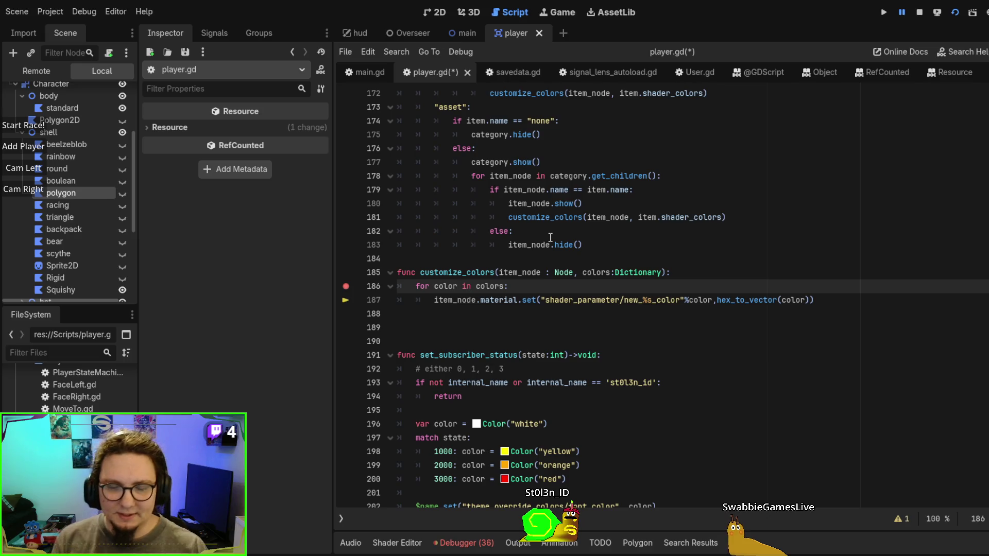
type("_name")
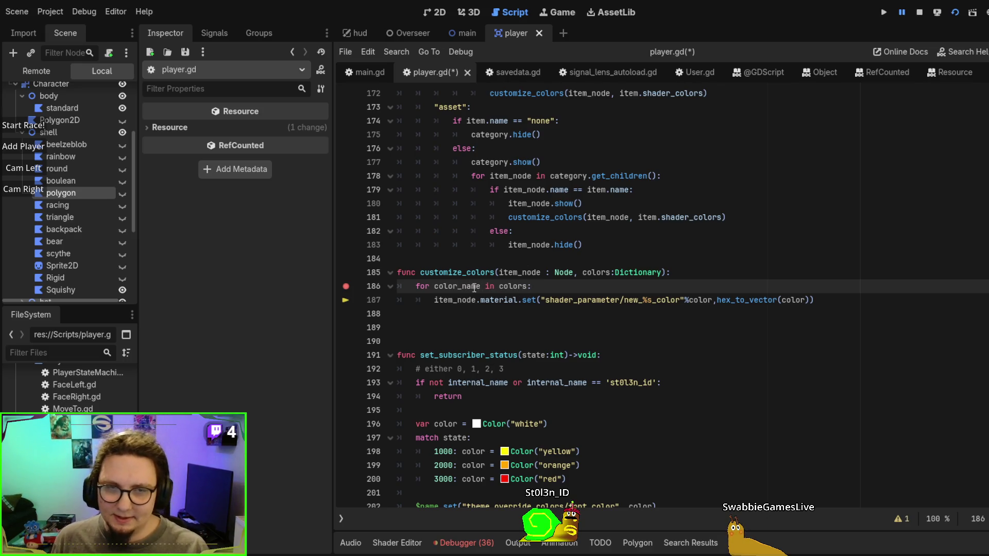
double_click(450, 286)
key("ctrl+c")
double_click(692, 300)
key("ctrl+v")
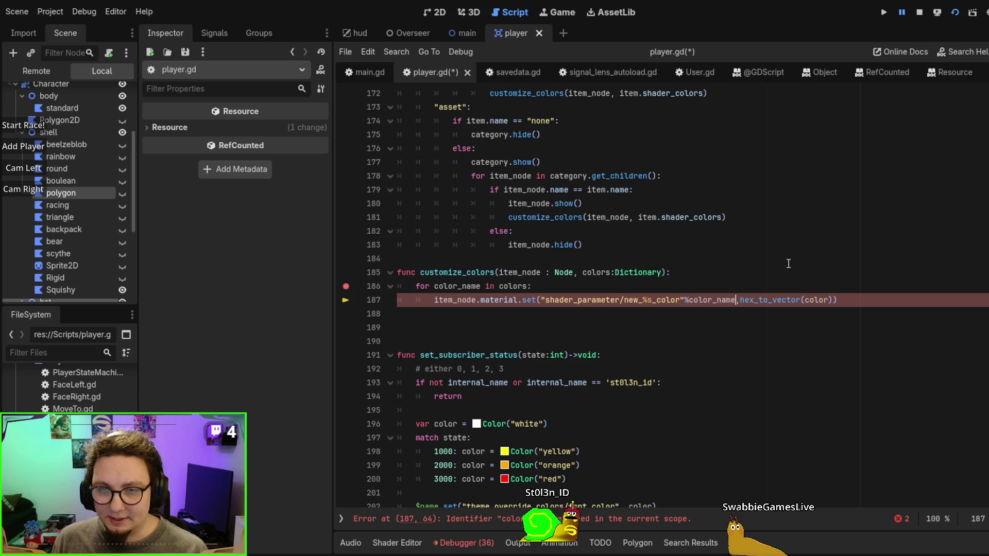
double_click(815, 299)
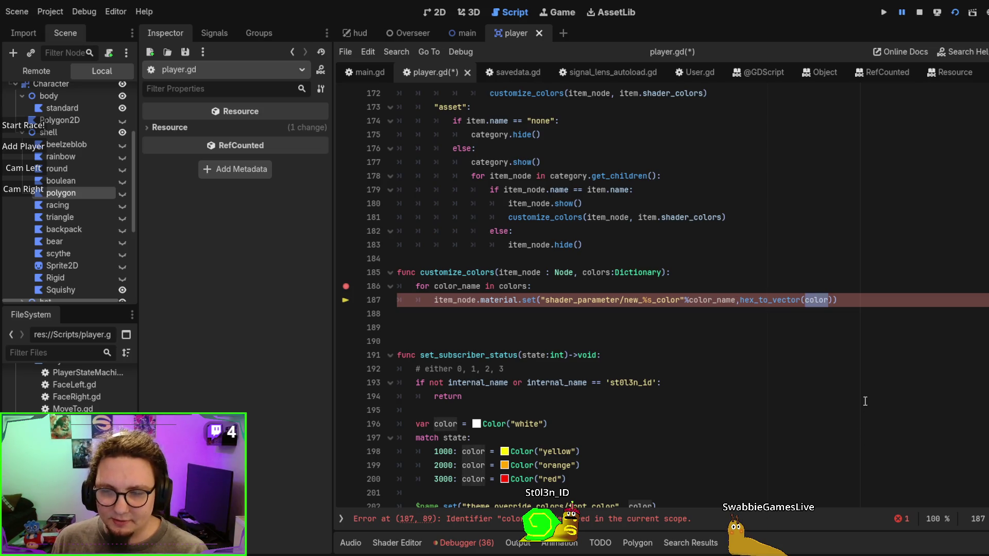
type("colors[")
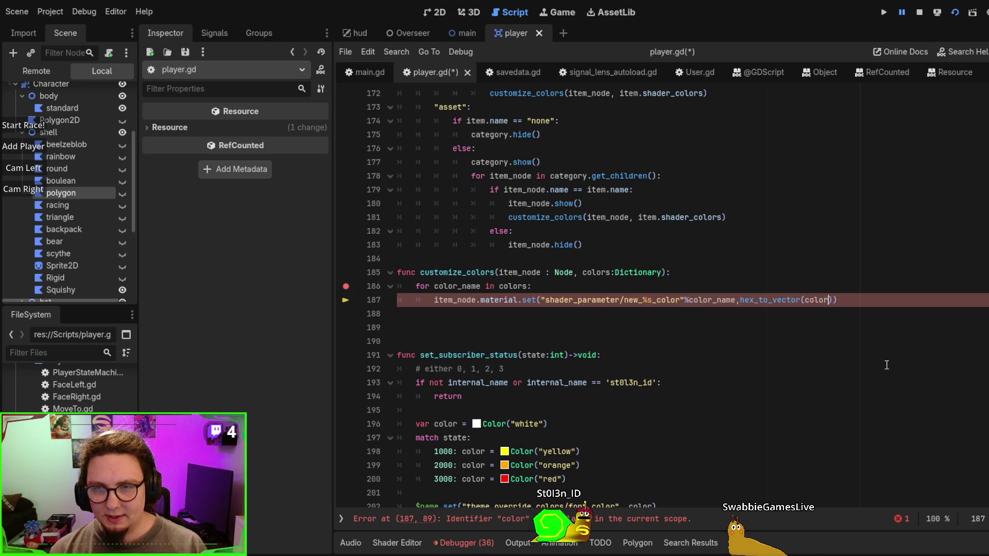
key("ctrl+v")
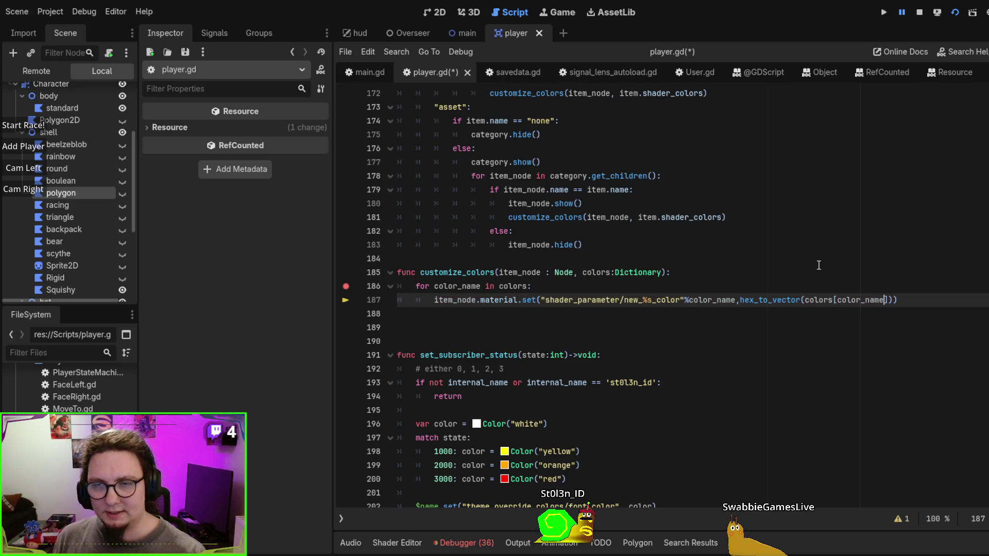
Save player.gd and rerun the project with F5
left_click(787, 260)
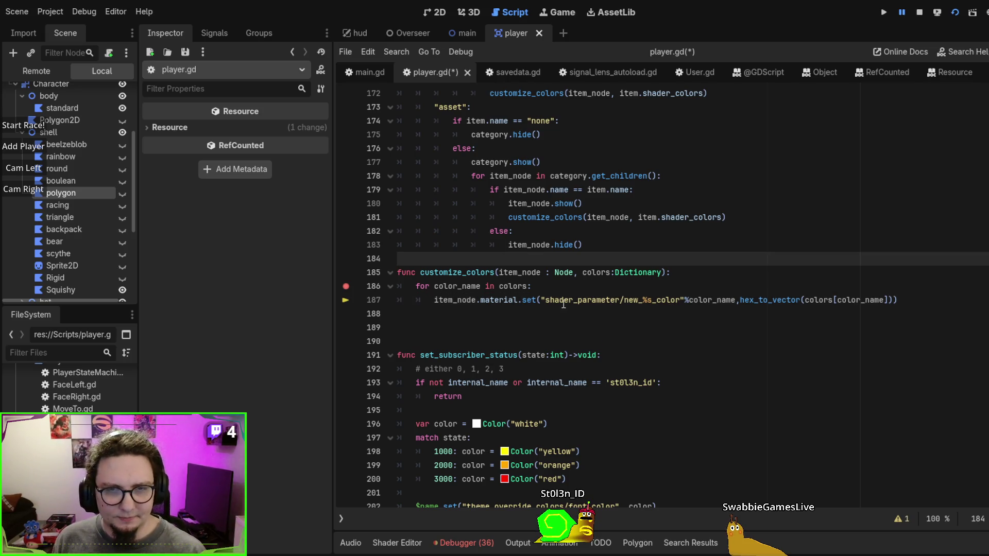
scroll(562, 304, "up", 5)
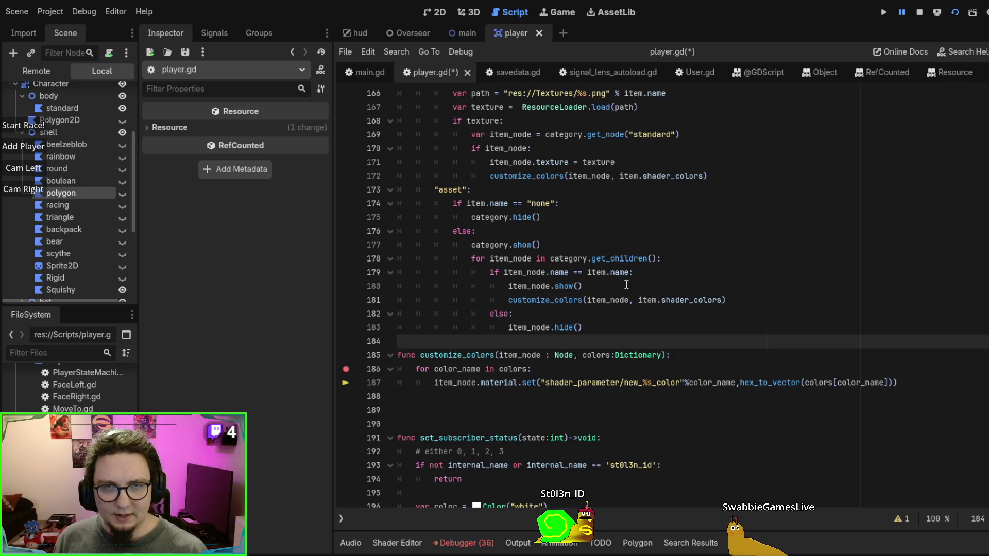
scroll(632, 272, "down", 2)
scroll(633, 272, "down", 2)
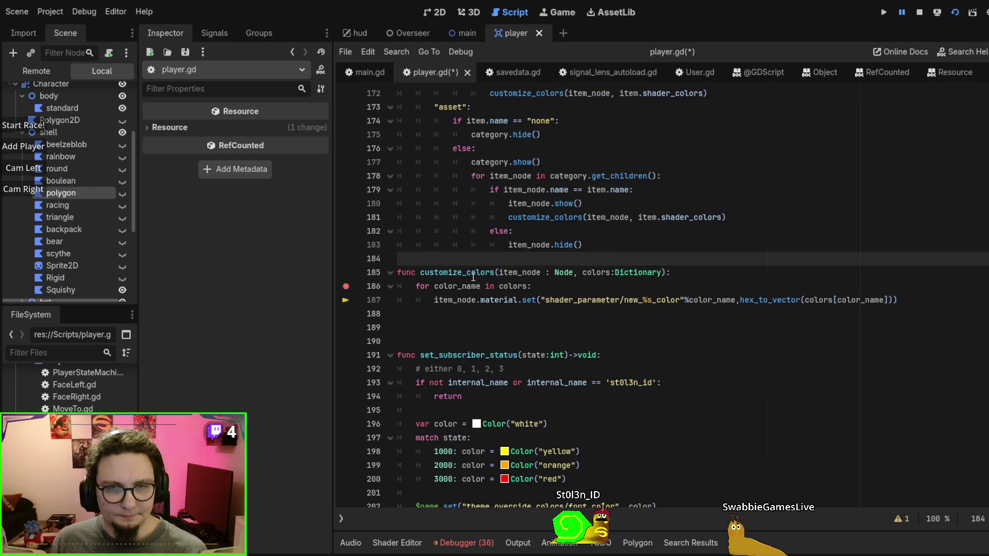
scroll(528, 260, "up", 2)
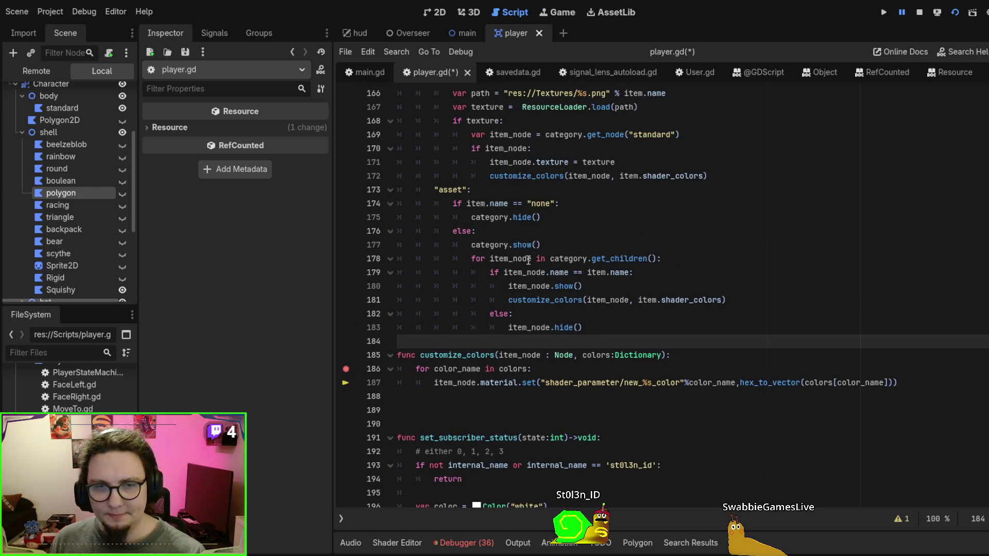
key("F5")
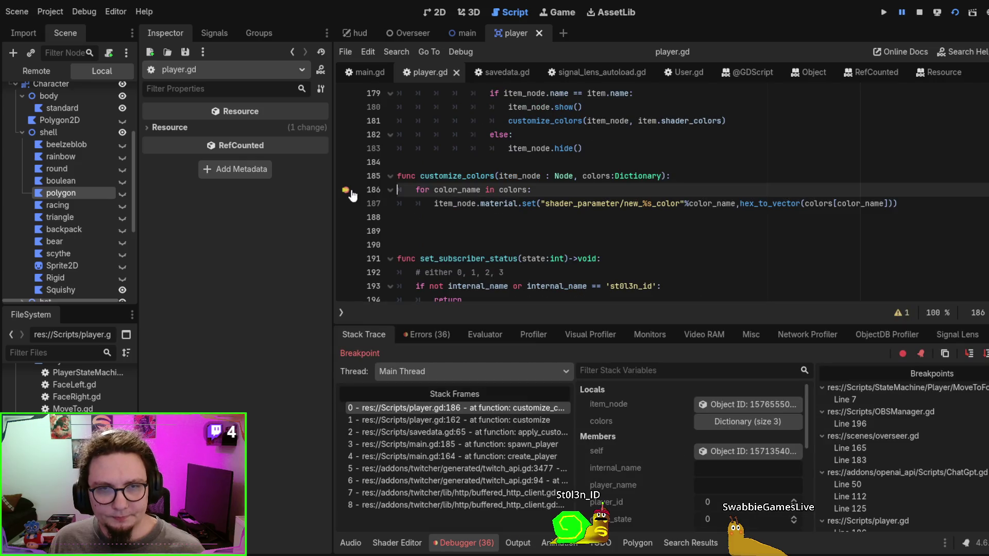
Continue past the line 186 breakpoint with F12, then stop the game with F8
key("F12")
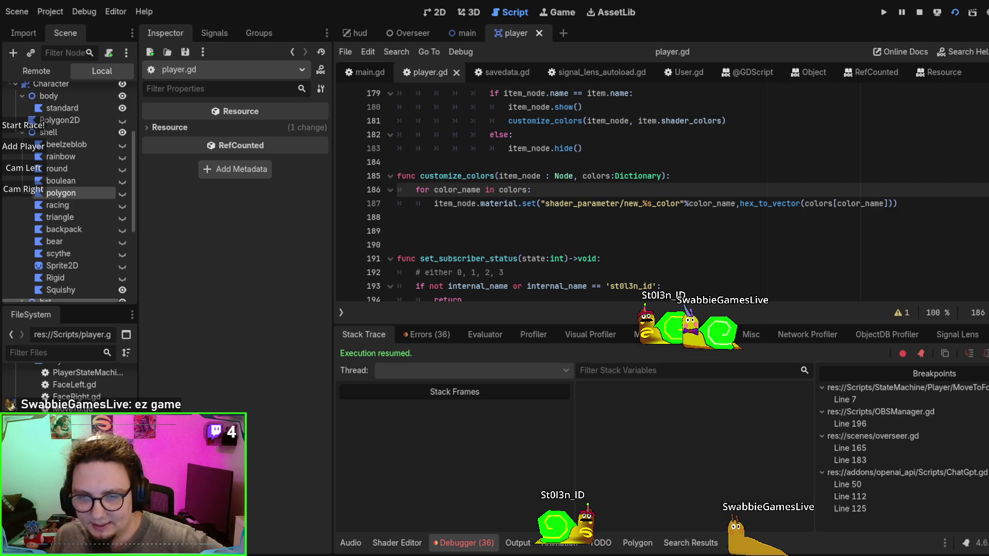
key("F8")
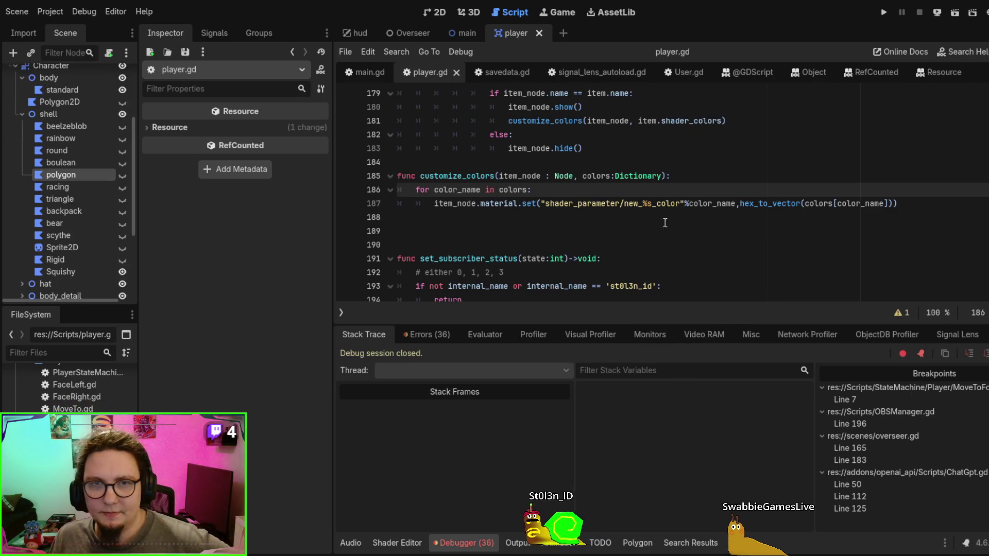
scroll(665, 222, "up", 2)
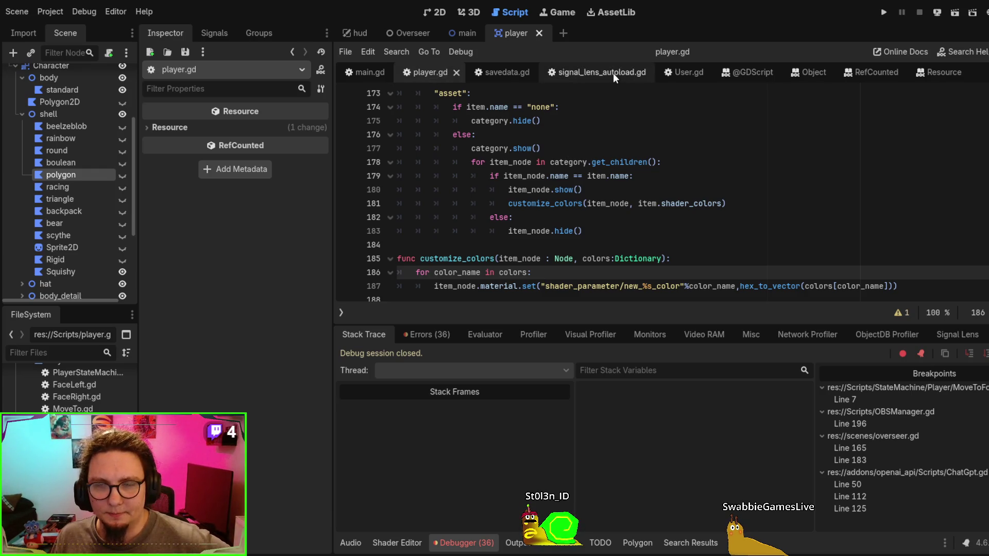
Review apply_customization in savedata.gd, then jump to construct_customization_data in ItemData.gd
left_click(501, 72)
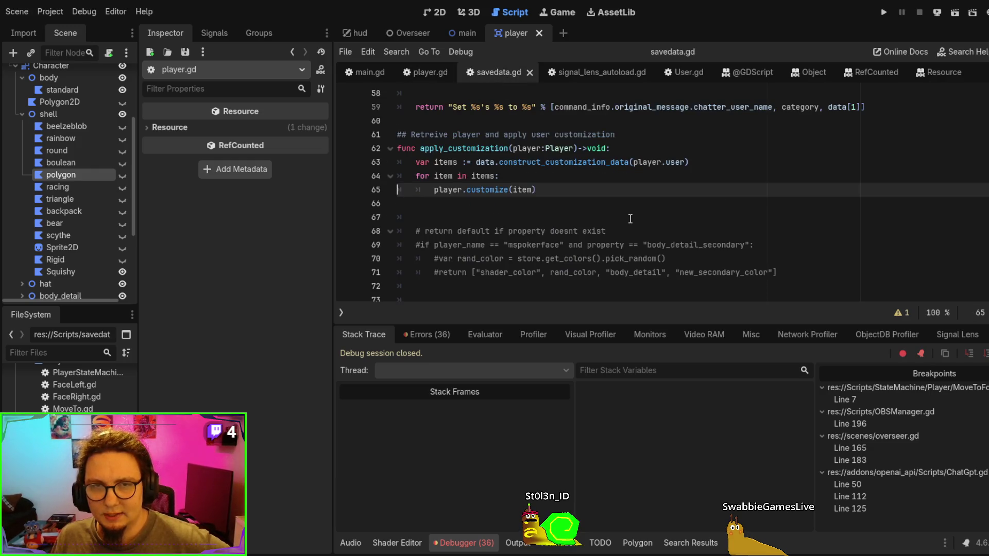
scroll(630, 219, "up", 1)
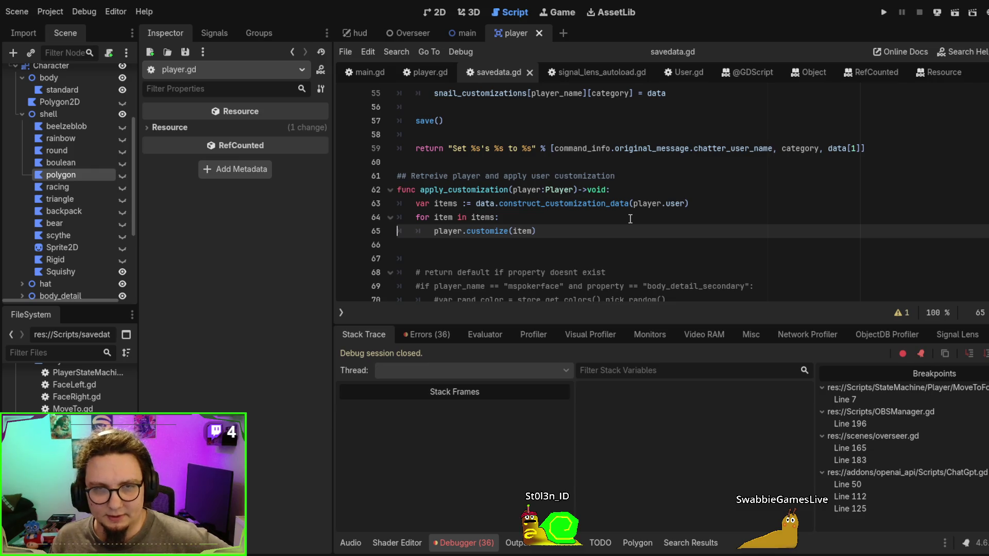
scroll(630, 219, "up", 1)
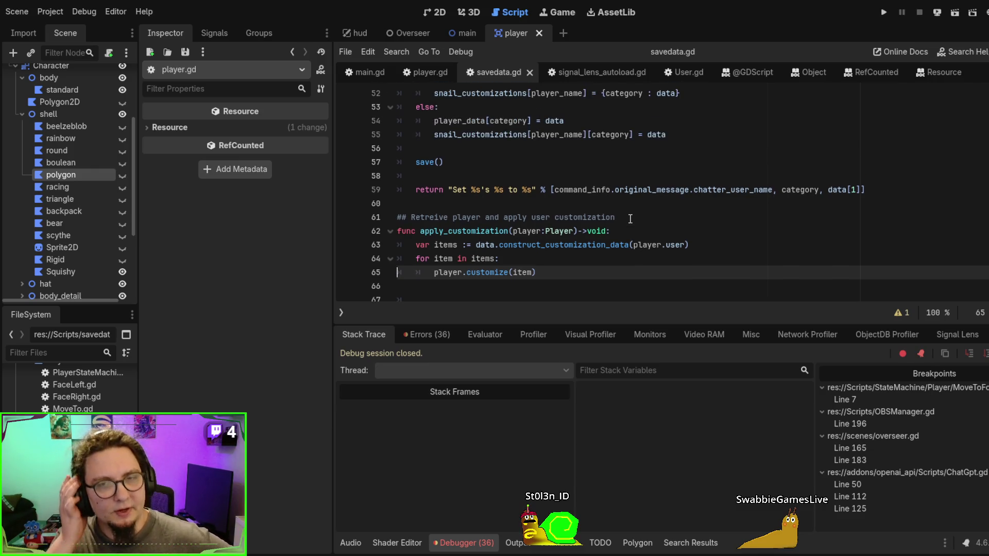
scroll(647, 219, "up", 1)
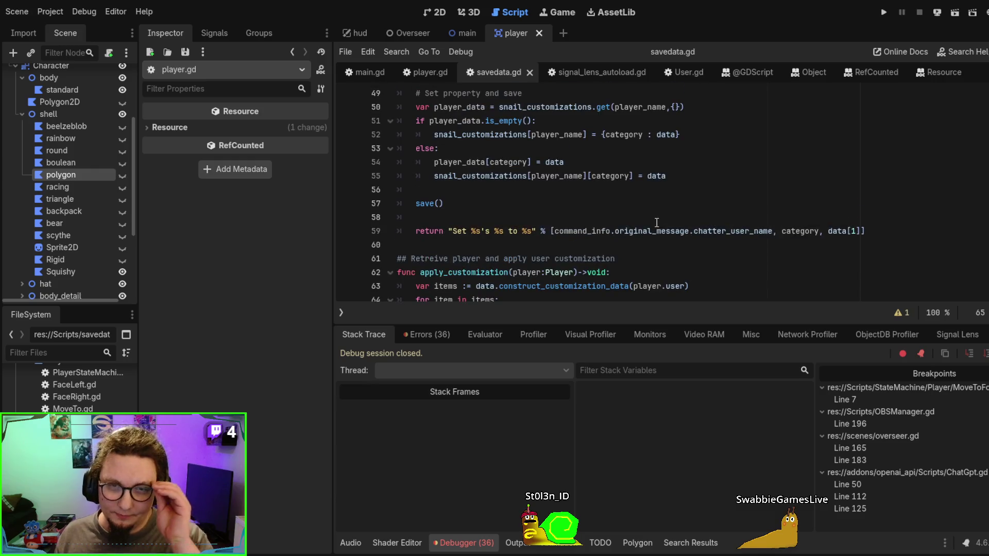
scroll(635, 244, "up", 2)
scroll(623, 237, "down", 3)
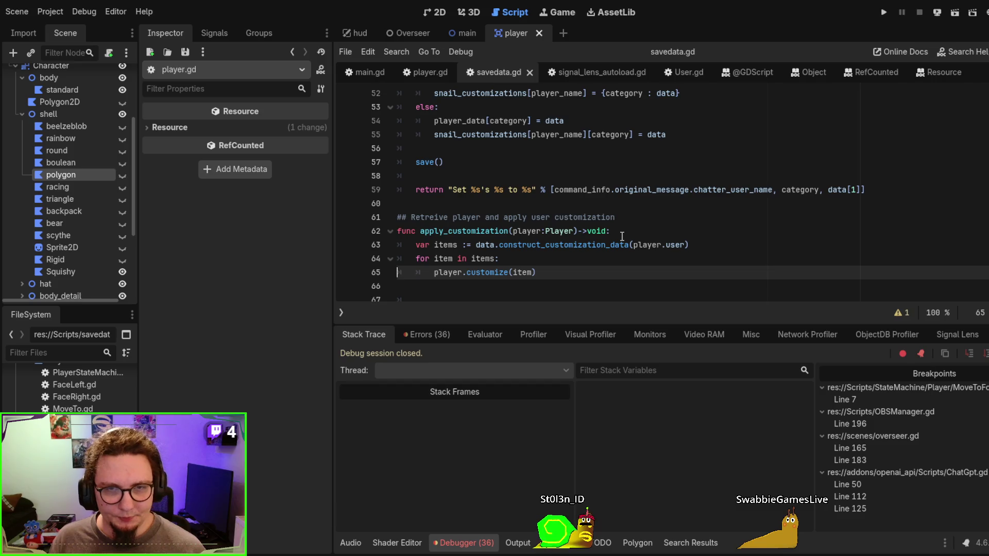
scroll(622, 236, "down", 3)
scroll(622, 237, "up", 2)
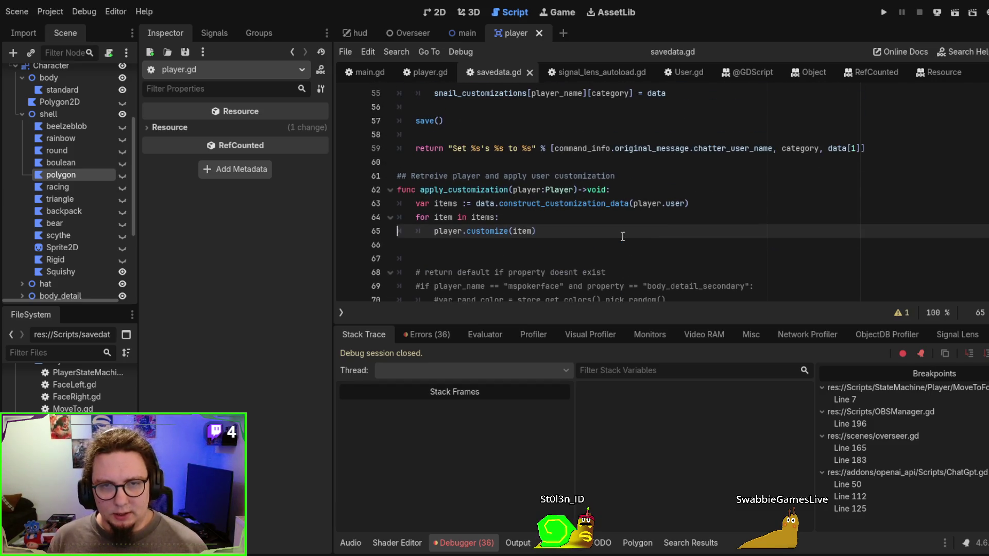
left_click(577, 206, "ctrl")
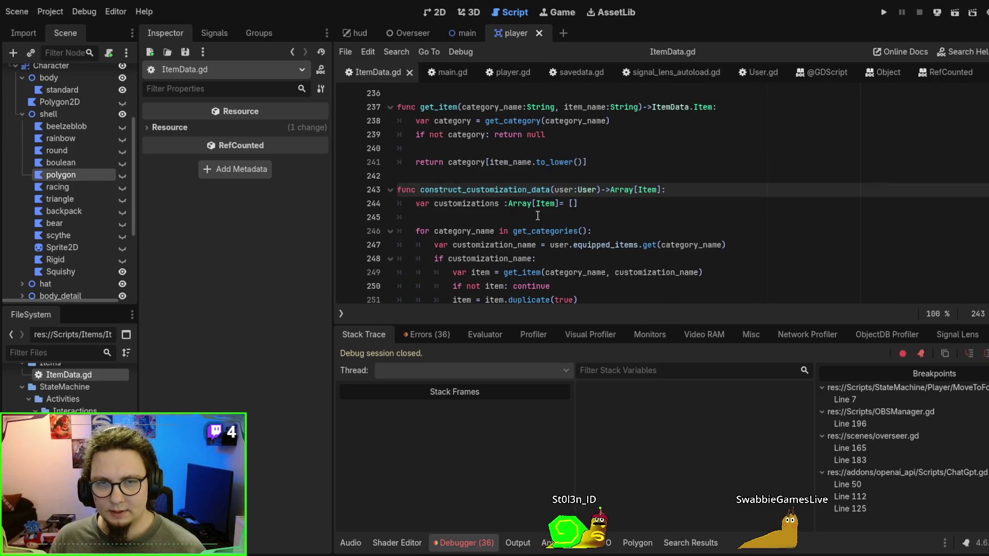
double_click(546, 231)
scroll(720, 198, "down", 2)
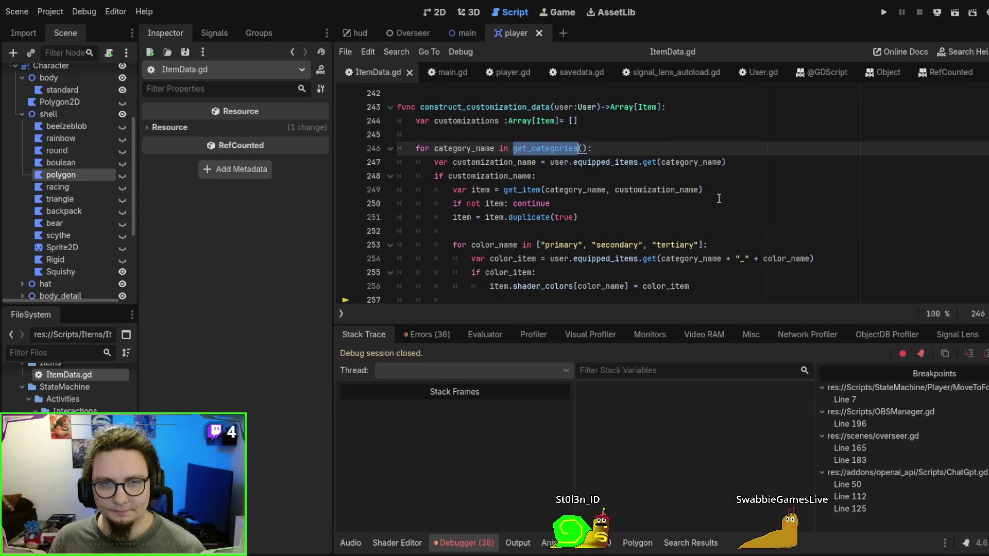
left_click(499, 175)
double_click(498, 176)
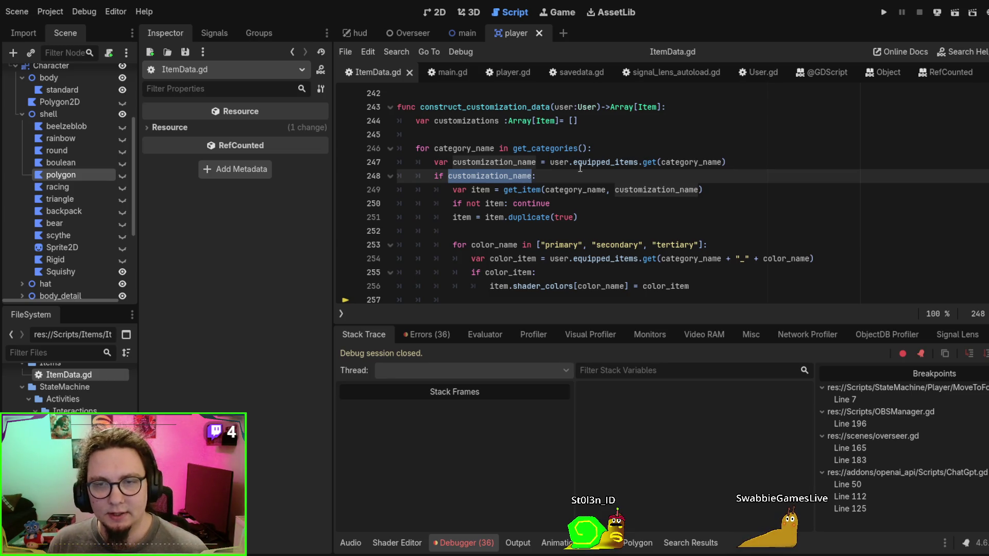
left_click(582, 190)
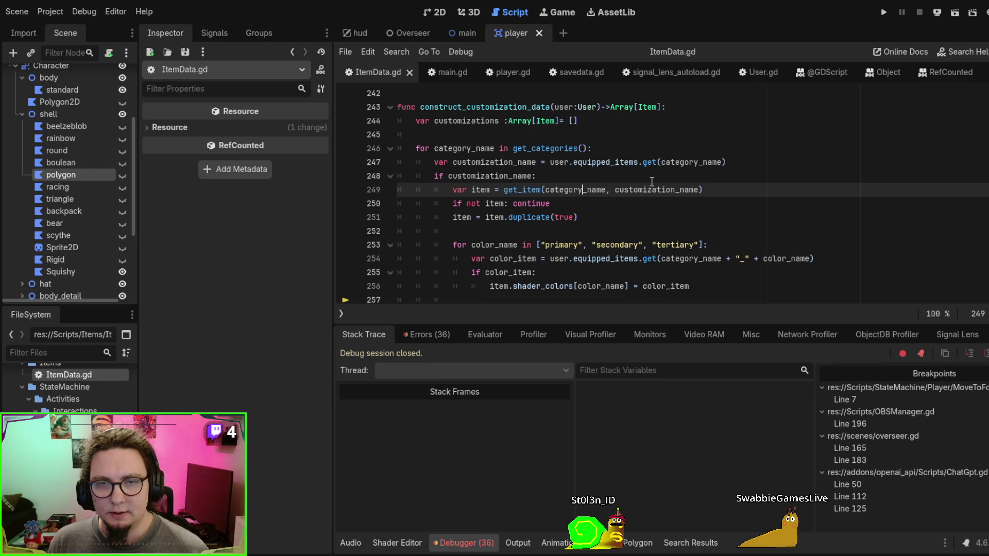
double_click(529, 190)
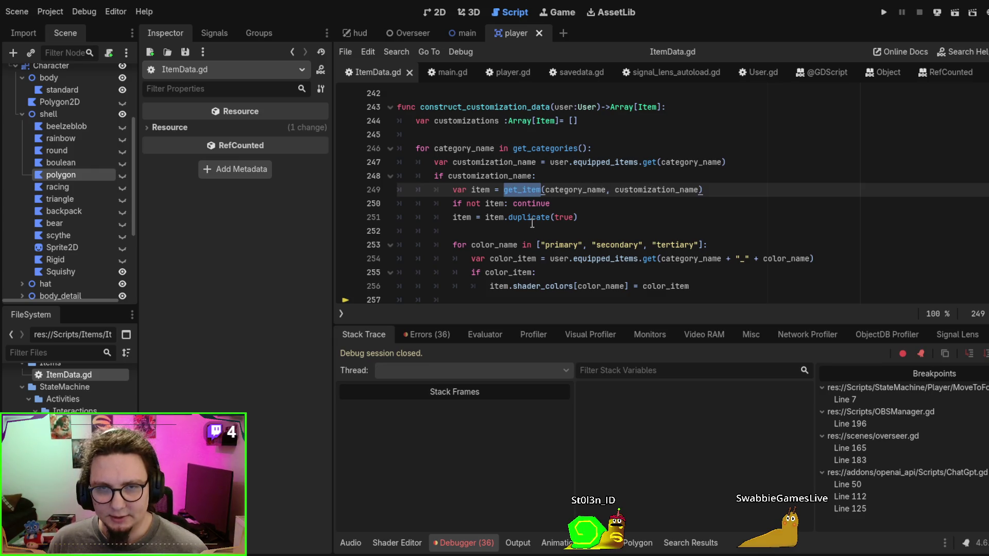
left_click(490, 189)
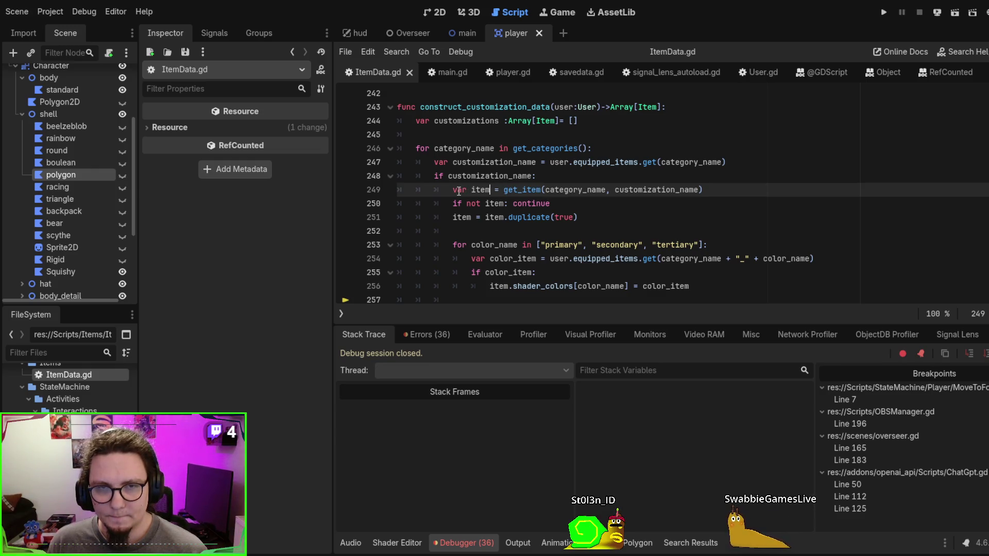
left_click(513, 219)
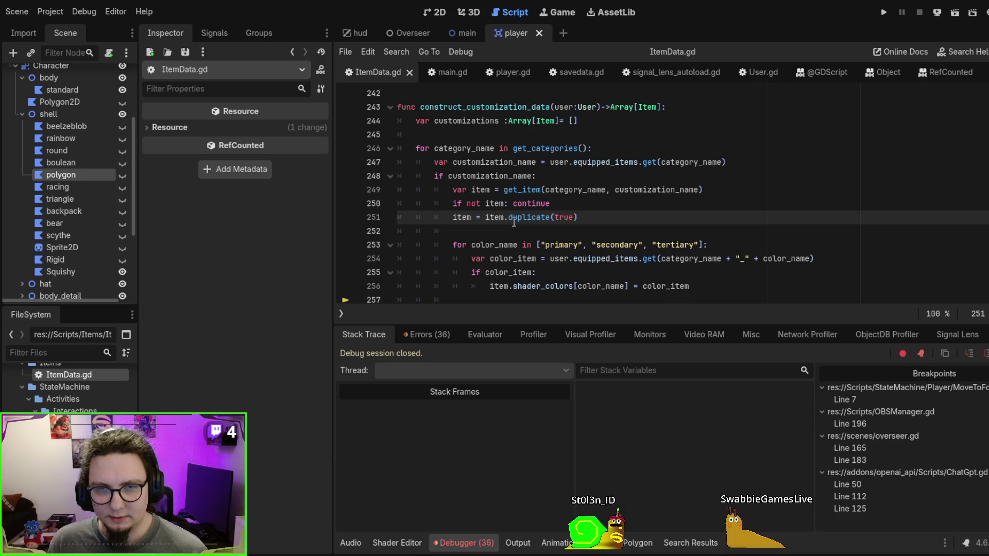
left_click(479, 230)
scroll(515, 155, "down", 2)
scroll(518, 149, "up", 2)
scroll(518, 150, "down", 1)
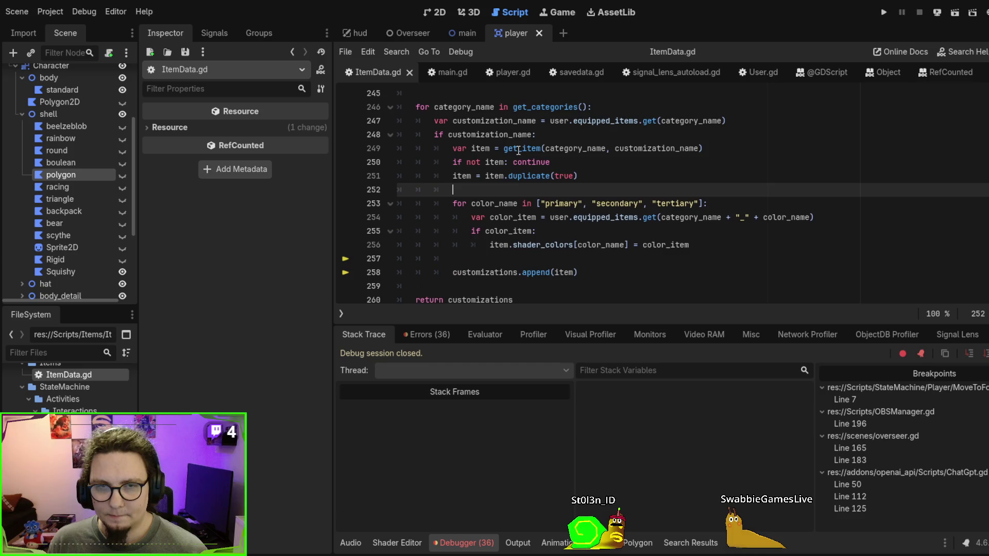
mouse_move(454, 204)
left_mouse_down()
mouse_move(720, 258)
mouse_move(727, 247)
left_mouse_up()
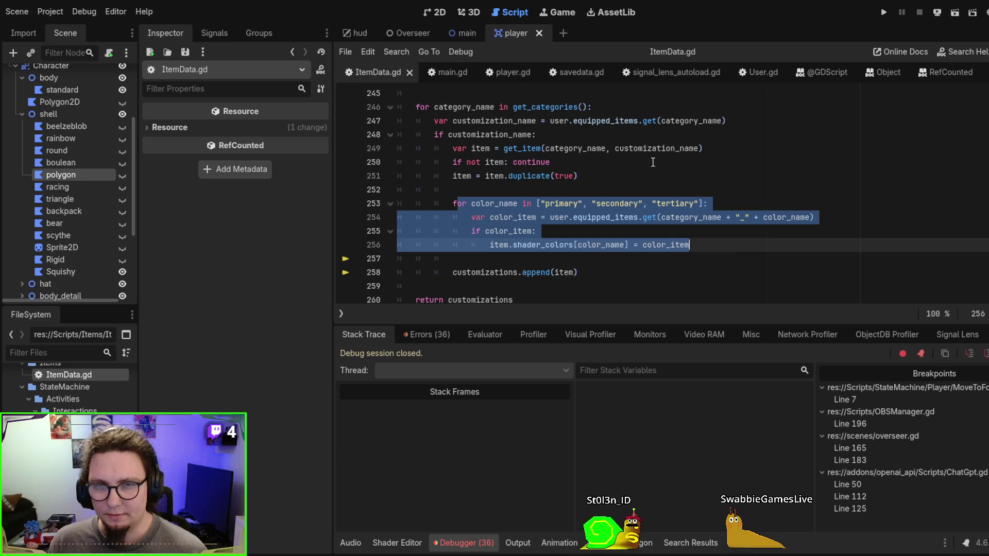
scroll(659, 162, "up", 1)
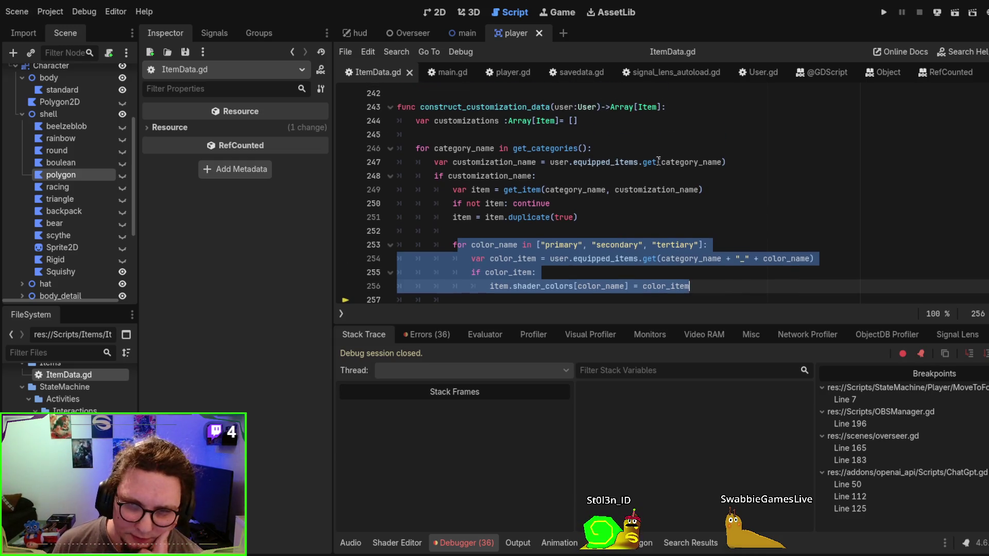
scroll(672, 177, "up", 2)
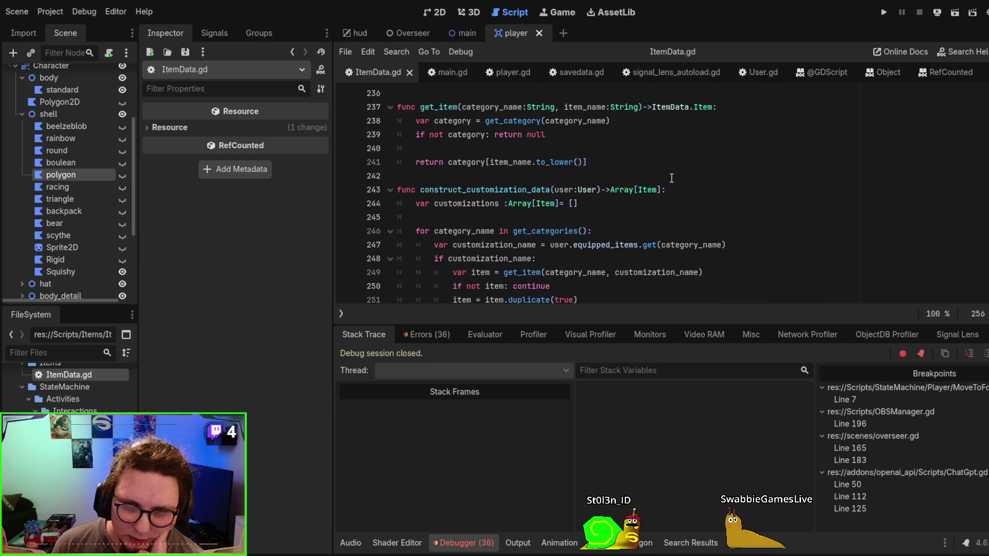
scroll(672, 177, "up", 6)
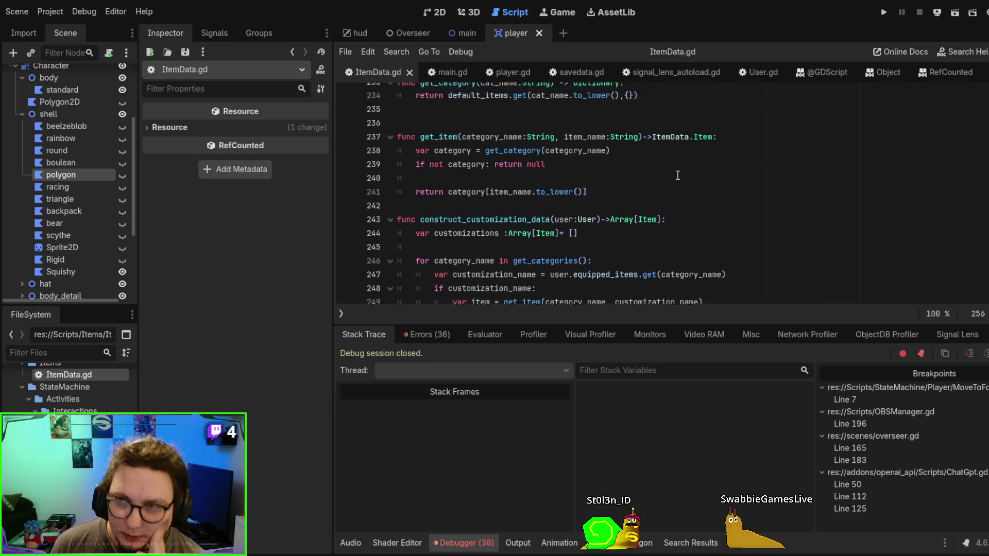
scroll(674, 175, "down", 5)
scroll(677, 175, "up", 2)
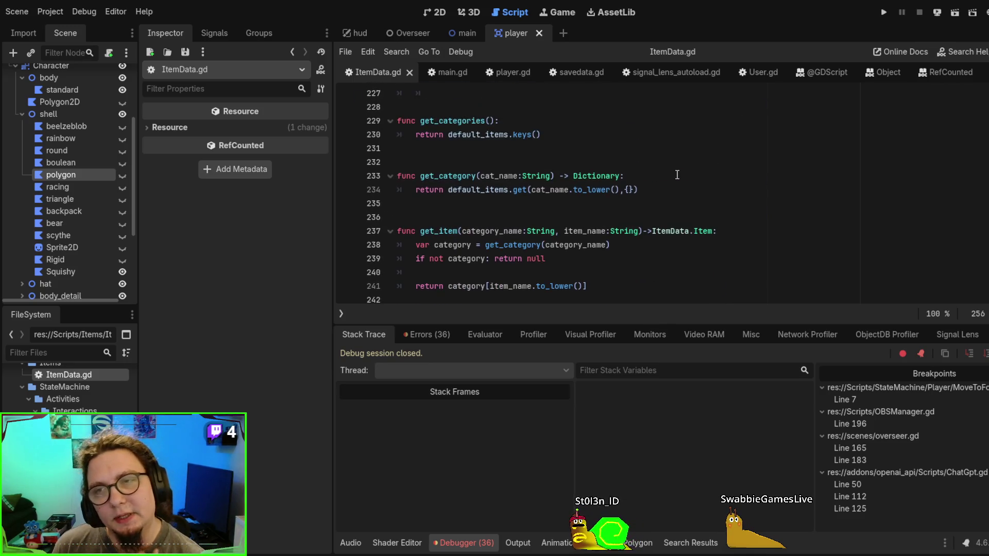
scroll(677, 174, "down", 1)
scroll(677, 174, "down", 2)
scroll(677, 175, "up", 5)
scroll(677, 175, "down", 4)
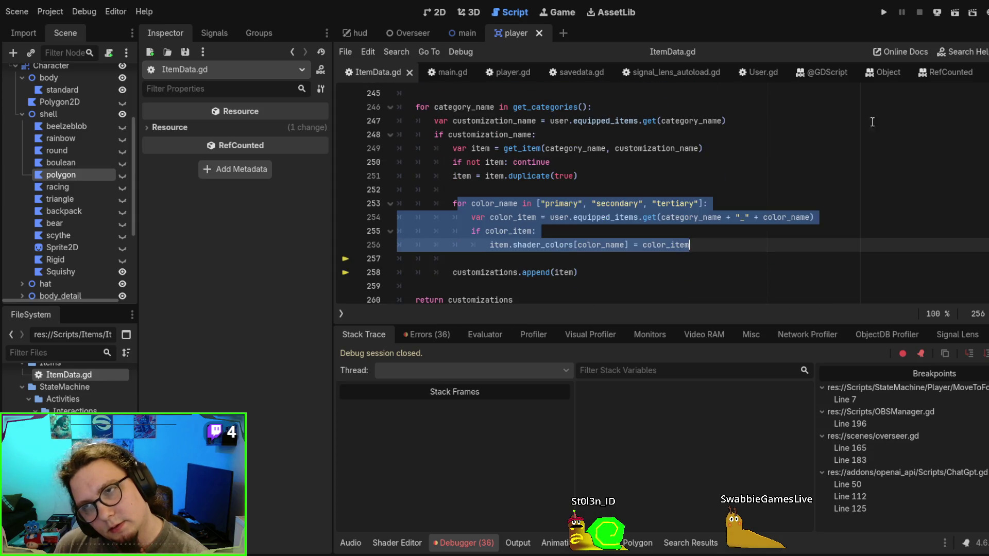
scroll(685, 172, "up", 2)
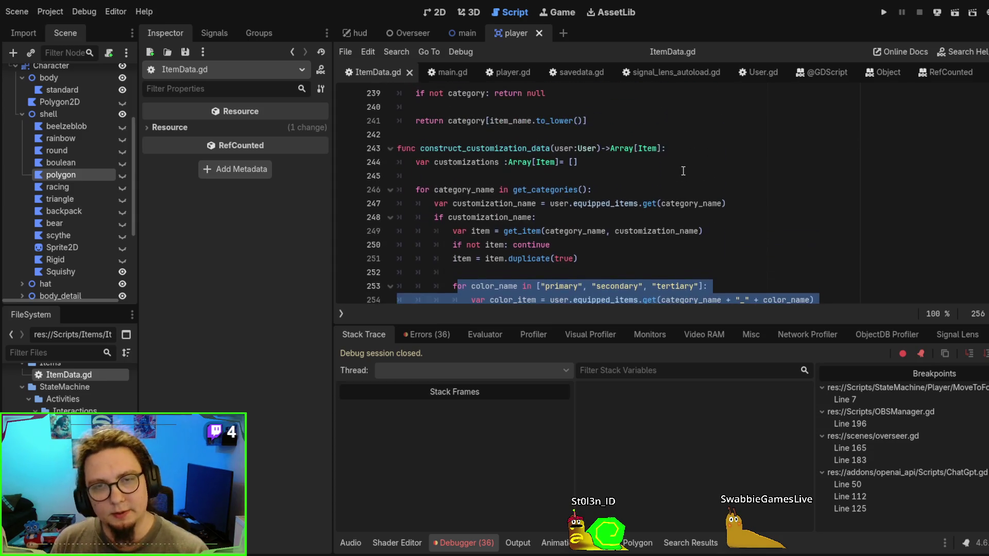
scroll(567, 180, "down", 1)
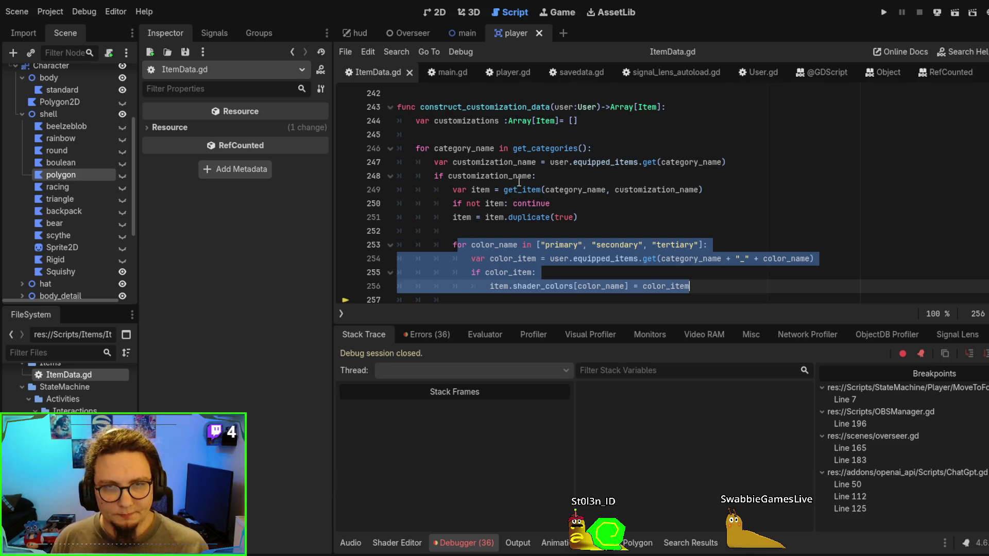
scroll(515, 186, "down", 1)
left_click_drag(762, 134, 761, 120)
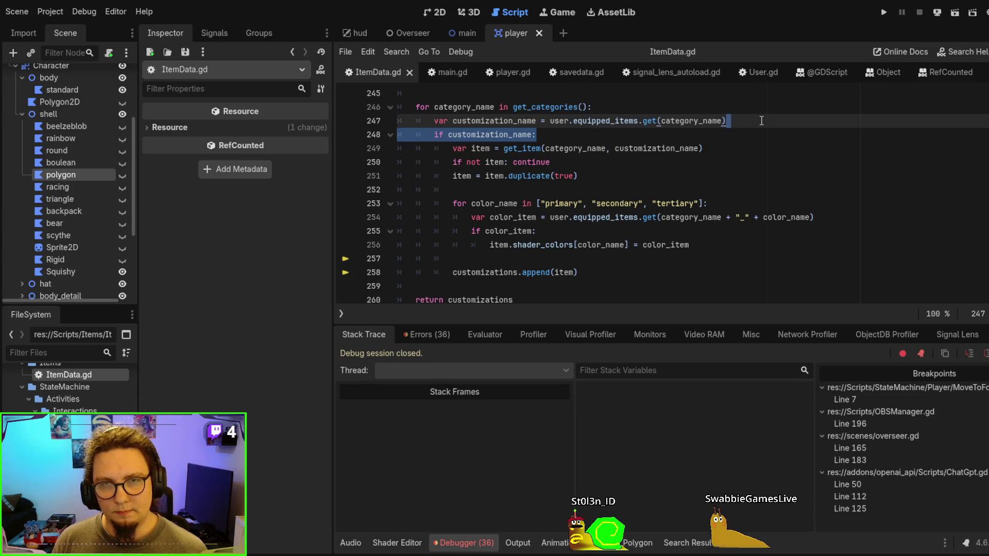
left_click_drag(578, 176, 523, 148)
double_click(523, 149)
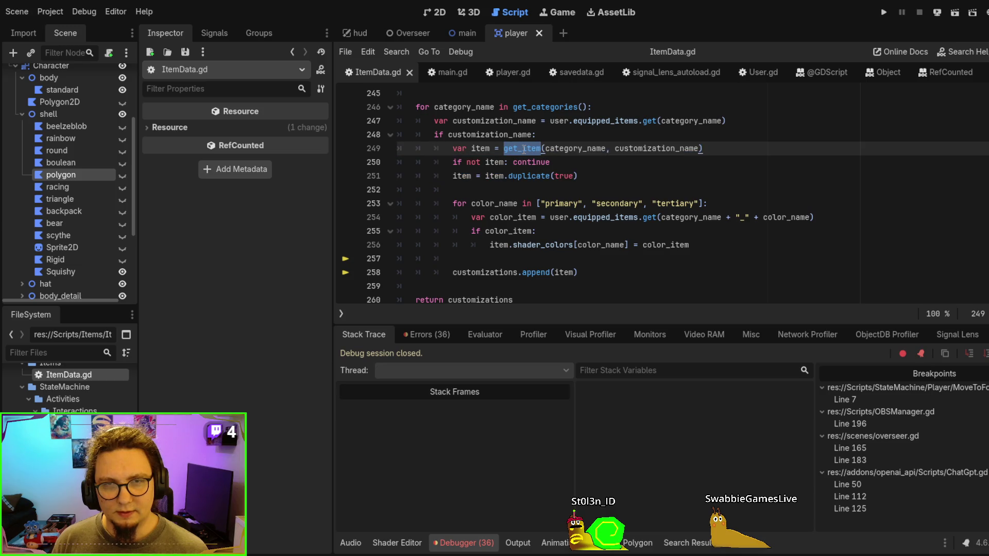
left_click(523, 148)
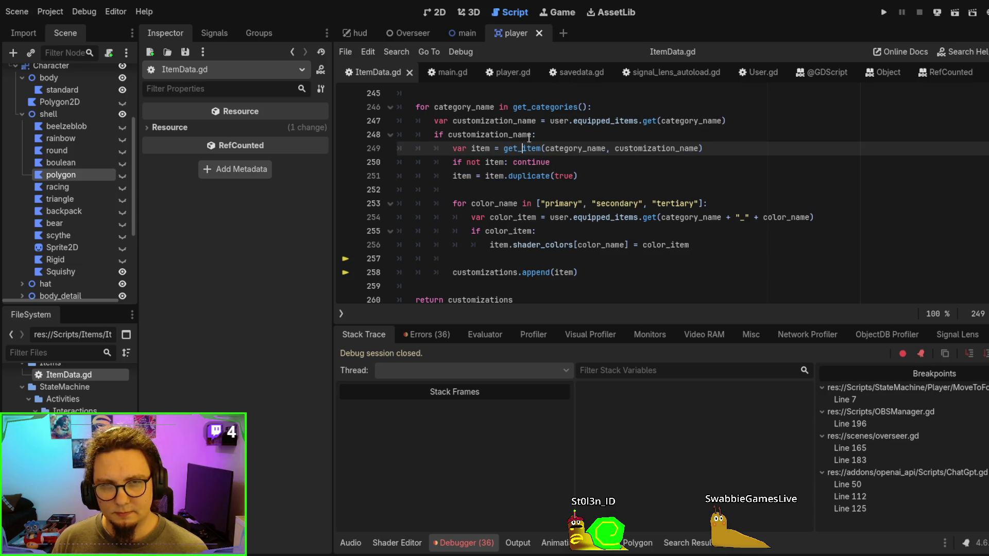
left_click(529, 137)
scroll(806, 145, "up", 1)
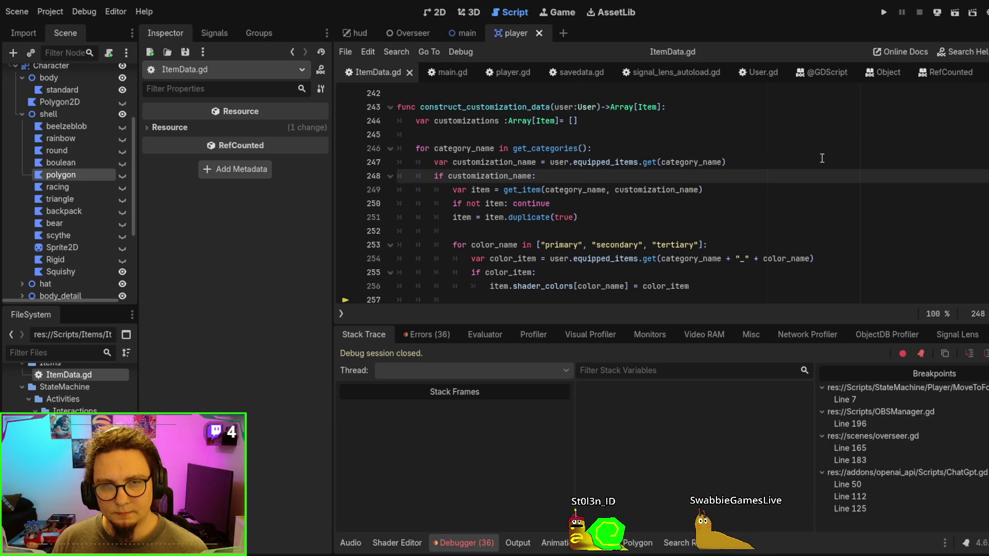
scroll(822, 158, "down", 1)
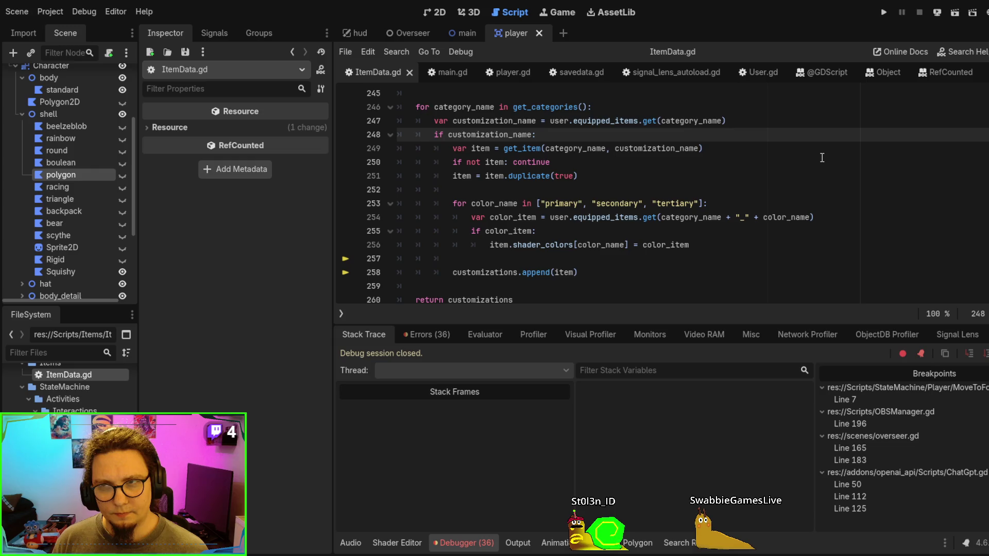
scroll(822, 158, "up", 1)
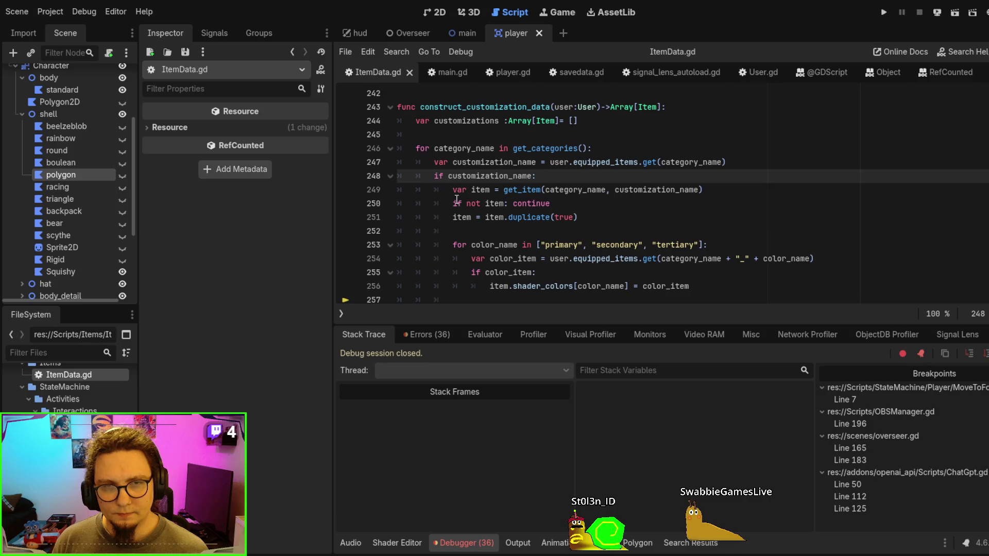
scroll(479, 206, "down", 1)
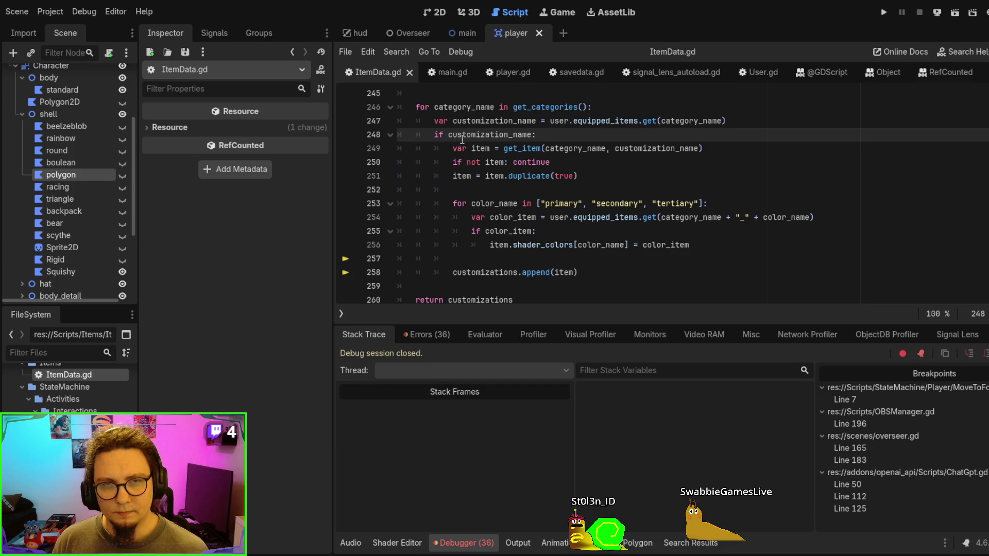
left_click(761, 122)
Declare var item above the if check and drop var from line 250's get_item assignment
key("Return")
type("var")
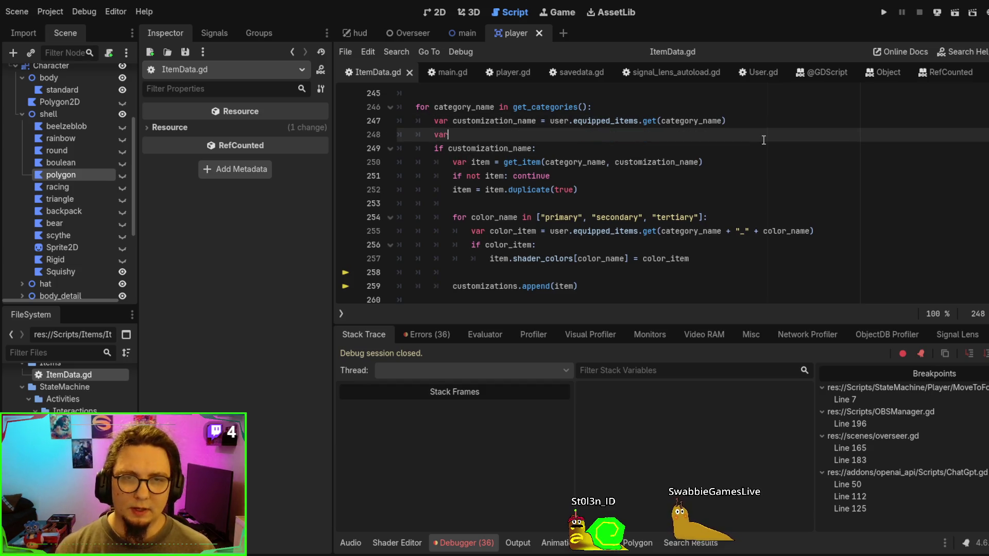
type(" item")
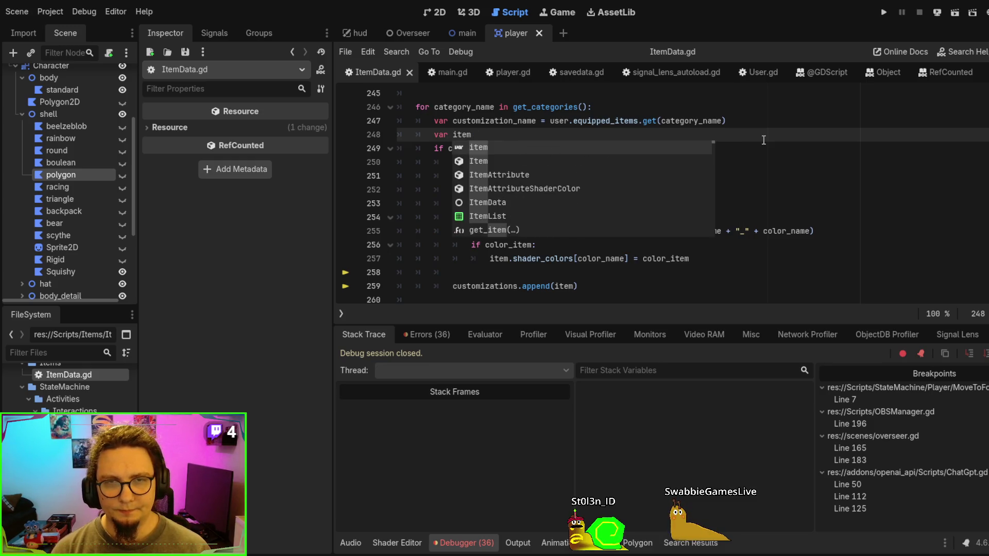
key("Escape")
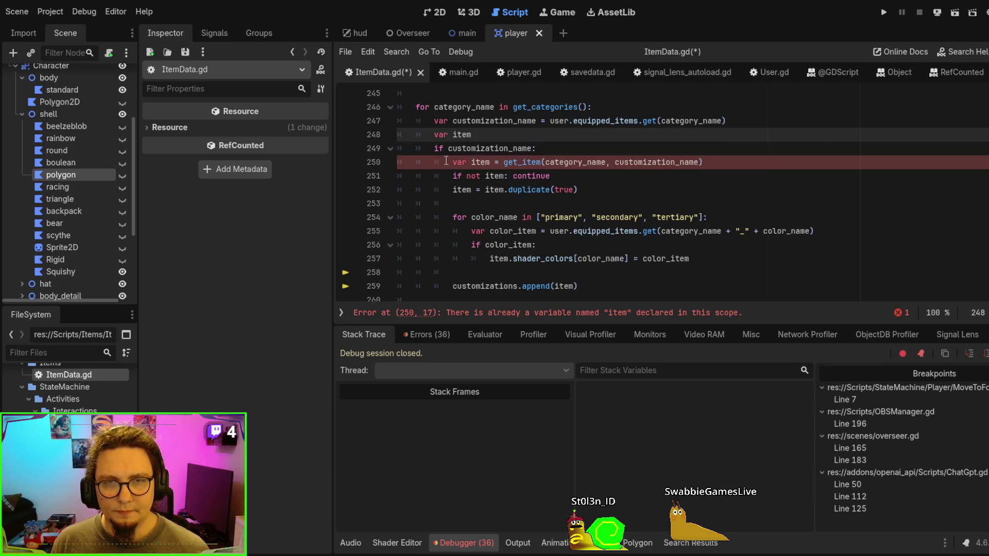
left_click(447, 161)
mouse_move(452, 162)
left_mouse_down()
mouse_move(472, 162)
mouse_move(515, 245)
mouse_move(443, 272)
mouse_move(577, 285)
left_mouse_up()
key("BackSpace")
key("shift+Tab")
Add an else branch on line 252 starting with item = default_items
left_click(692, 162)
key("Return")
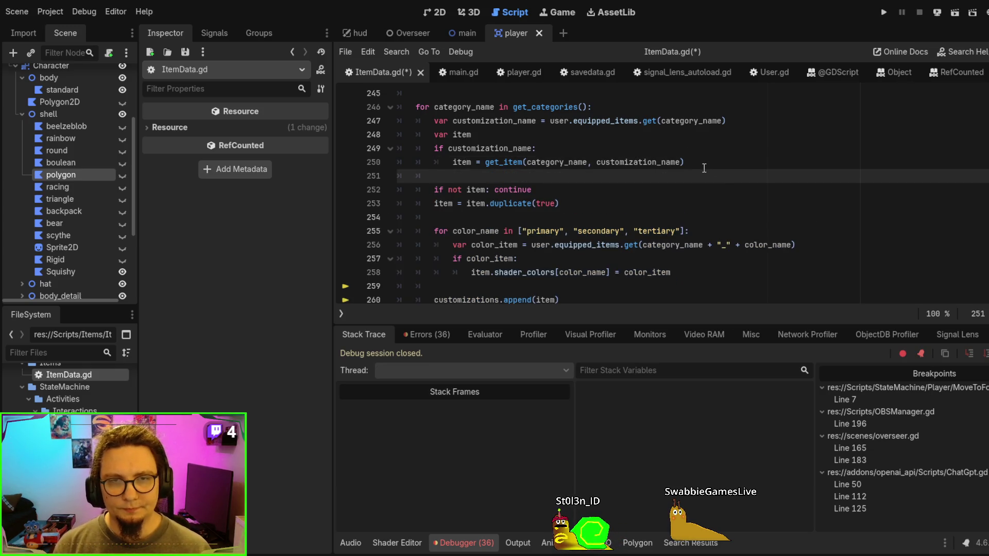
key("Return")
key("Up")
type("else")
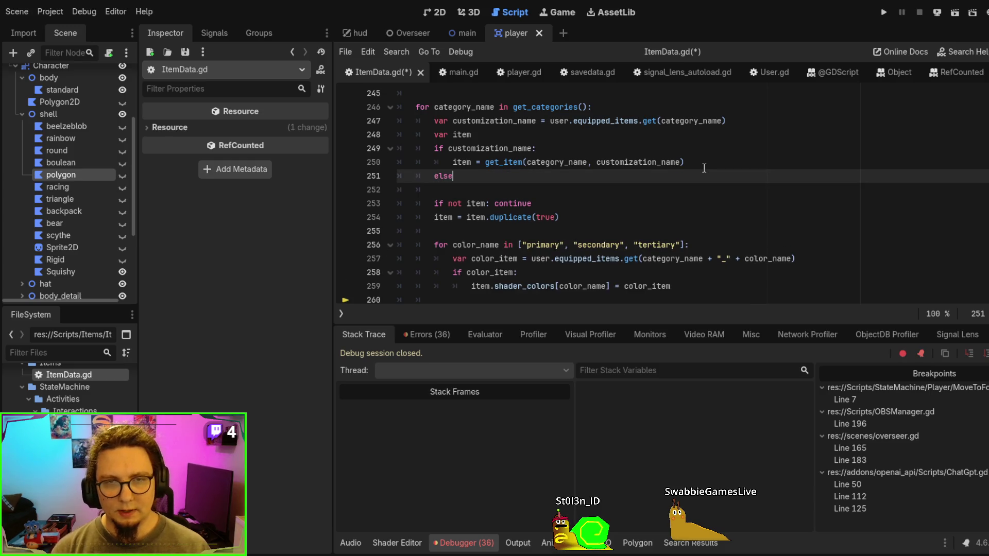
key("Return")
type("item = ")
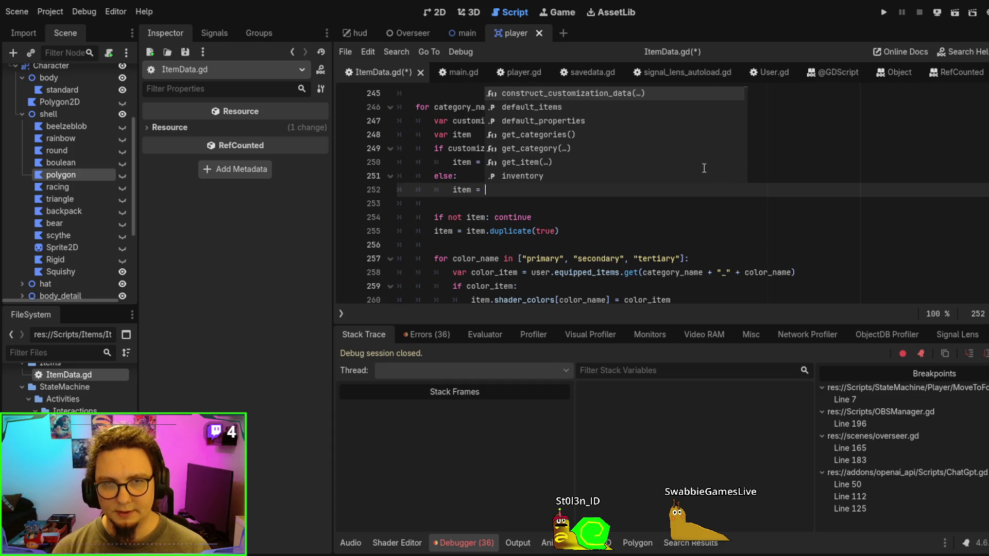
type("deff")
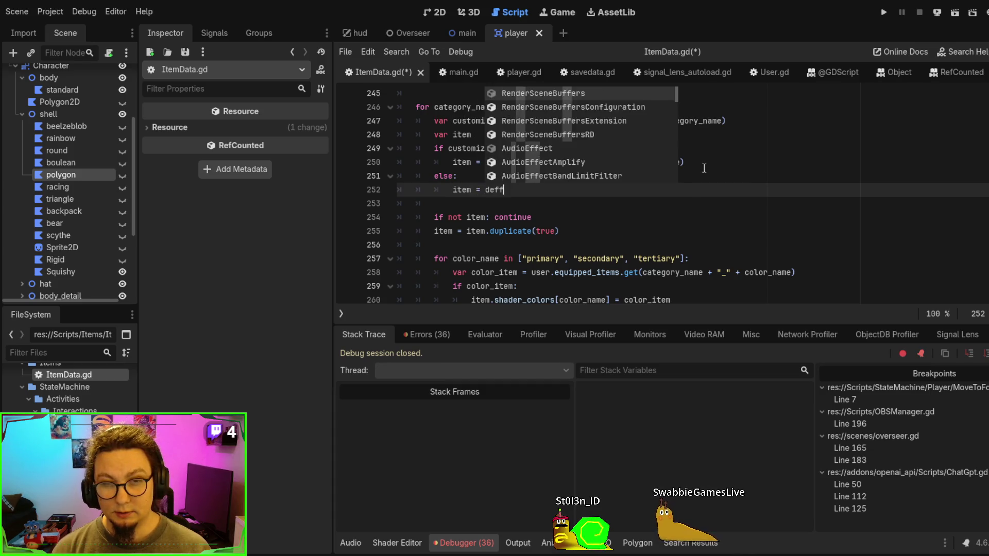
key("BackSpace")
type("ault")
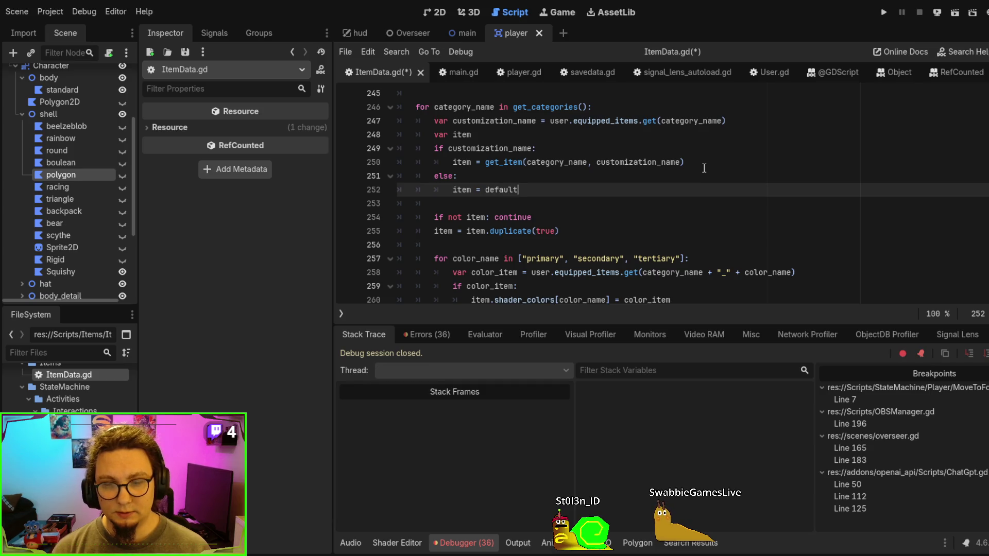
key("Return")
type(".")
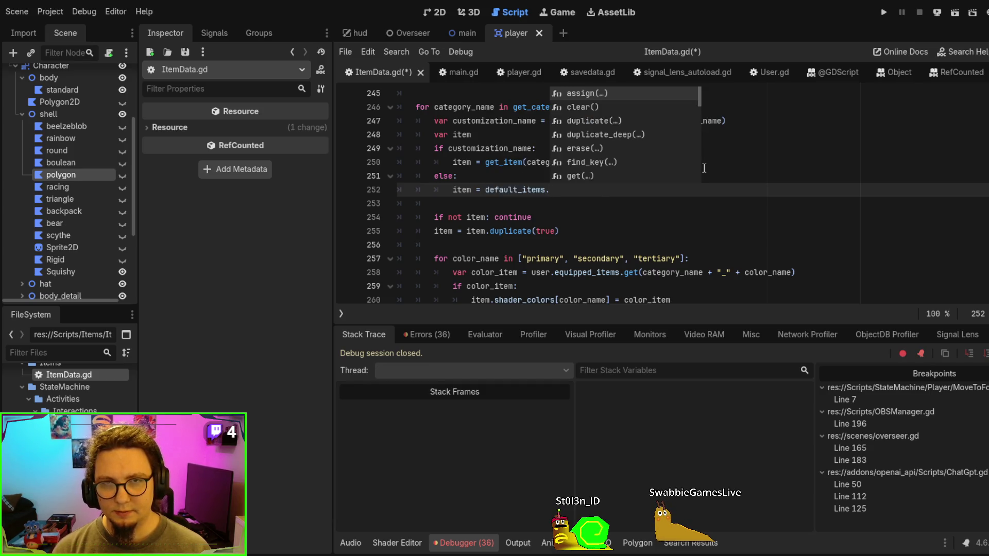
key("Escape")
scroll(704, 168, "up", 20)
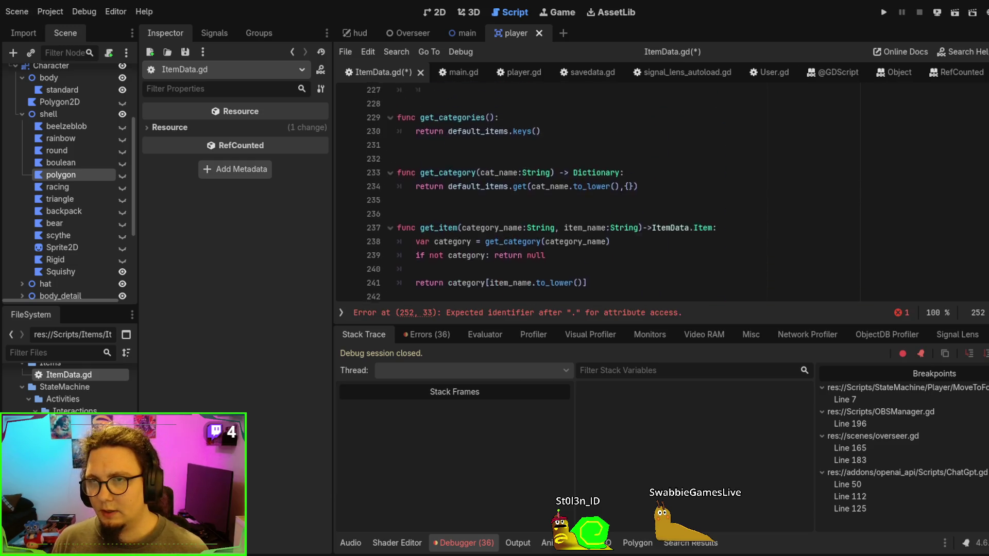
scroll(489, 162, "up", 20)
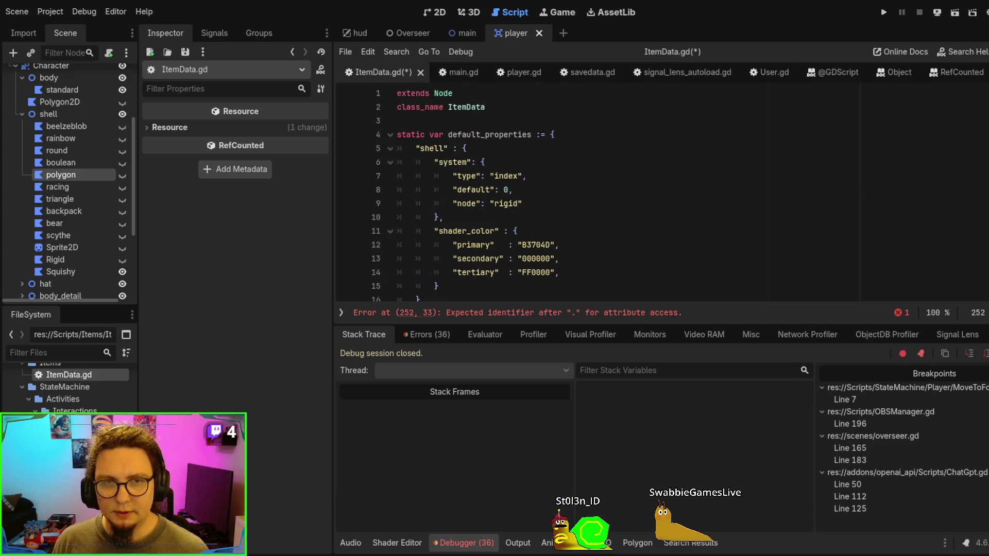
double_click(432, 148)
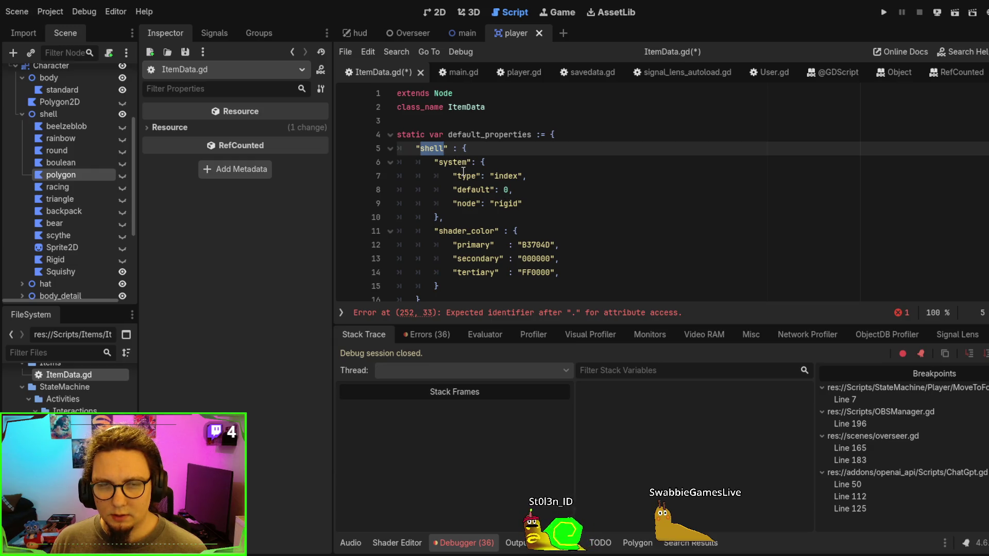
left_click(471, 191)
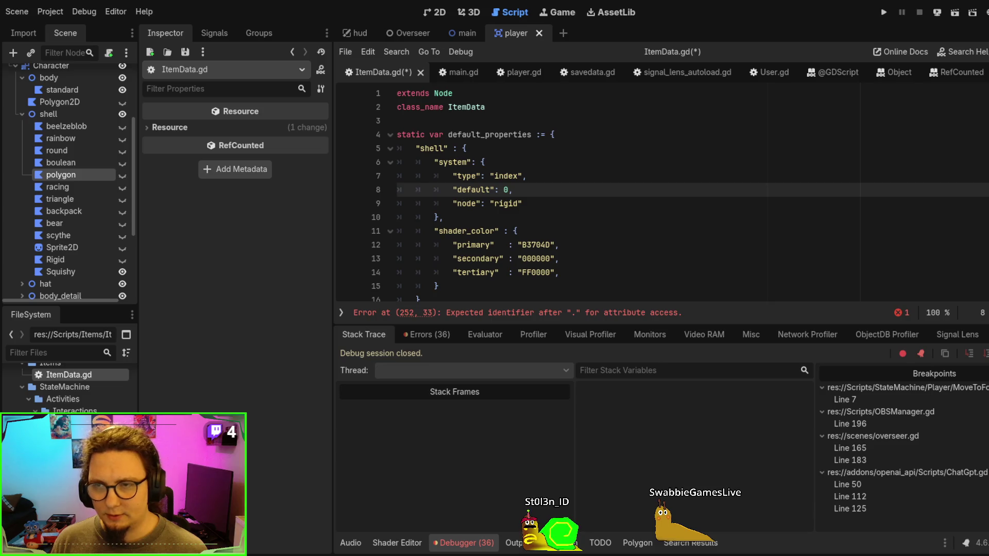
scroll(471, 191, "down", 20)
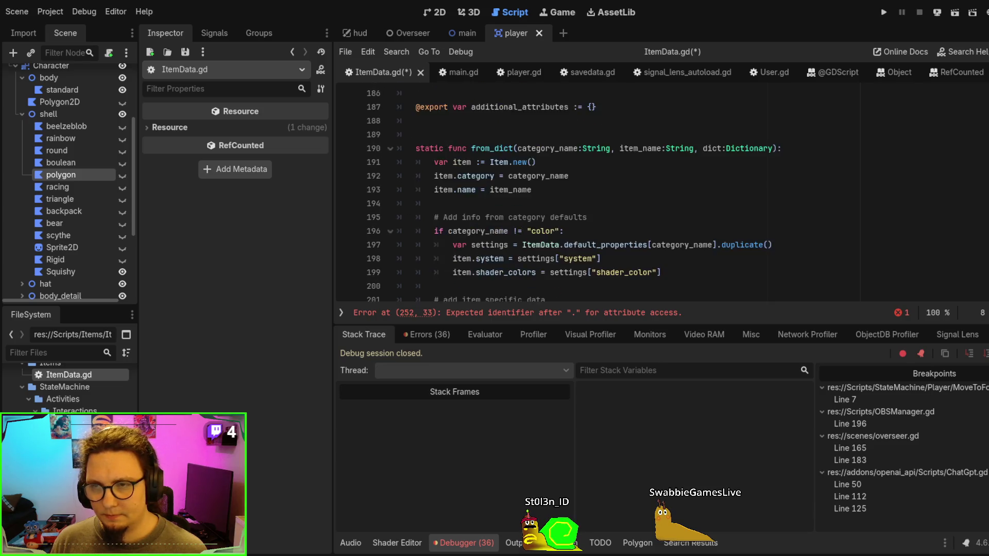
scroll(772, 229, "up", 4)
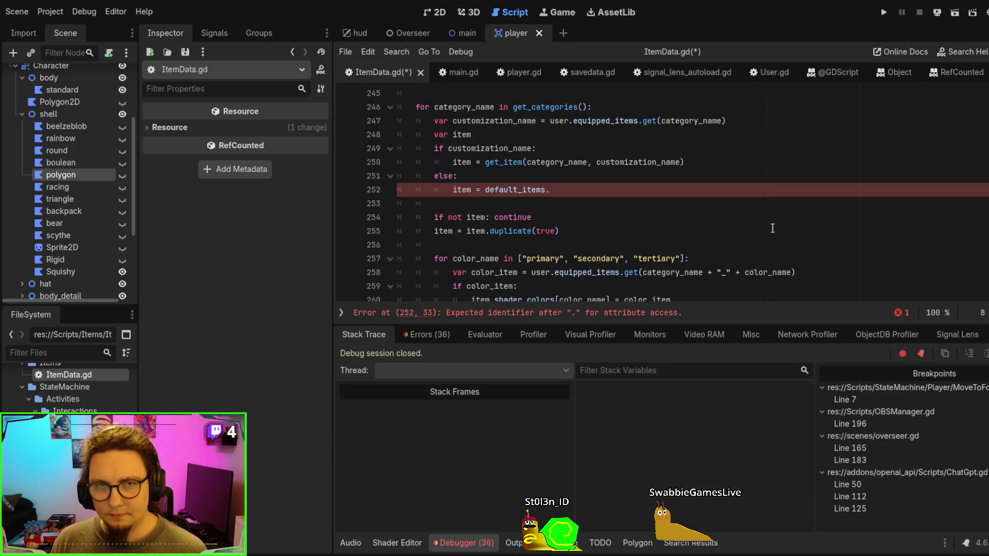
Append [category_name].system.default after default_items on line 252
left_click(549, 189)
type("cate")
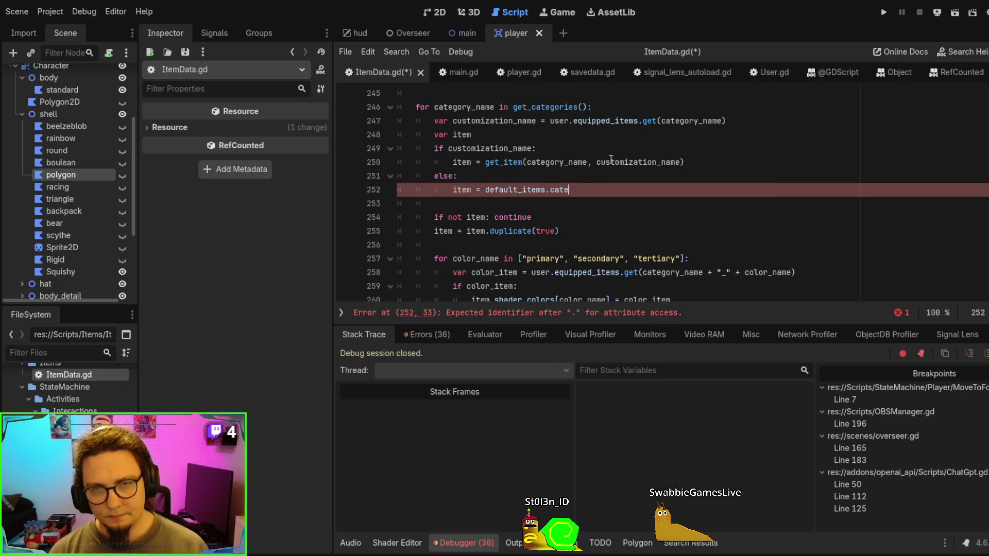
key("BackSpace")
key("BackSpace")
key("BackSpace")
key("BackSpace")
key("BackSpace")
type("[")
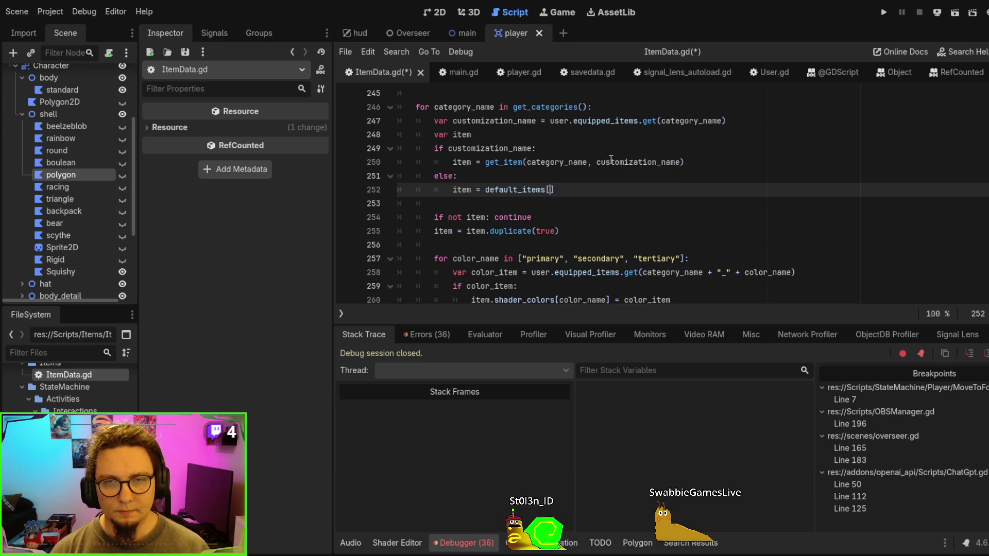
type("categor")
type("y_name].")
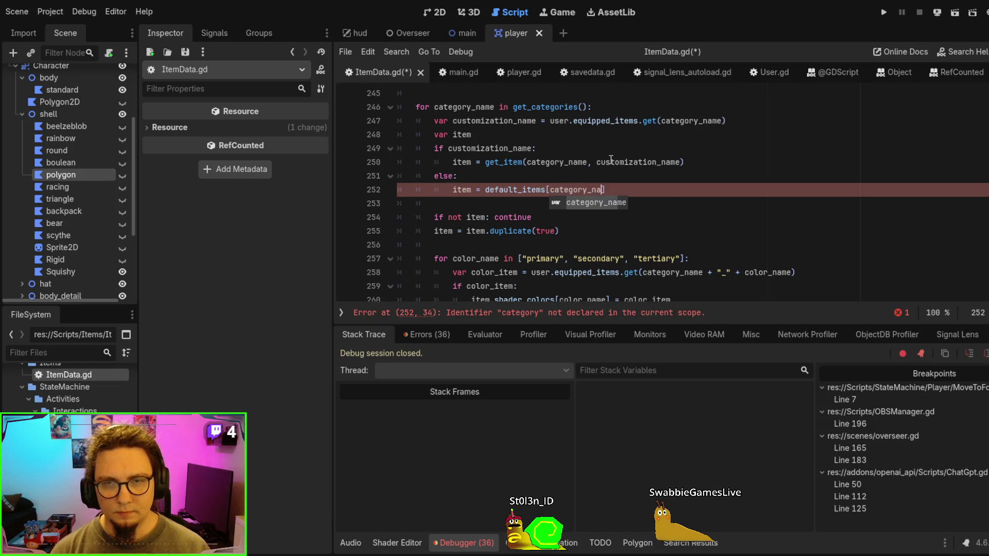
type("system.default")
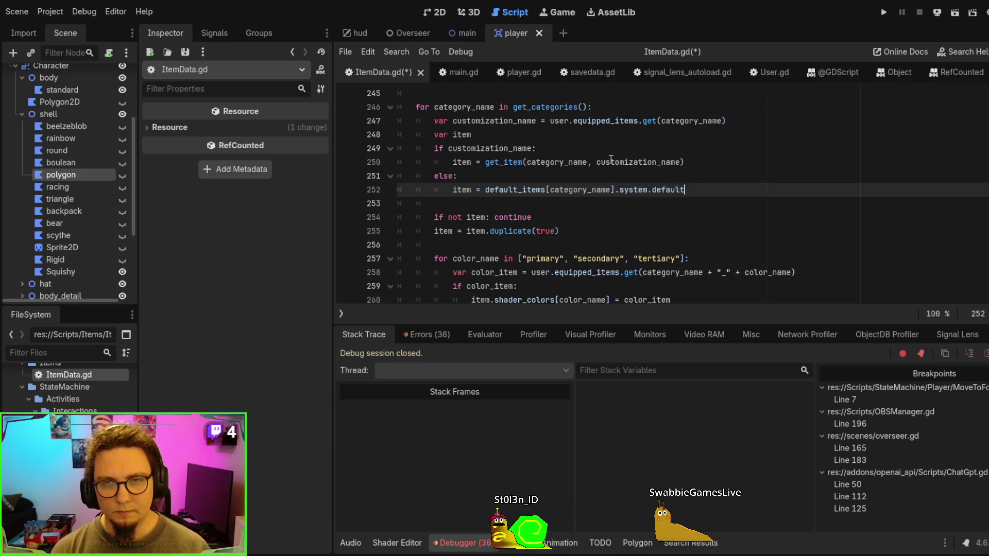
double_click(453, 193)
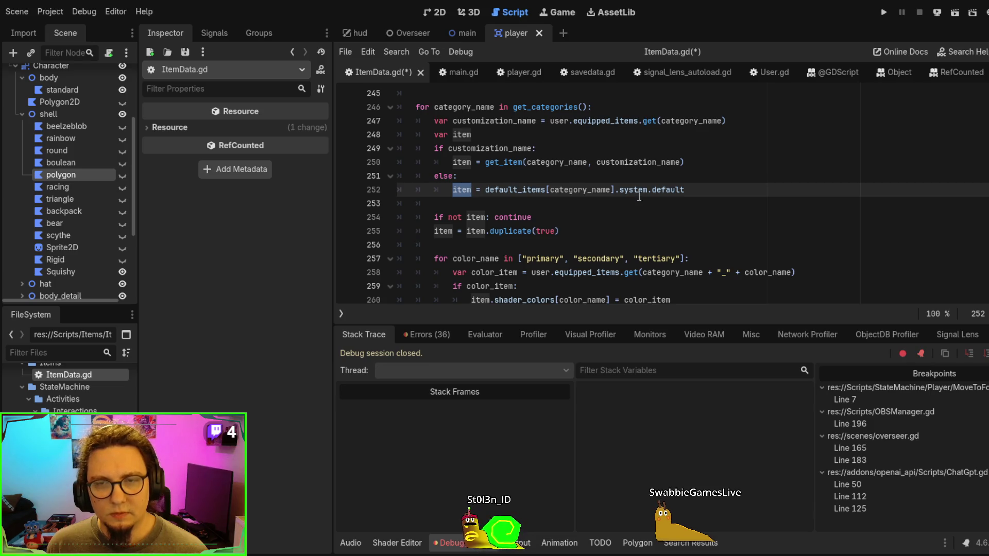
Insert category_name as the first argument before default_items on line 252
double_click(570, 163)
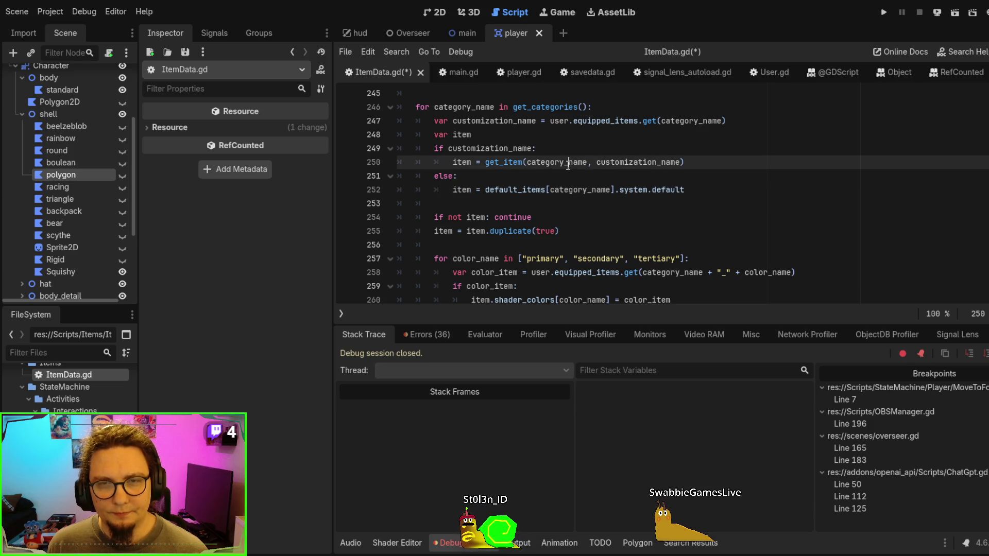
left_click(482, 189)
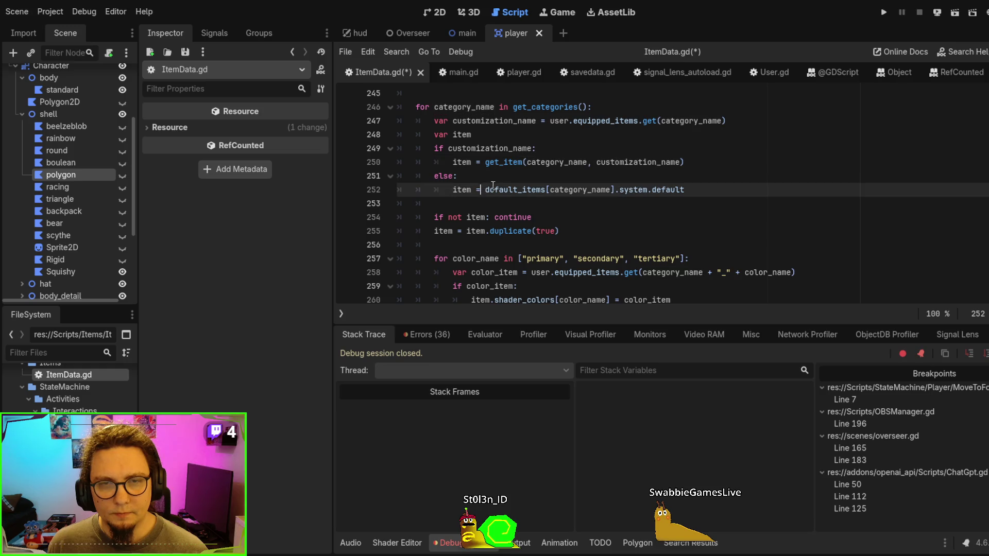
type("shell,1")
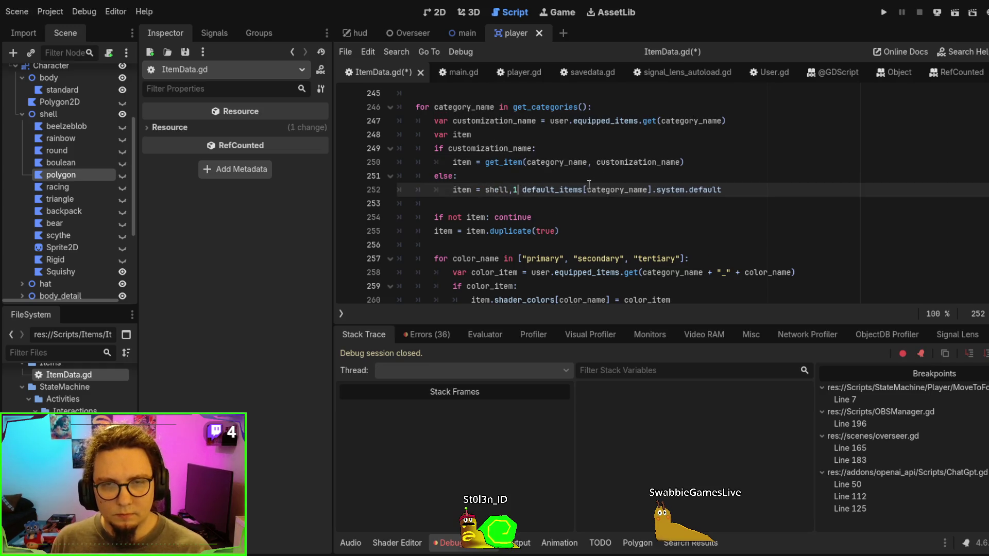
double_click(559, 163)
key("ctrl+c")
double_click(496, 190)
key("ctrl+v")
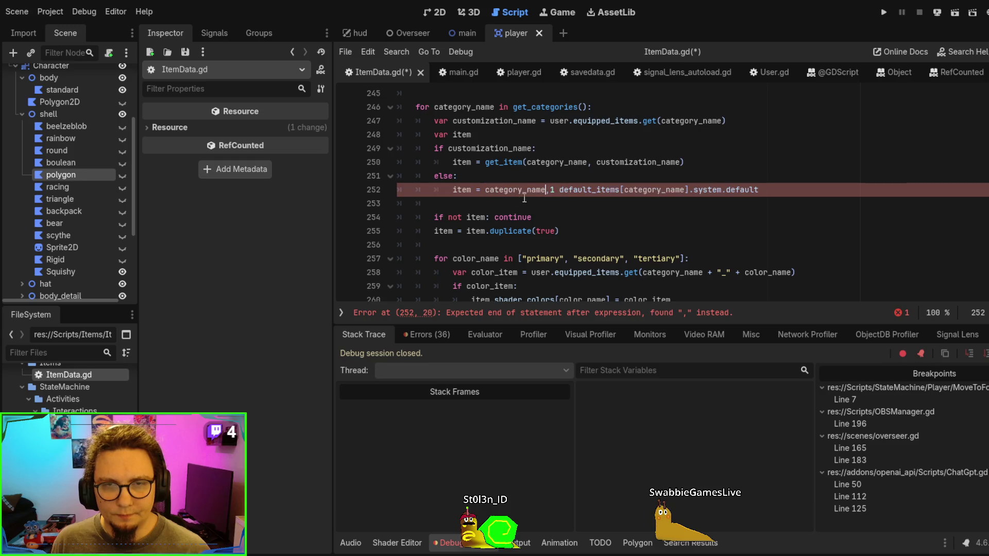
key("Delete")
Wrap the arguments in get_item(...) so line 252 calls get_item(category_name, default_items[category_name].system.default)
left_click(523, 162)
double_click(522, 161)
key("shift+Right")
left_click(487, 189)
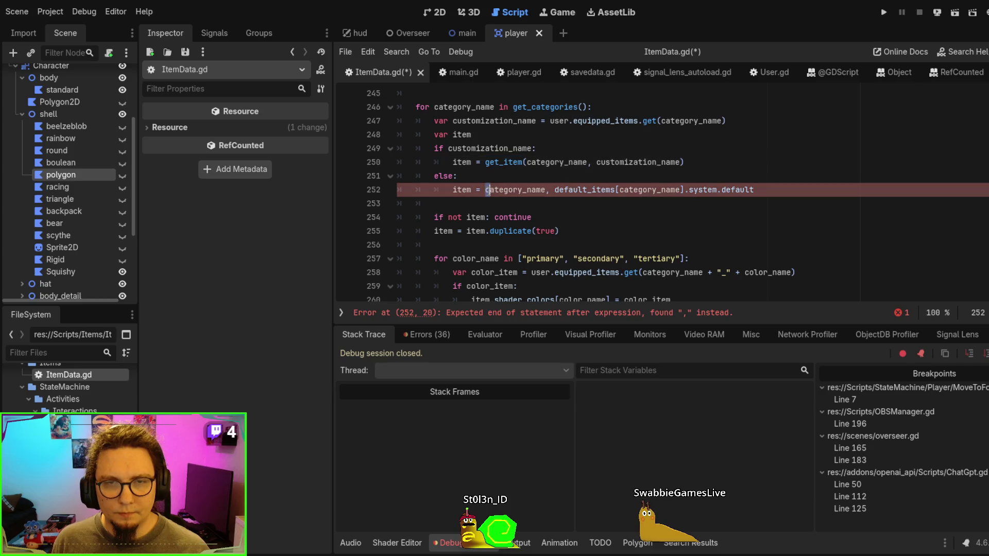
key("ctrl+v")
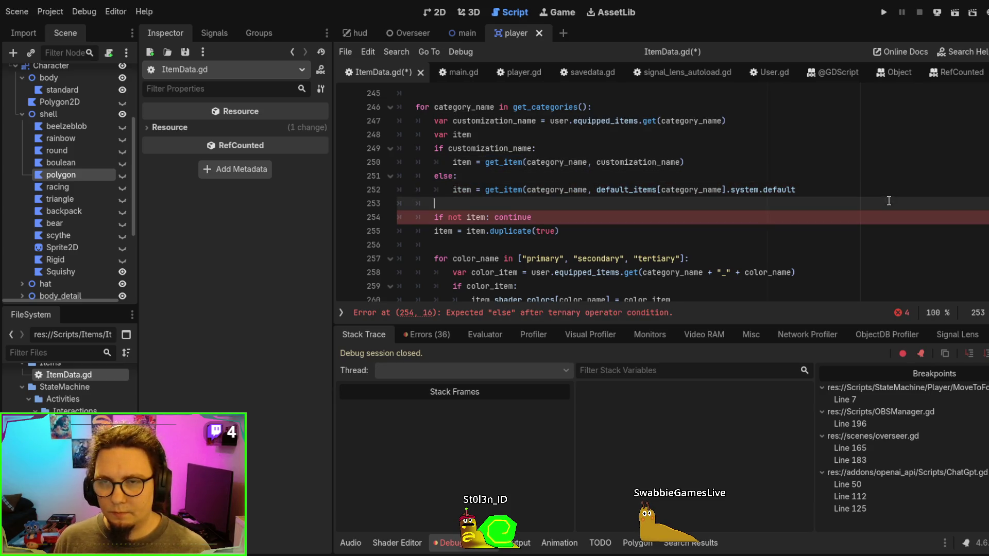
left_click(881, 187)
type(")")
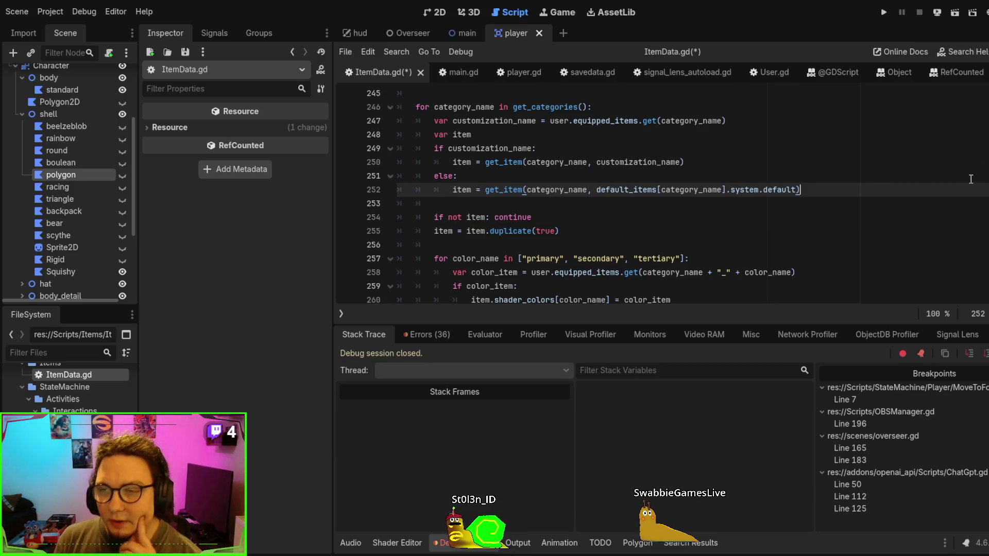
scroll(971, 179, "up", 20)
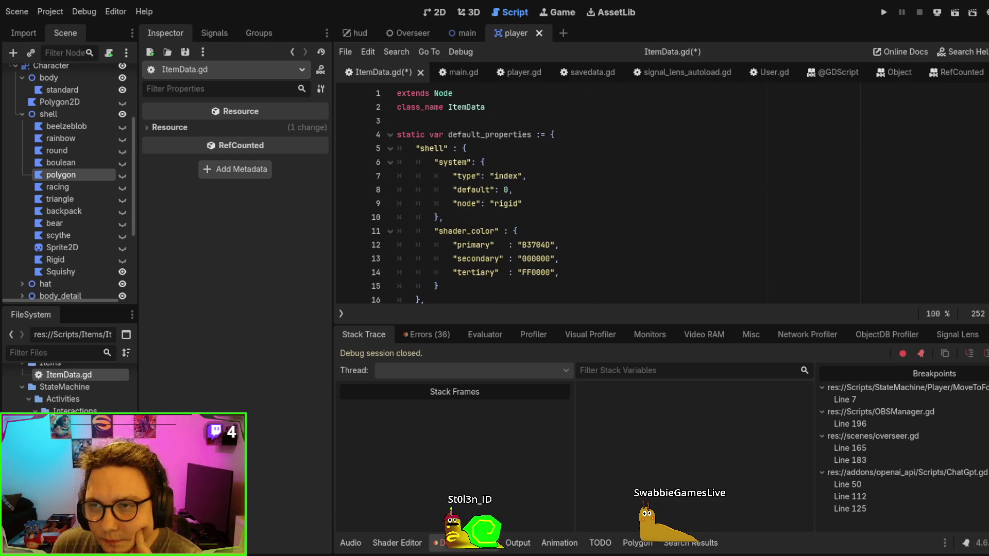
left_click(473, 189)
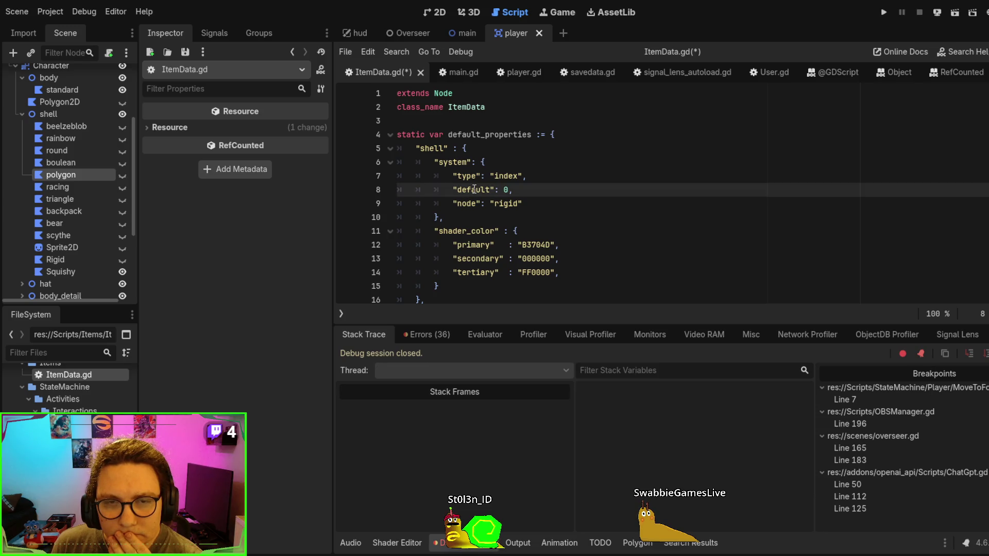
double_click(472, 190)
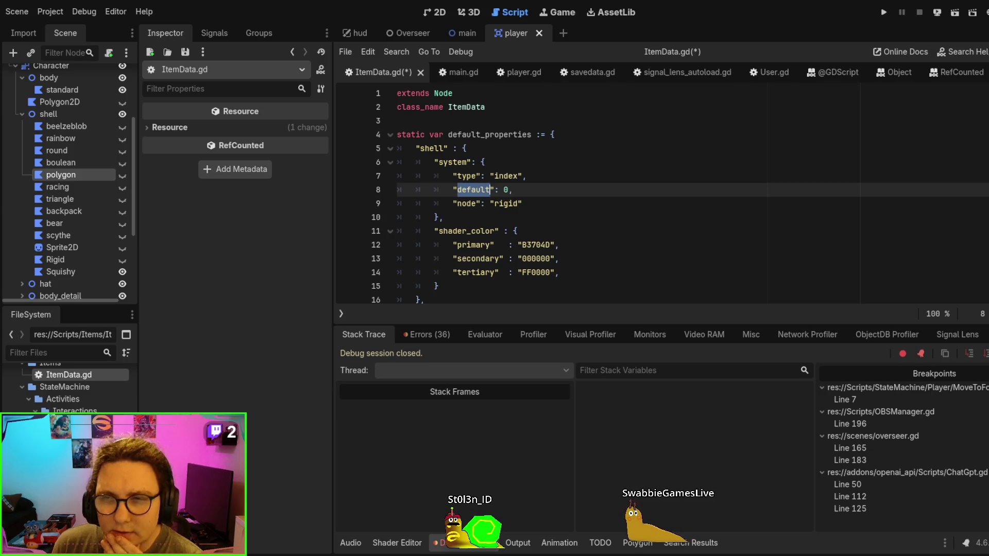
key("ctrl+End")
scroll(683, 203, "up", 5)
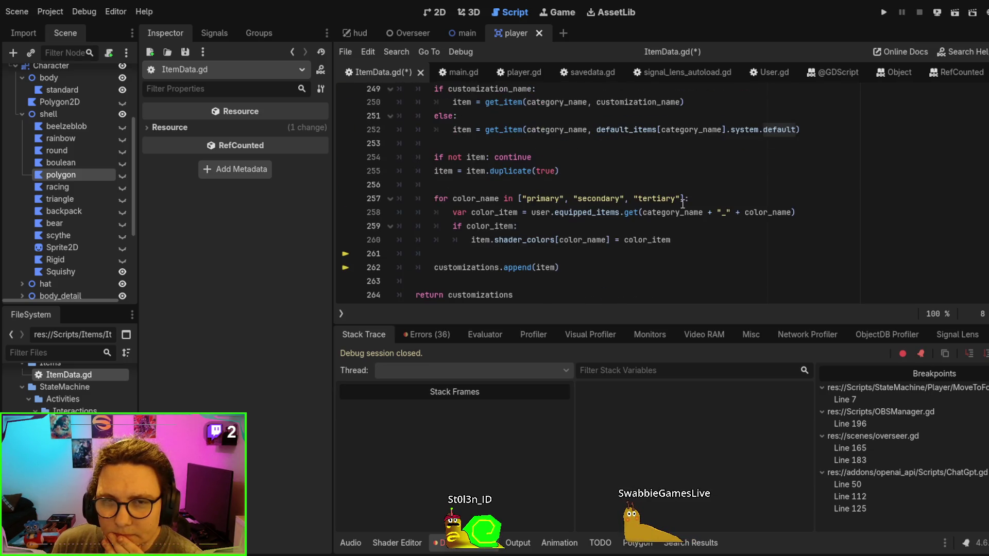
scroll(687, 203, "up", 2)
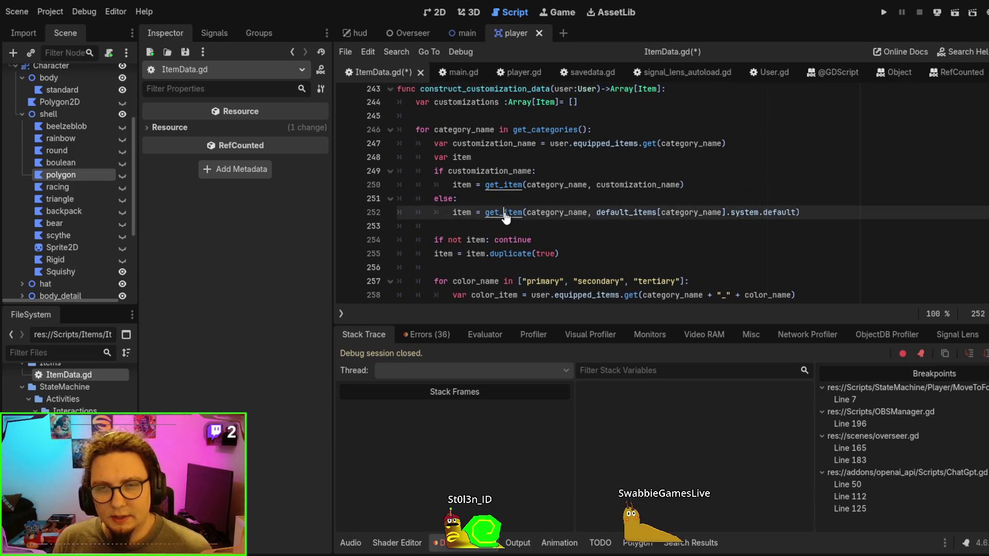
left_click(508, 213, "ctrl")
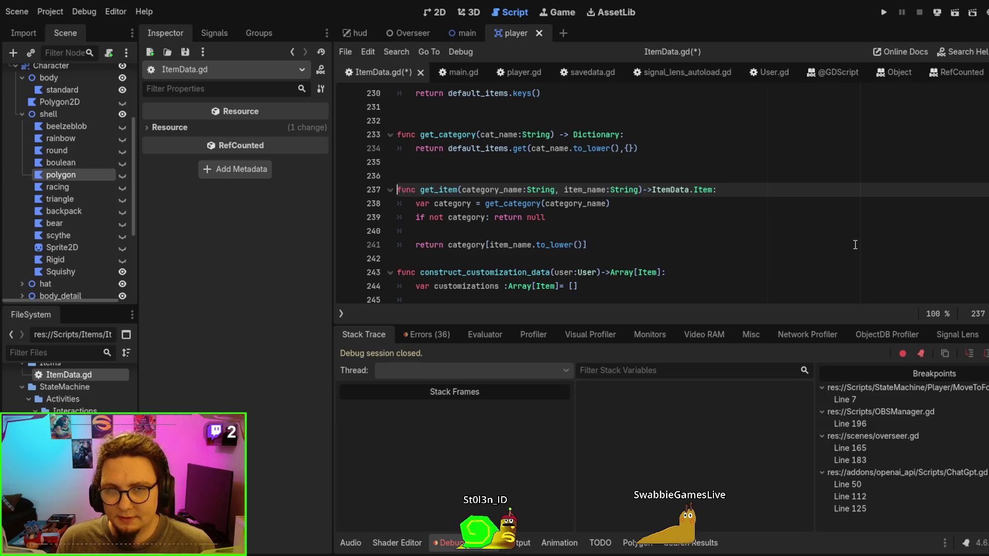
scroll(598, 195, "up", 20)
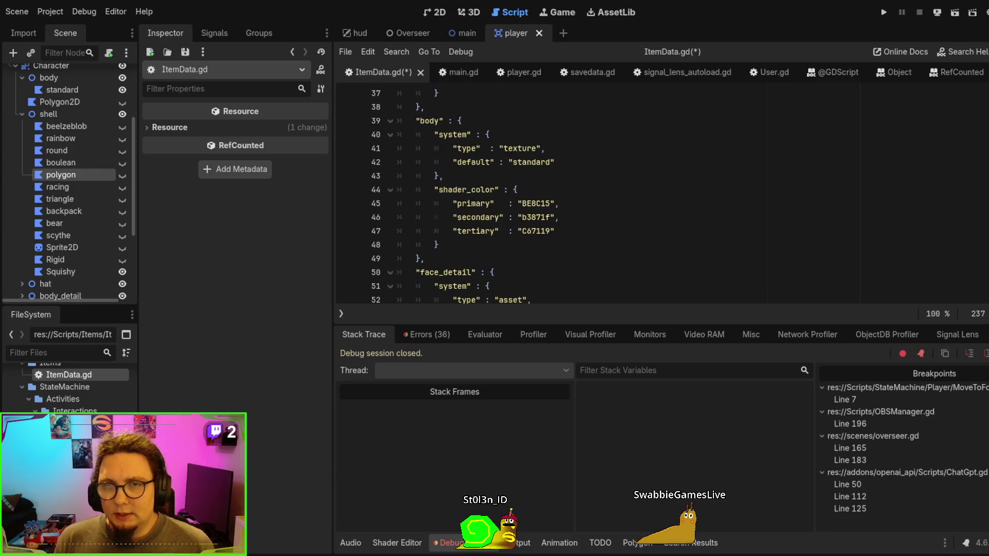
scroll(756, 179, "up", 2)
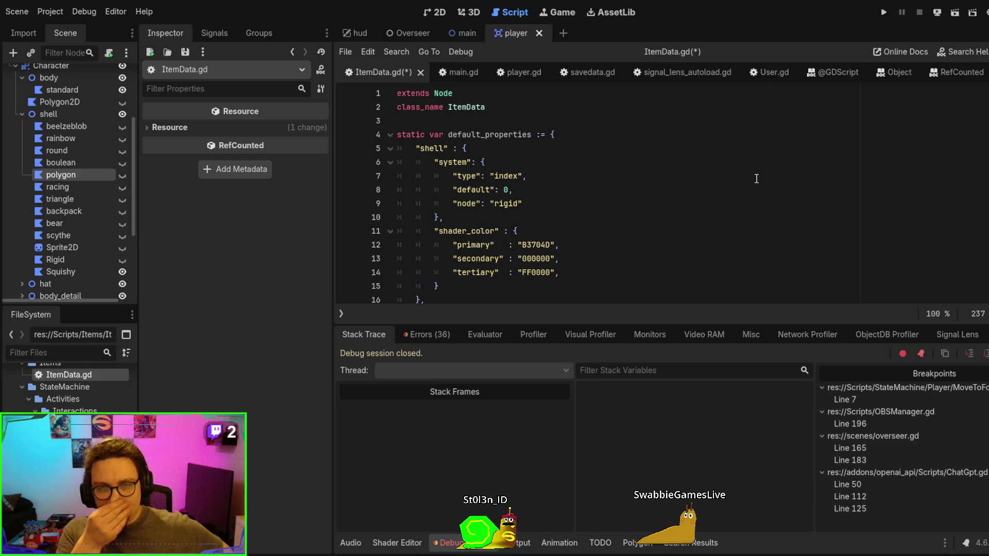
scroll(731, 190, "down", 4)
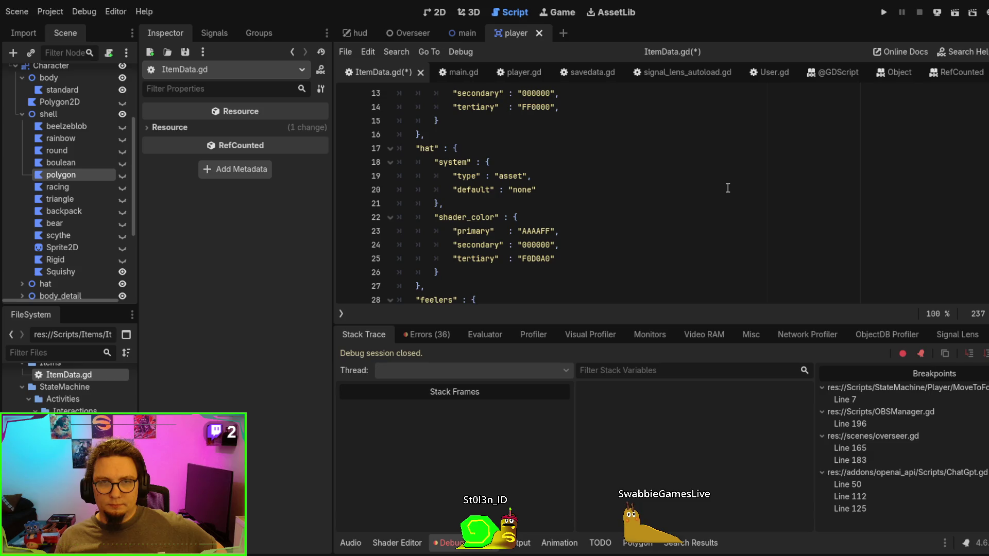
scroll(727, 188, "up", 4)
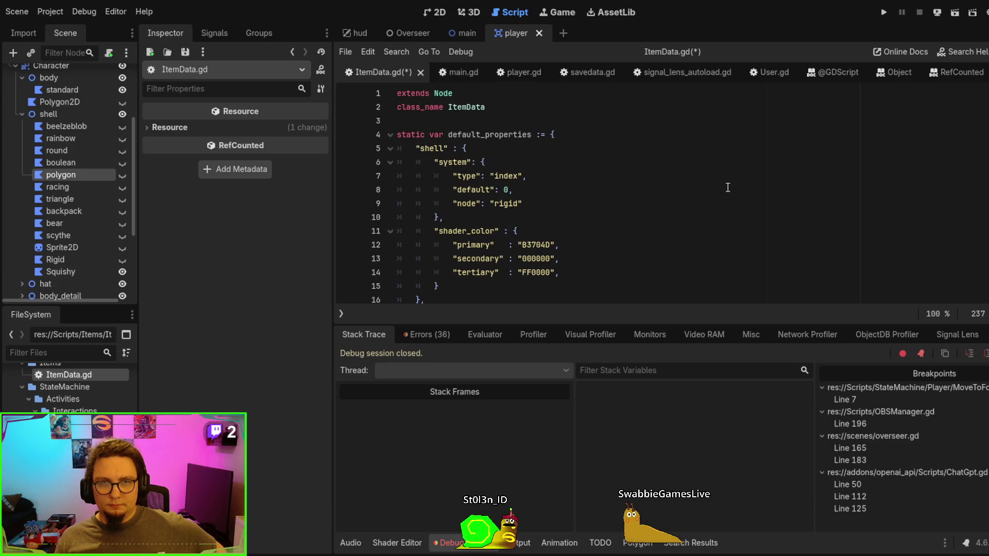
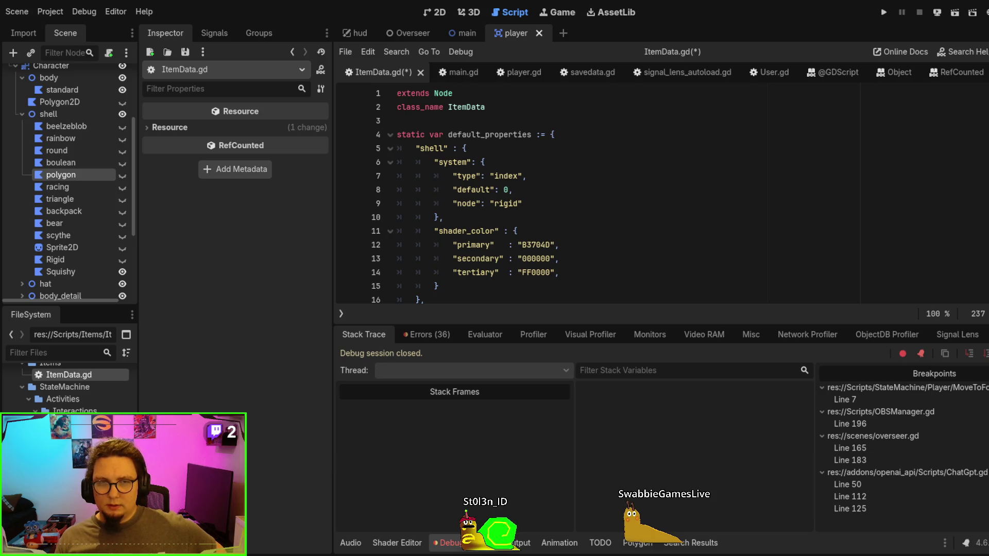
Change line 8's default value from 0 to "rigid"
double_click(506, 205)
double_click(505, 190)
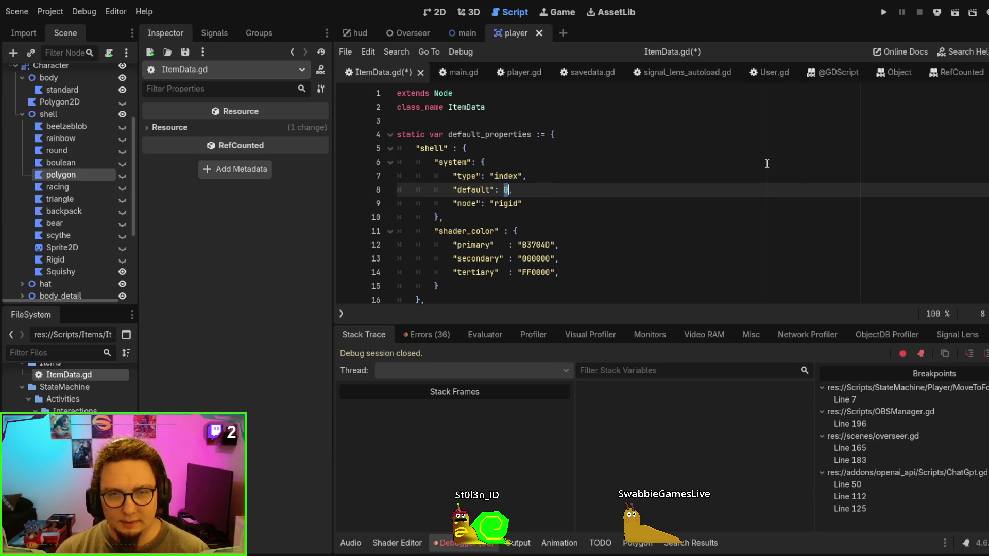
type("\"rig")
key("BackSpace")
key("BackSpace")
key("BackSpace")
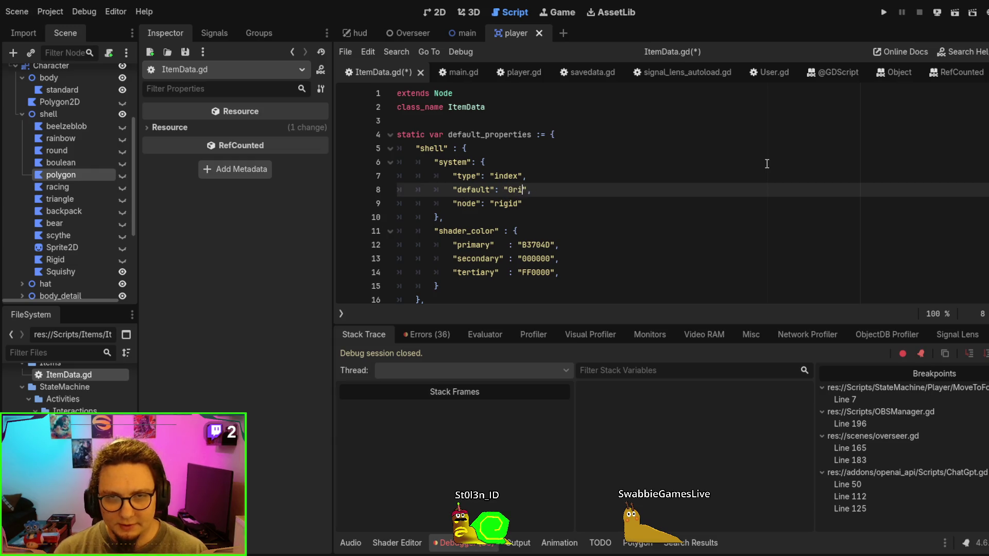
type("rigid")
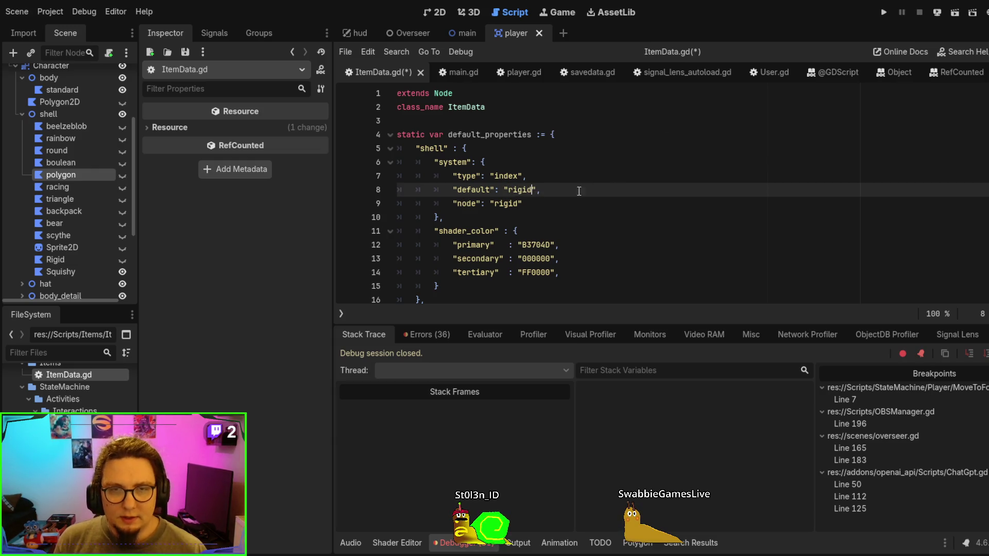
Rename line 9's "node" key to "index" and remove its leftover rigid value
key("Down")
key("Home")
key("Right")
key("ctrl+shift+Right")
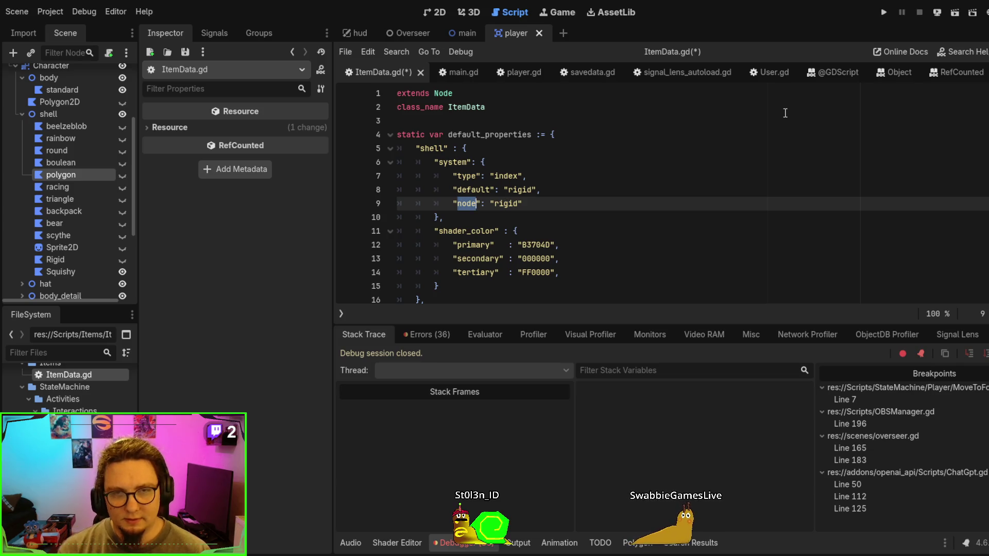
type("ind")
key("BackSpace")
key("BackSpace")
type("ndex\"")
key("Delete")
key("Delete")
key("Delete")
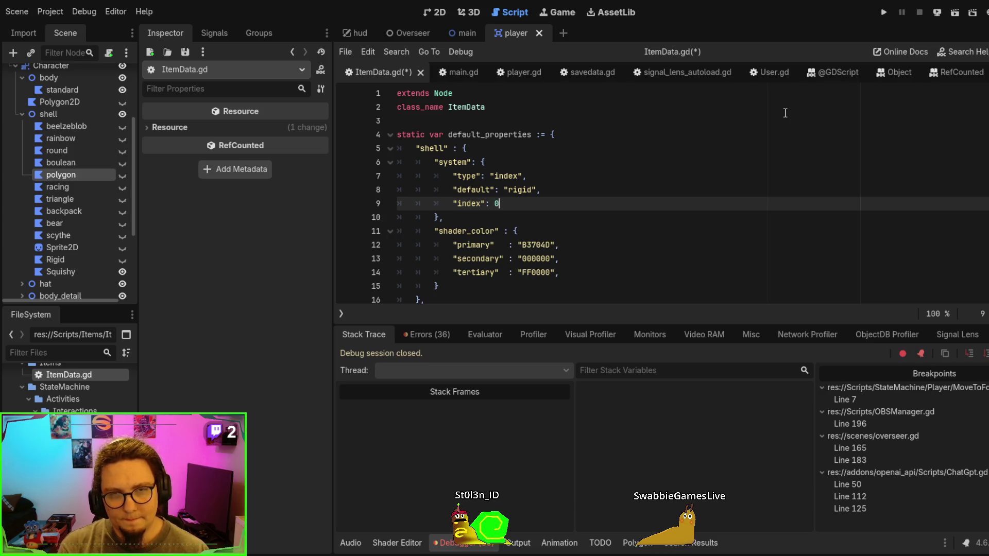
Look over ItemData.gd's item entries, selecting the hat's default value none
scroll(816, 125, "down", 3)
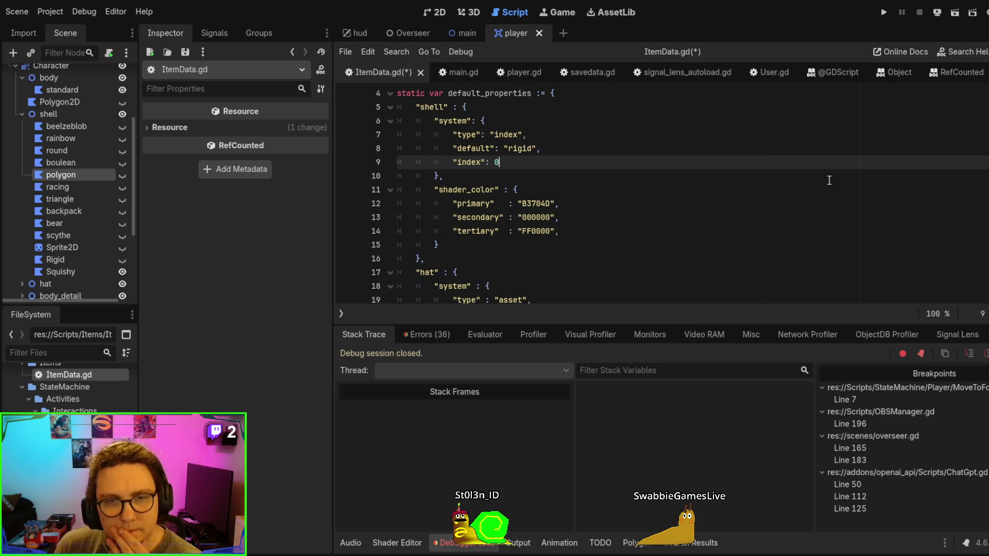
scroll(828, 173, "up", 3)
scroll(829, 172, "down", 6)
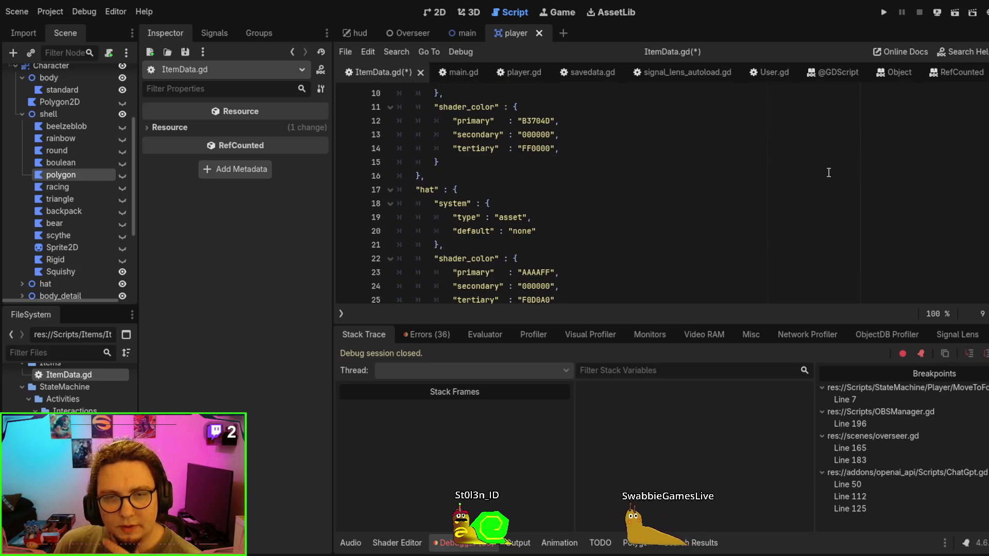
scroll(828, 173, "up", 3)
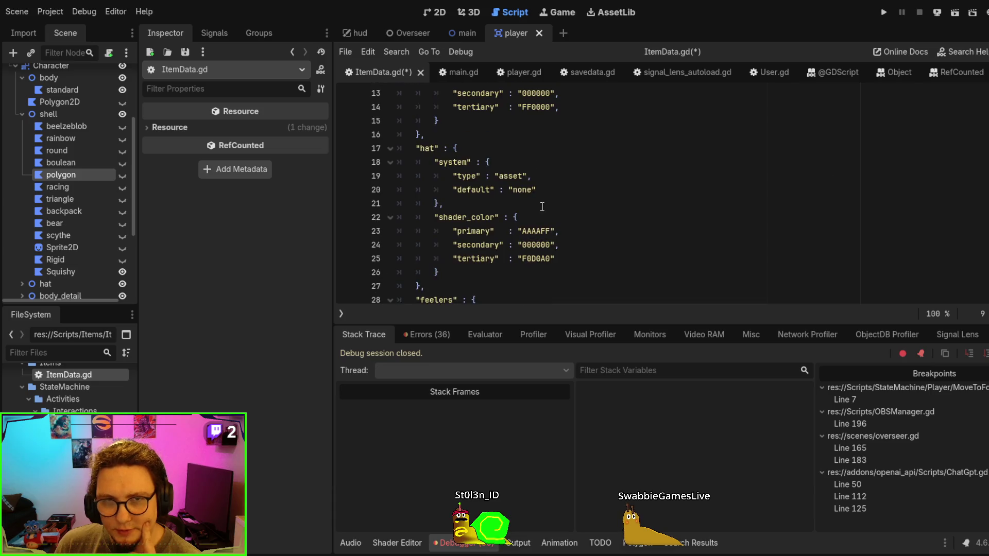
double_click(522, 189)
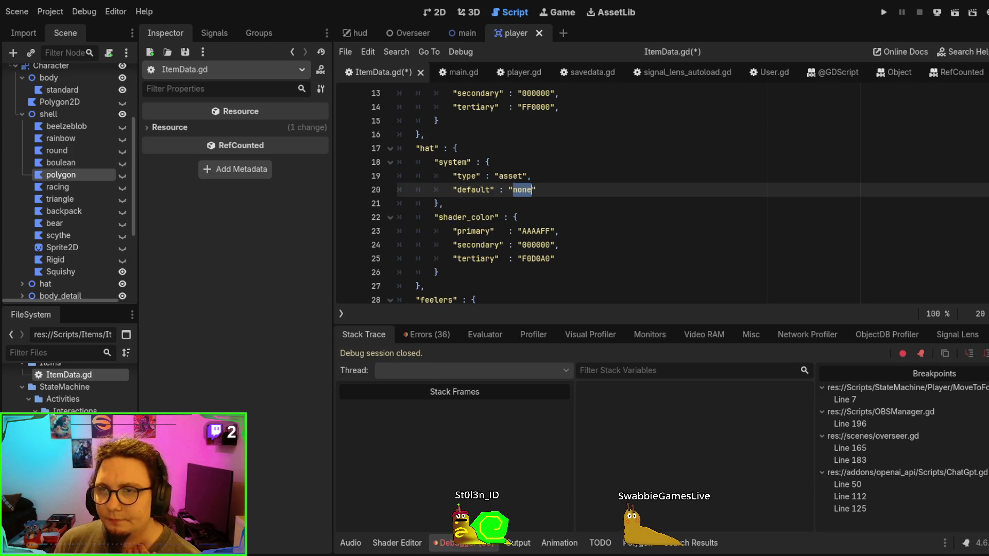
Review construct_customization_data at the end of ItemData.gd, save it, and go to player.gd
key("ctrl+End")
scroll(718, 214, "up", 4)
scroll(721, 216, "up", 2)
scroll(726, 214, "down", 2)
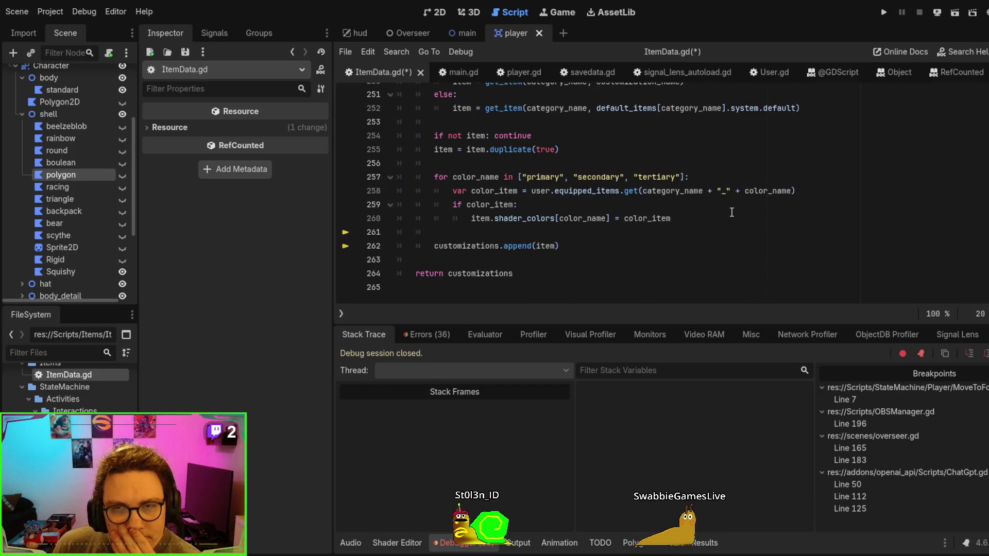
scroll(731, 212, "up", 1)
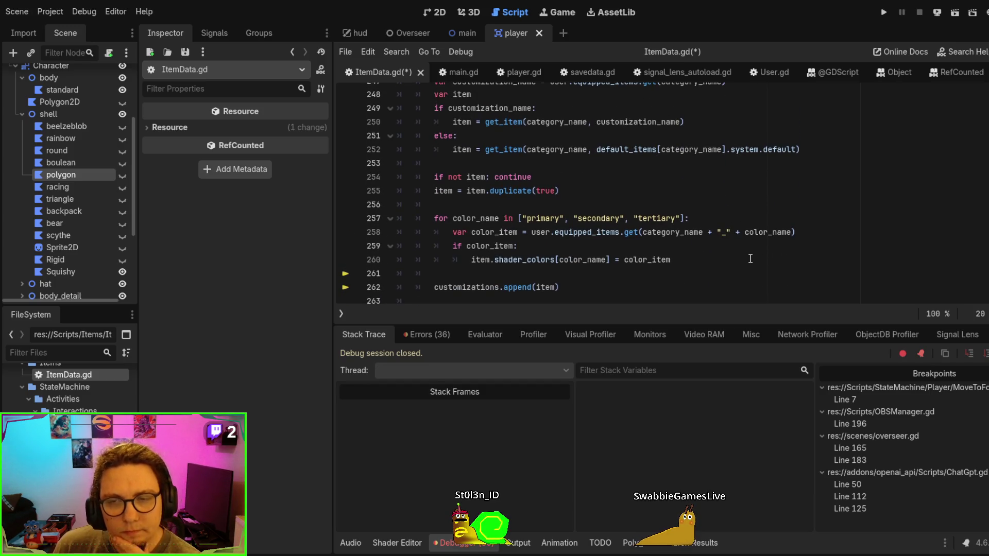
scroll(751, 258, "up", 2)
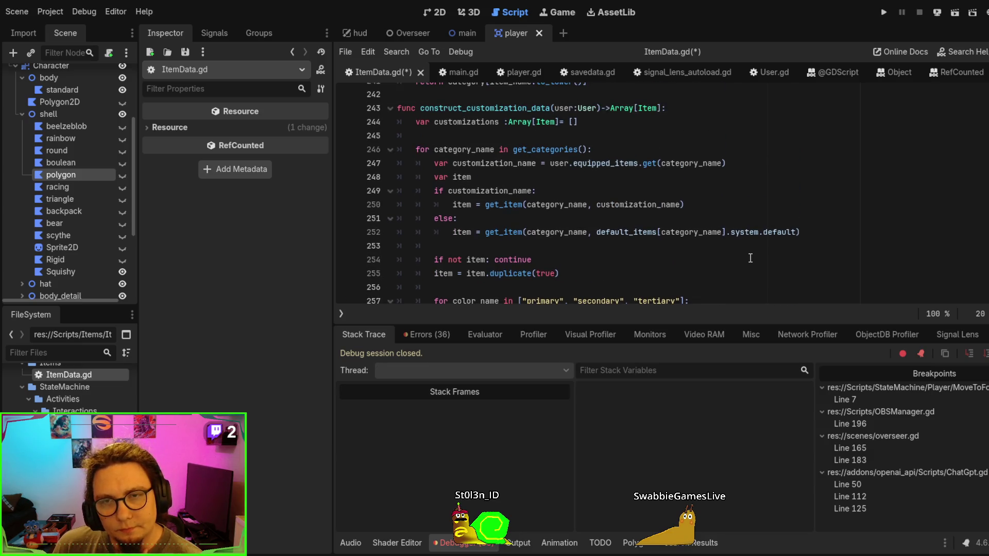
scroll(751, 258, "down", 2)
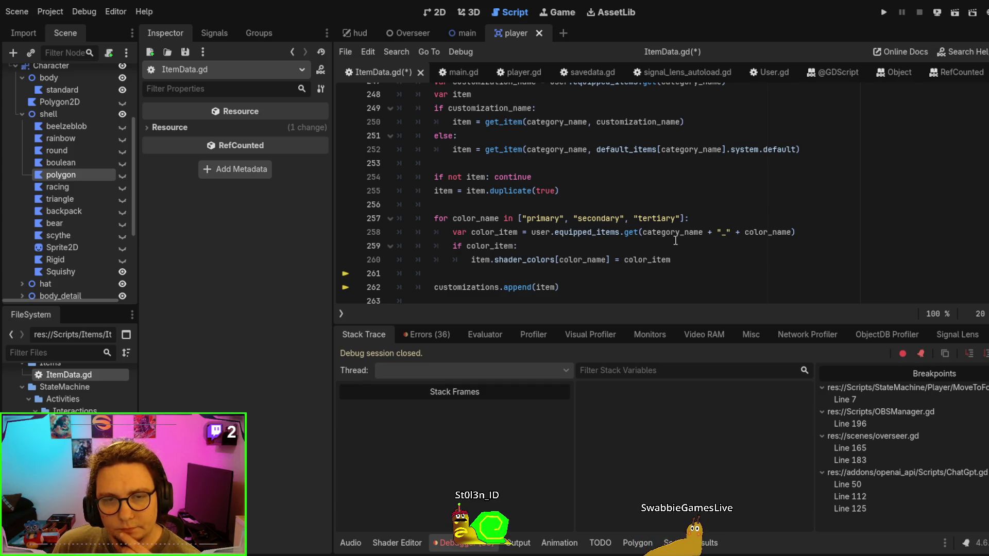
scroll(675, 241, "up", 2)
scroll(675, 241, "up", 3)
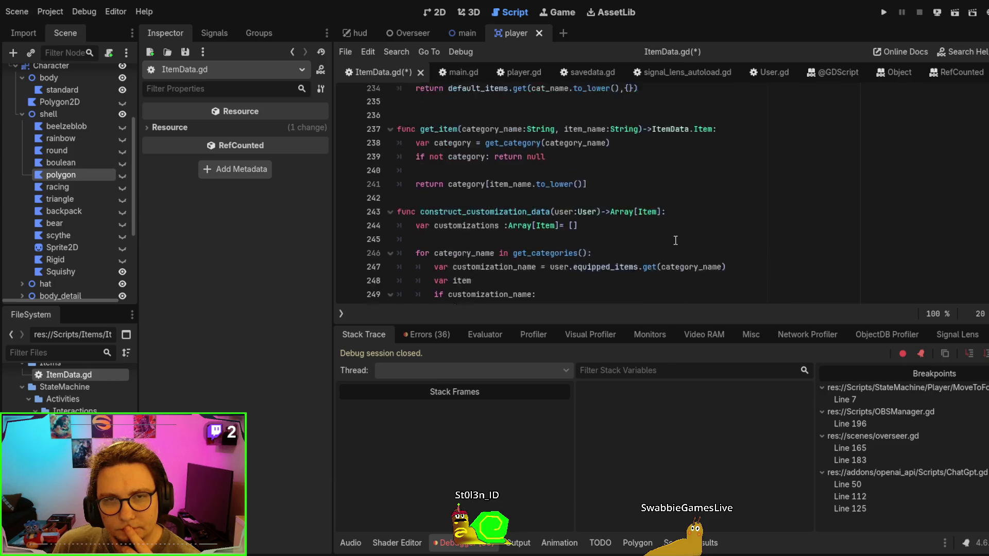
scroll(675, 241, "down", 5)
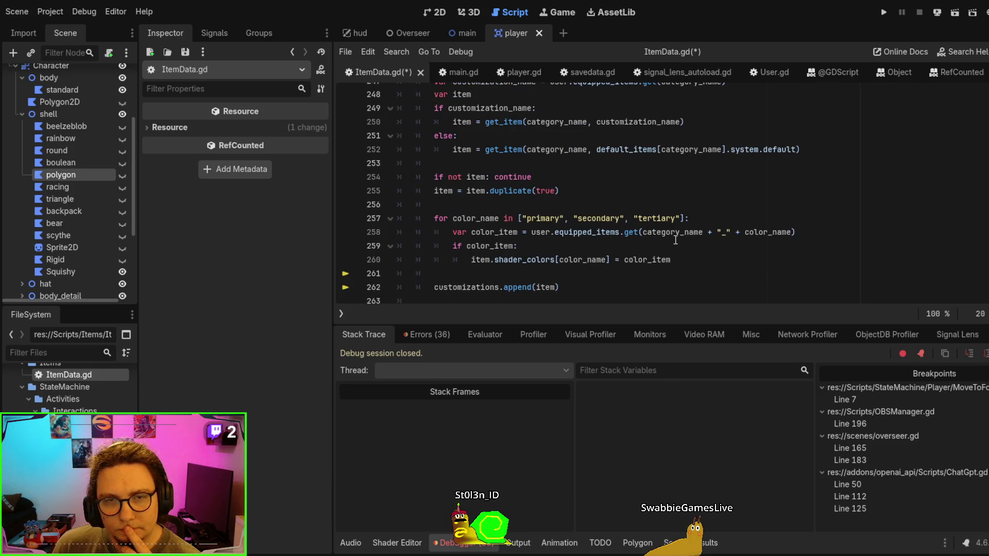
scroll(672, 234, "up", 1)
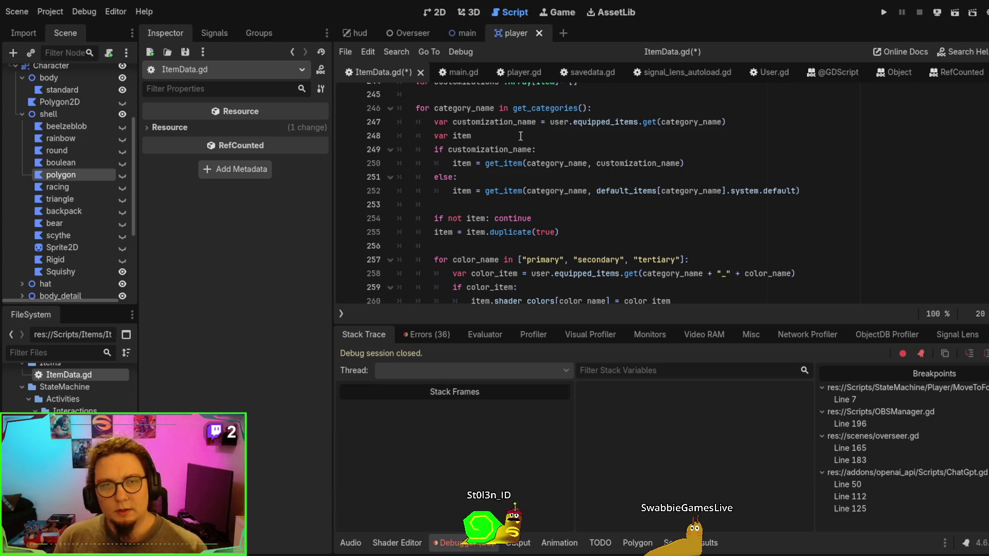
key("ctrl+s")
key("alt+Left")
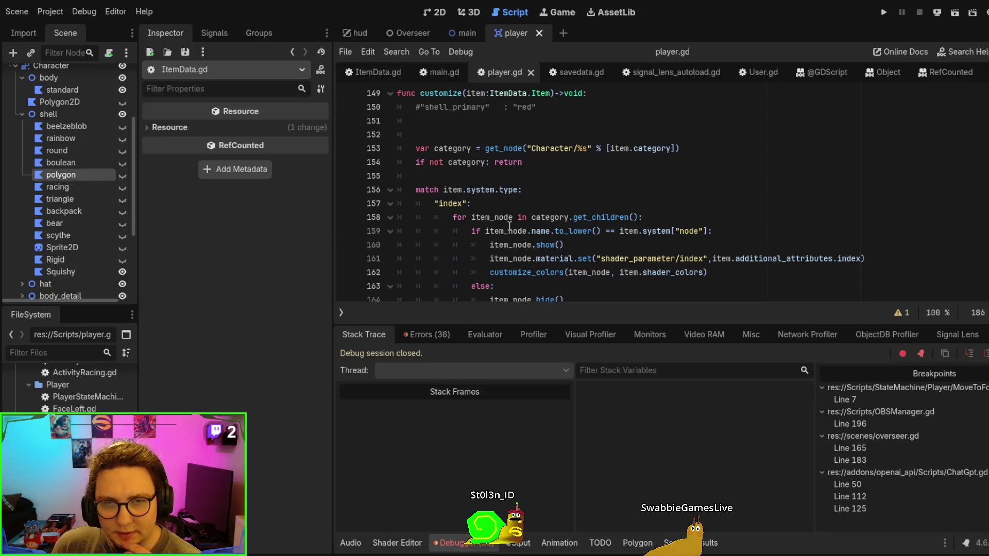
Inspect item_node on line 158 of player.gd, then return to ItemData.gd
left_click_drag(471, 217, 514, 217)
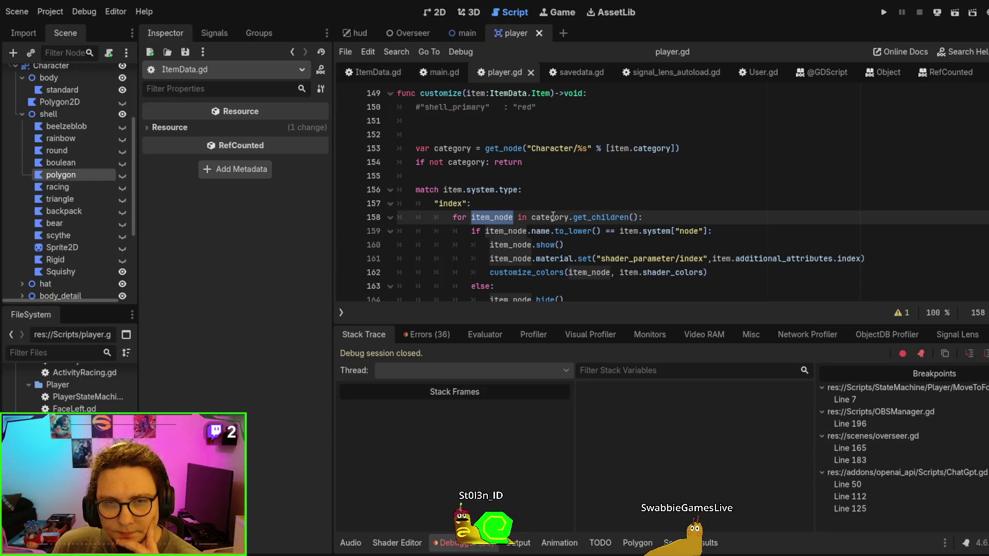
scroll(553, 211, "down", 2)
scroll(863, 248, "up", 1)
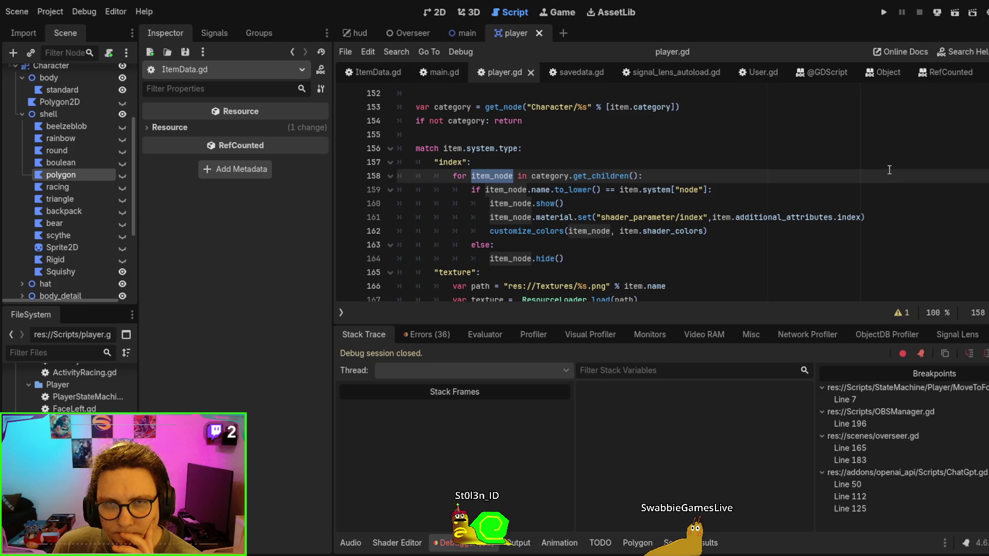
left_click(379, 73)
scroll(649, 183, "up", 10)
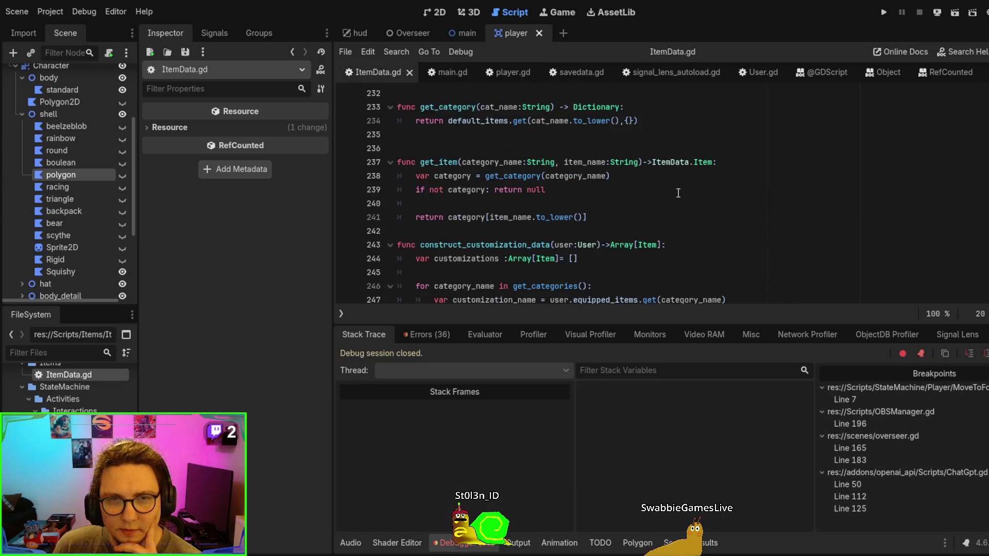
Review from_dict in ItemData.gd and run the project, which breaks at line 252
scroll(678, 193, "down", 3)
scroll(677, 193, "up", 4)
scroll(678, 194, "down", 2)
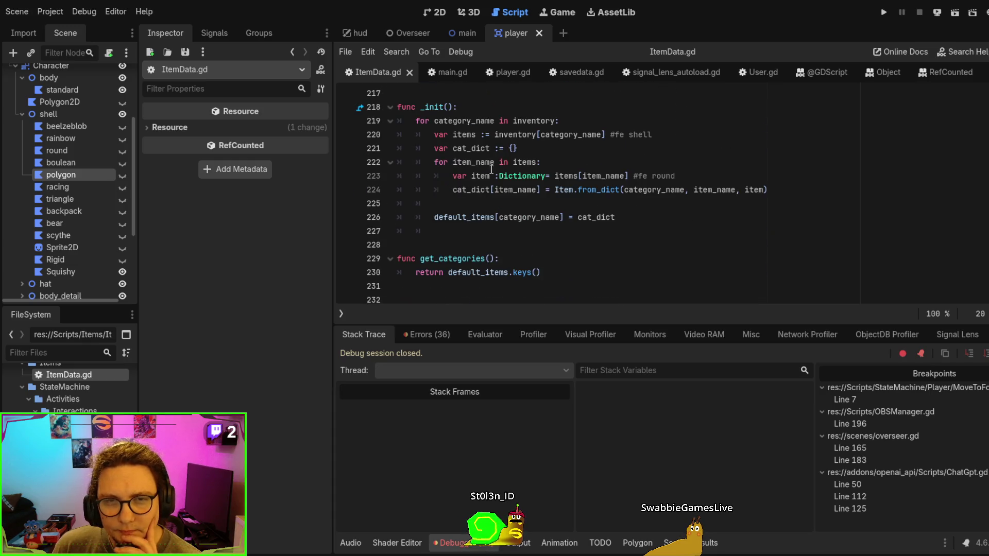
scroll(675, 191, "up", 6)
scroll(674, 191, "up", 2)
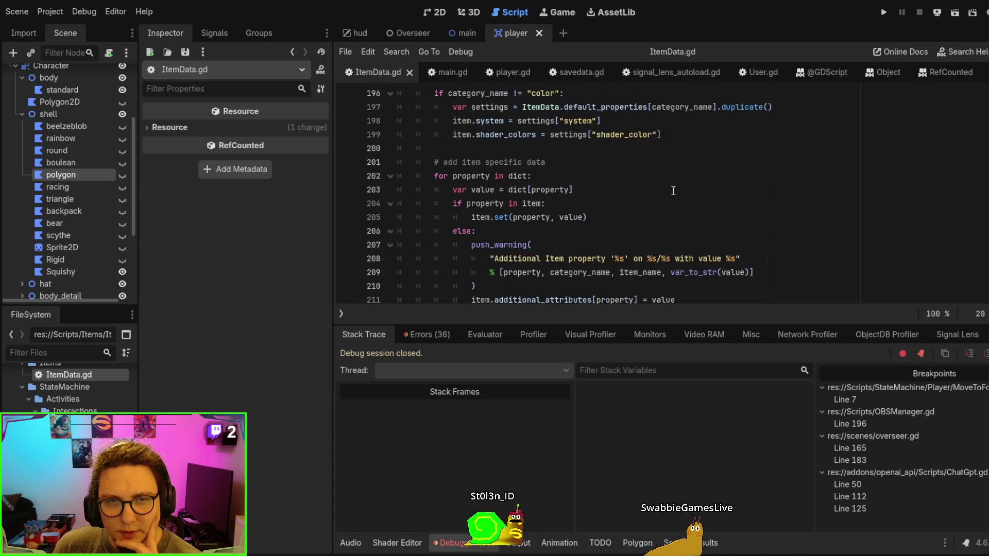
scroll(721, 183, "down", 2)
scroll(806, 171, "up", 2)
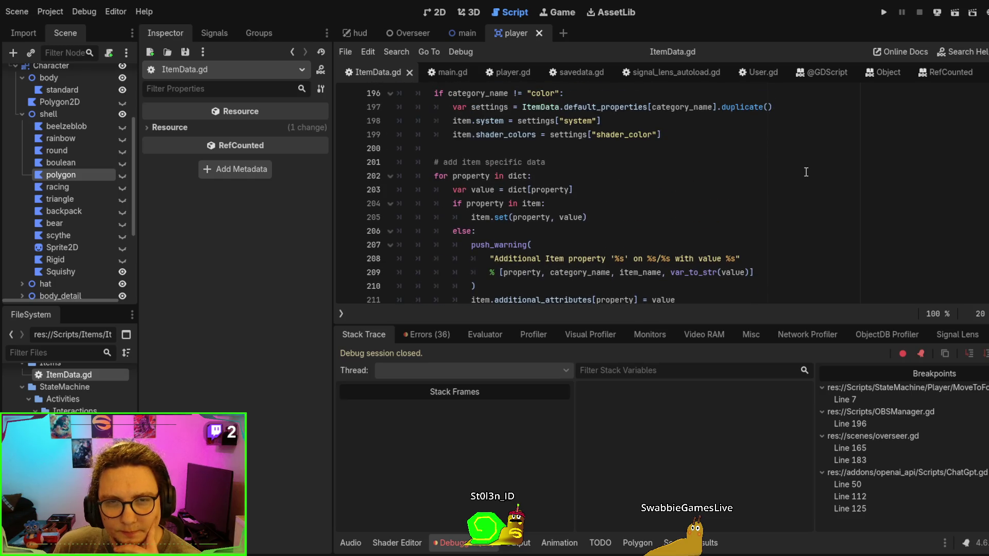
scroll(806, 172, "down", 1)
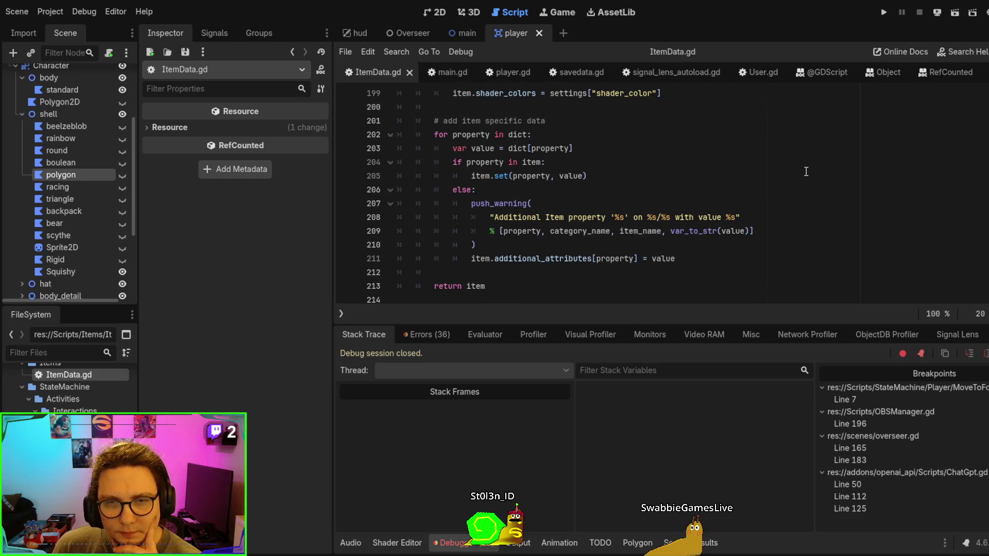
scroll(806, 172, "up", 2)
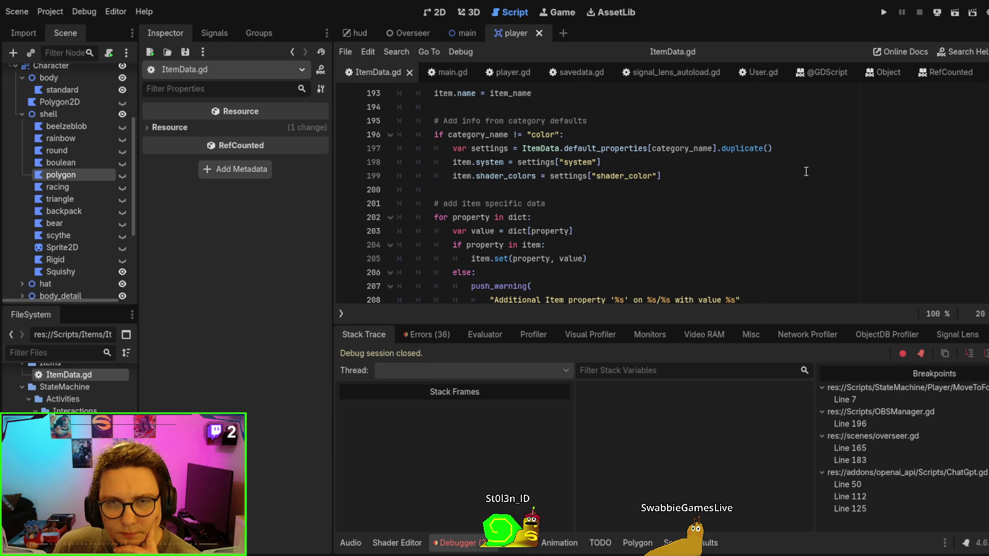
scroll(806, 172, "up", 2)
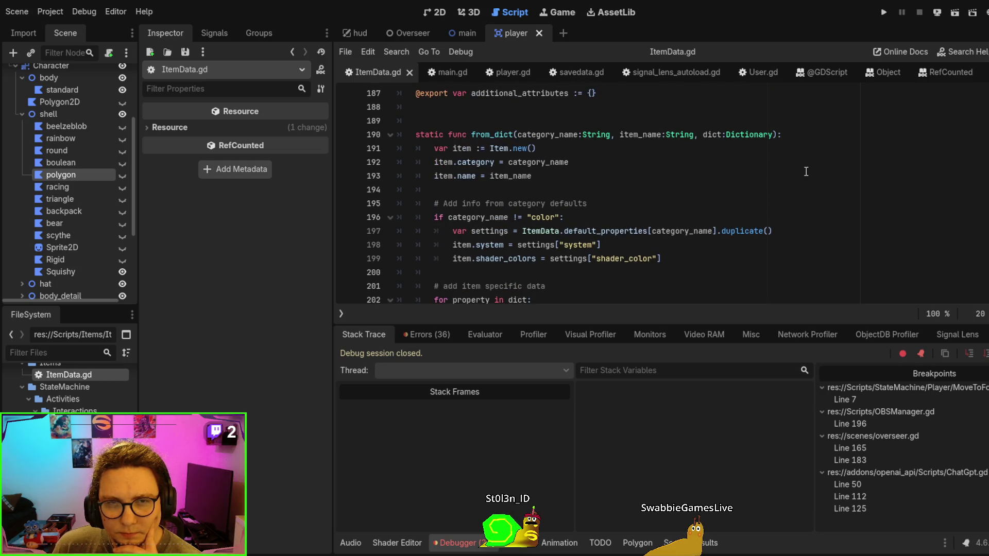
scroll(806, 172, "down", 2)
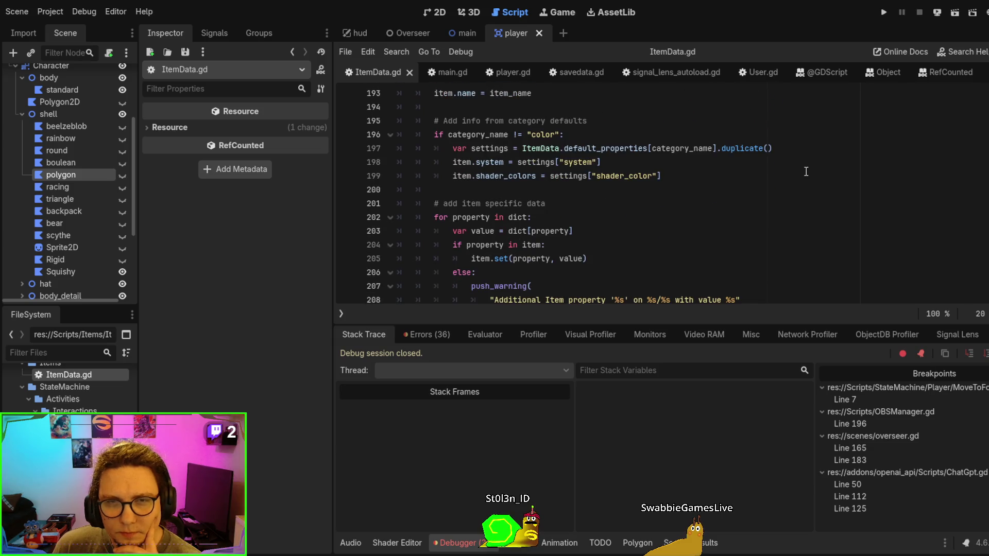
key("F5")
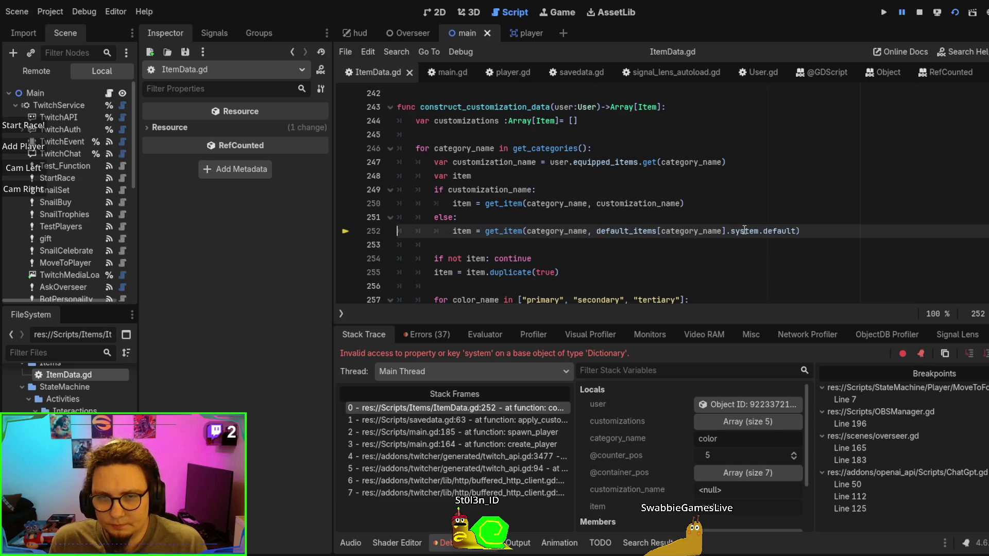
Replace line 252's .system.default with ["system"]["default"], then save and rerun the game
left_click(728, 403)
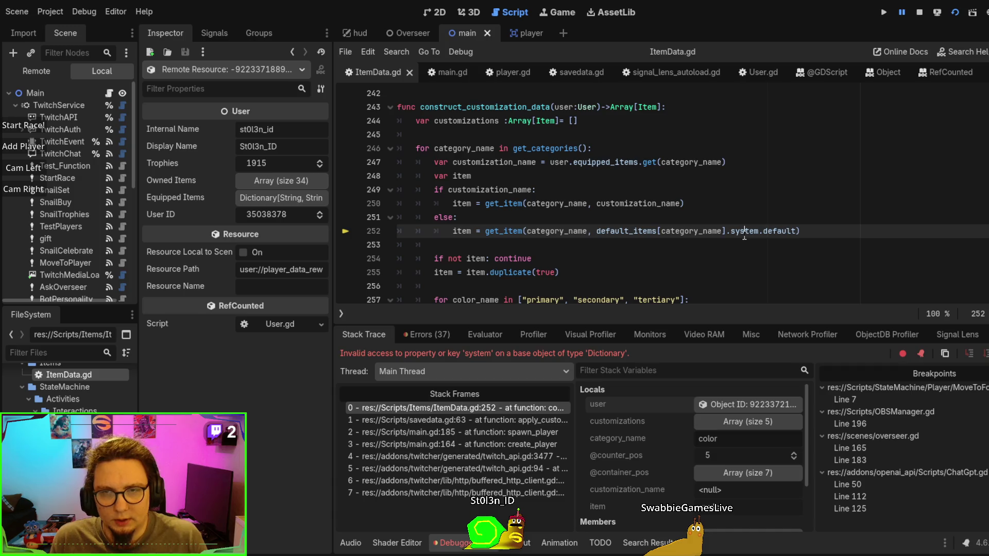
left_click_drag(727, 231, 791, 231)
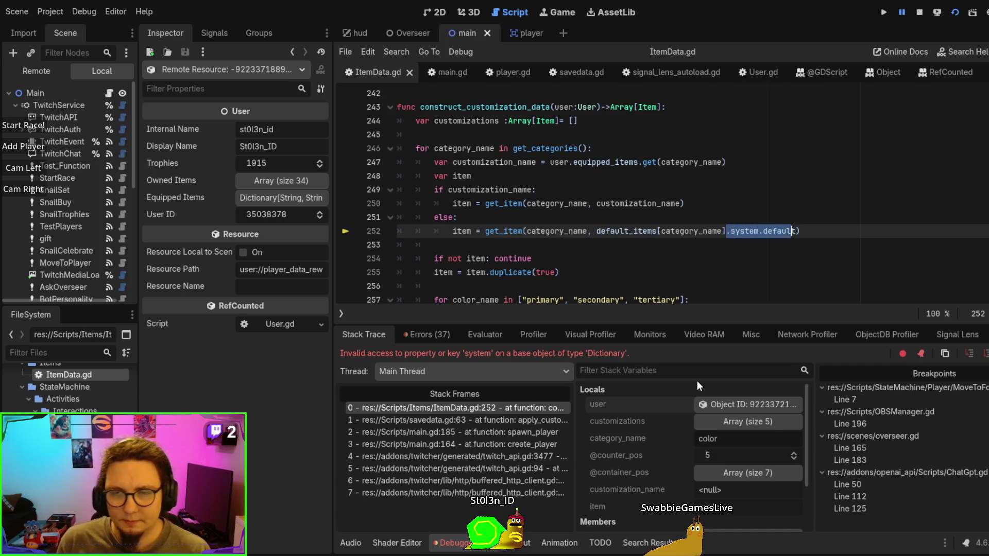
type("[")
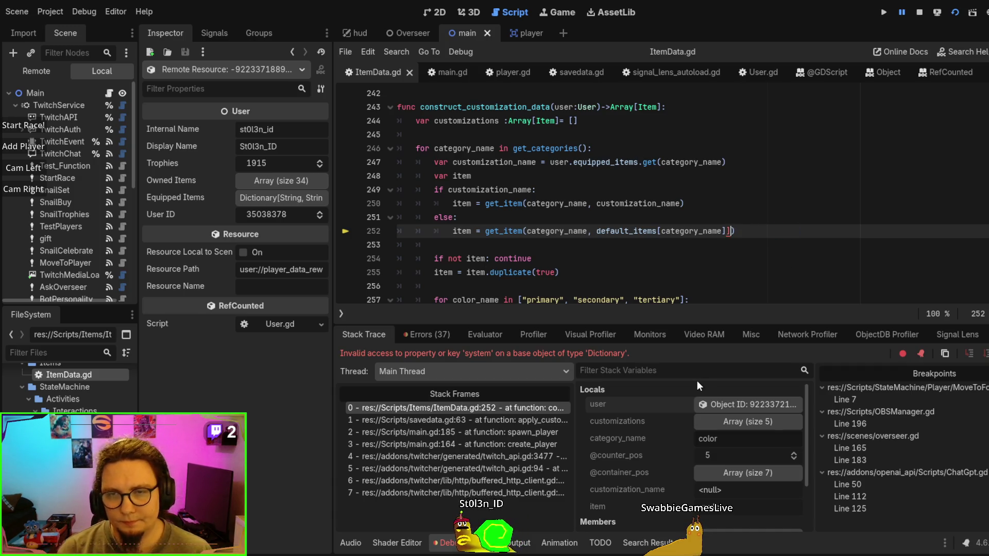
type("\"system")
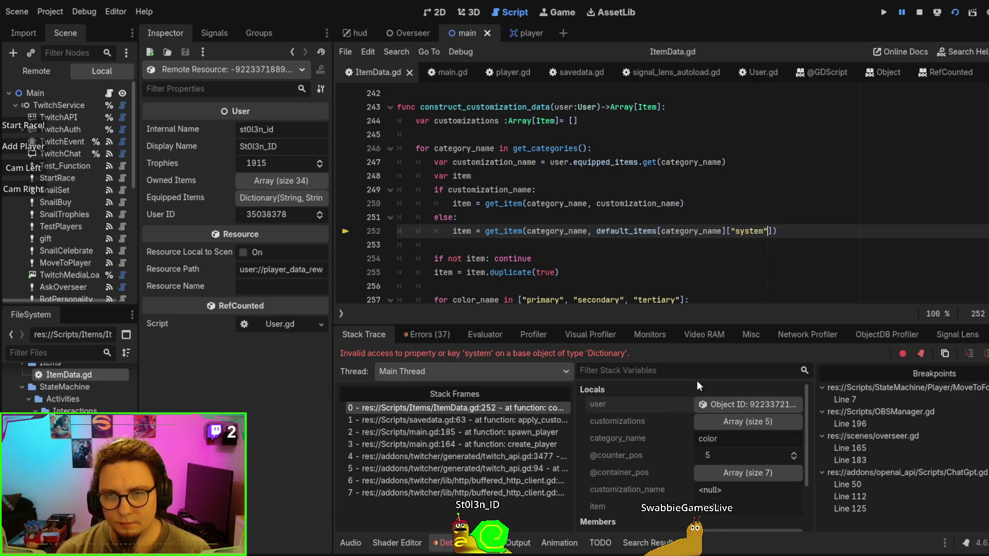
key("Down")
key("Up")
type("[")
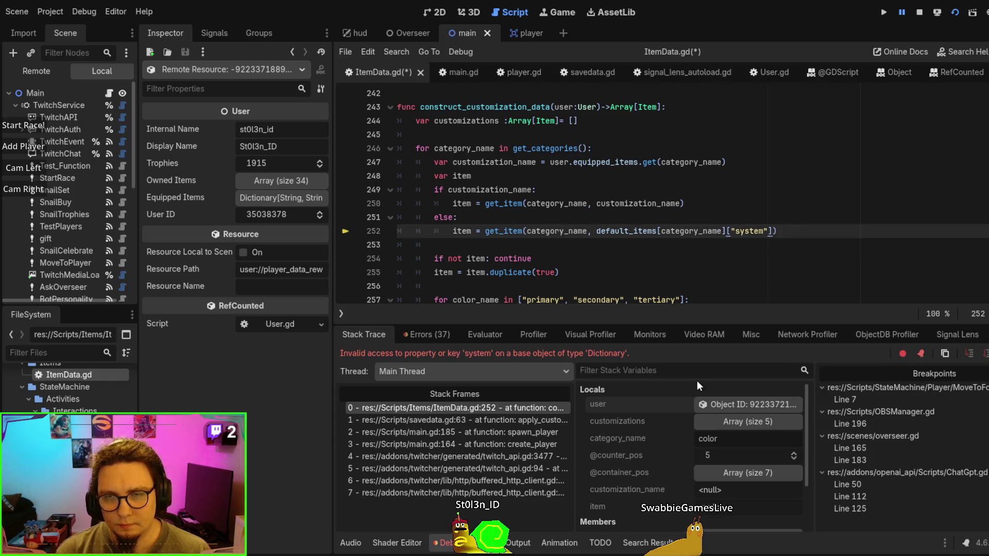
type("\"default")
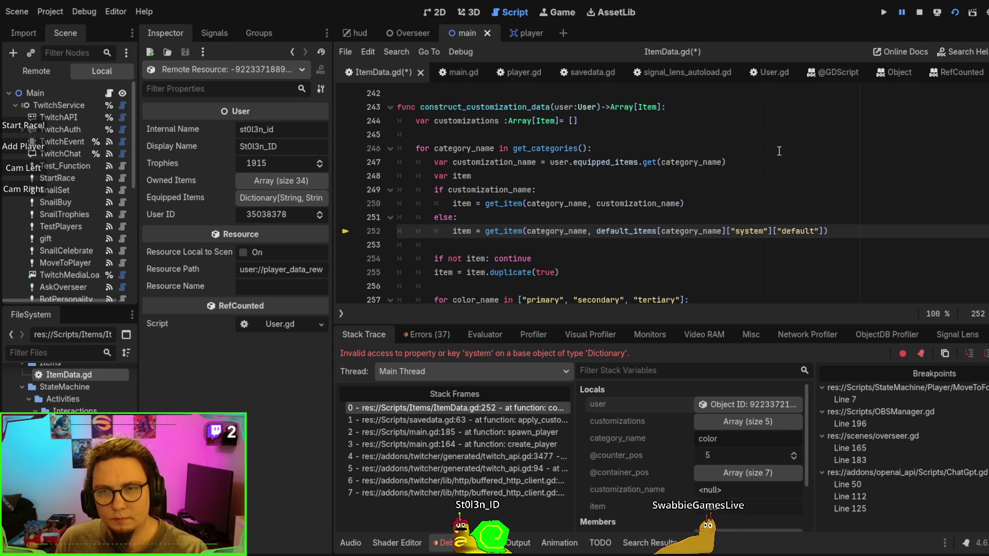
key("F5")
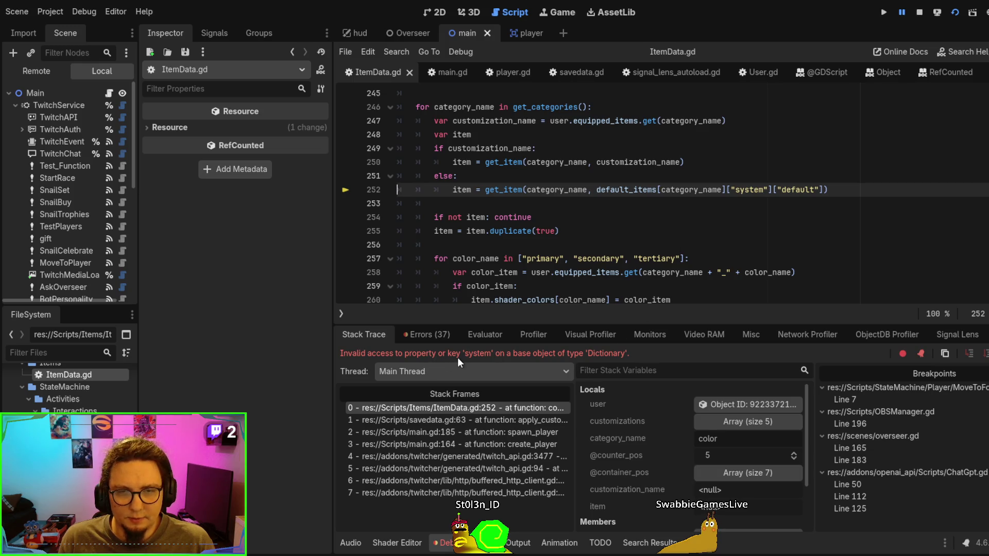
Inspect the remote User object, then expand default_items and its color entry in Stack Variables
left_click(736, 403)
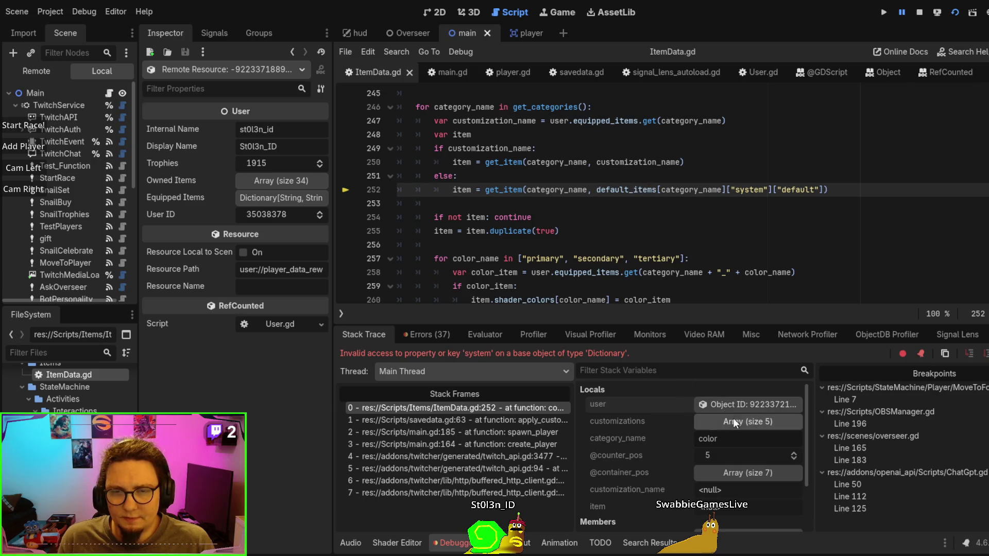
scroll(743, 473, "down", 2)
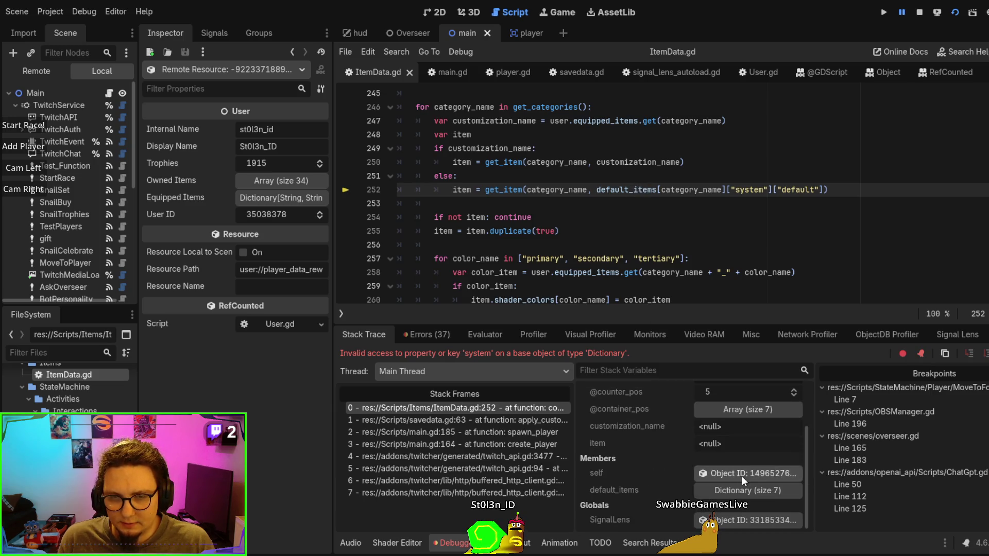
left_click(746, 493)
scroll(739, 462, "down", 3)
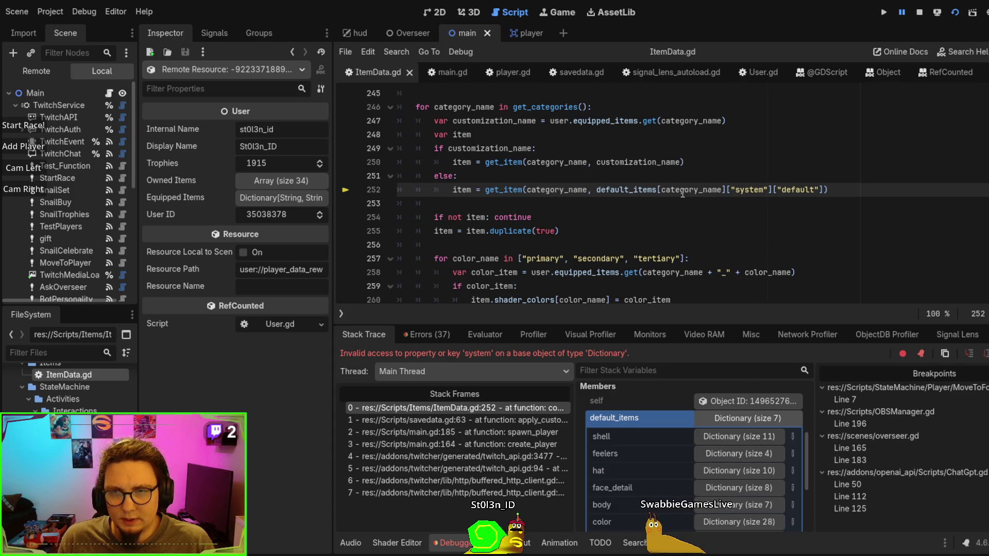
scroll(720, 475, "down", 5)
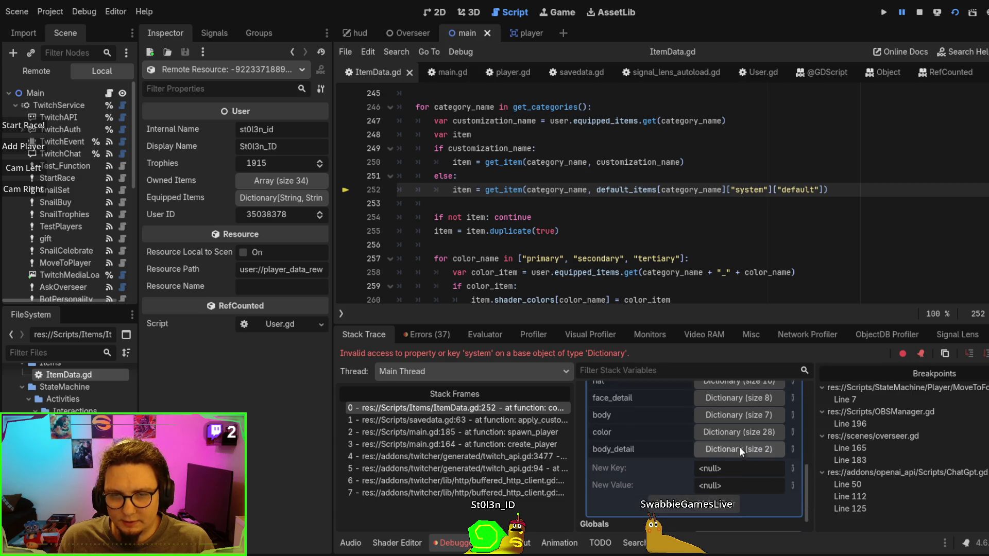
left_click(731, 432)
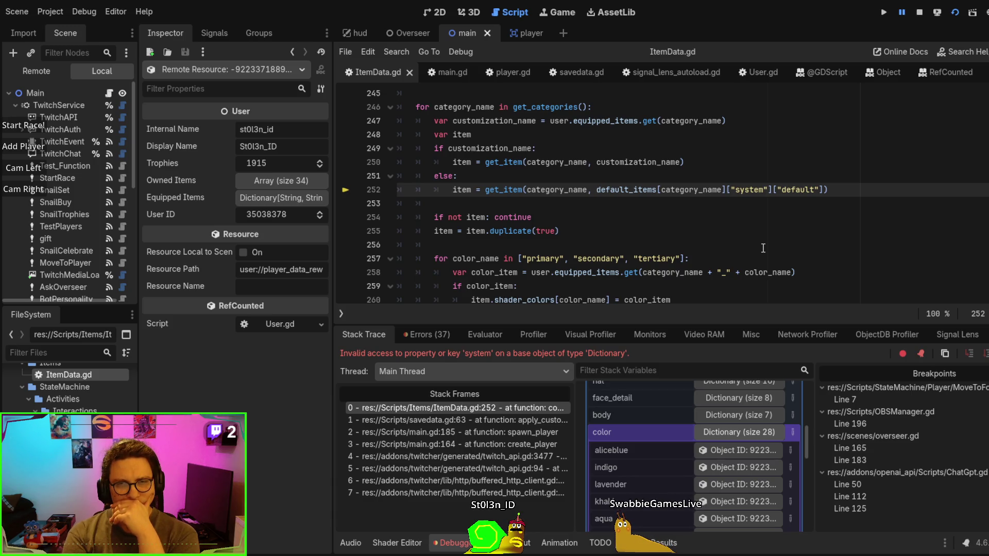
scroll(761, 248, "down", 2)
scroll(754, 250, "up", 1)
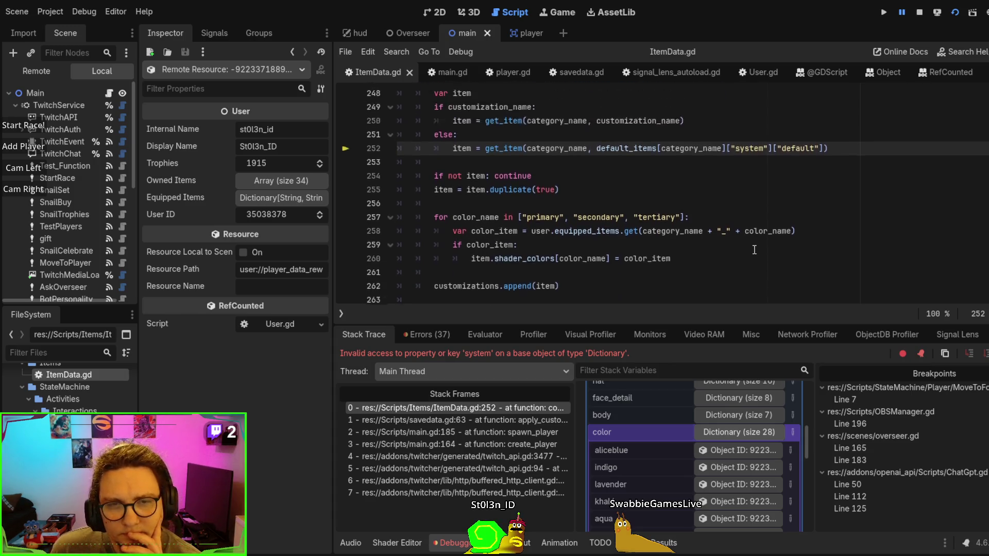
scroll(754, 250, "up", 1)
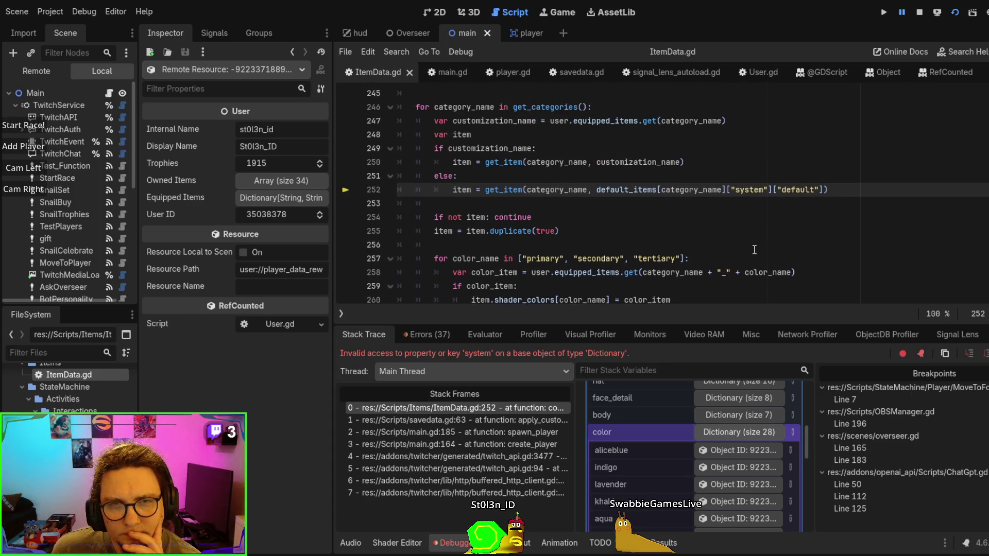
Collapse the color category back into default_items in Stack Variables
scroll(753, 249, "up", 1)
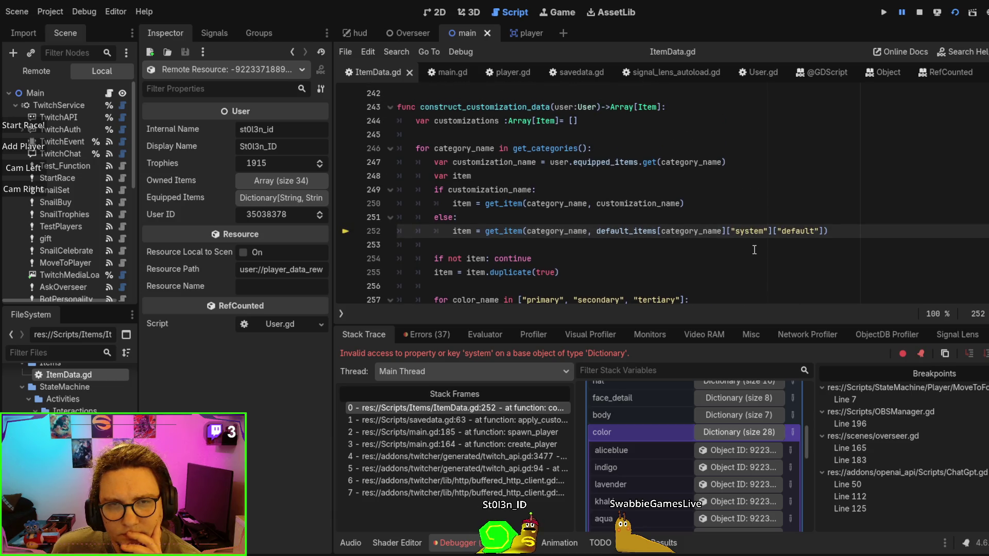
scroll(754, 250, "down", 4)
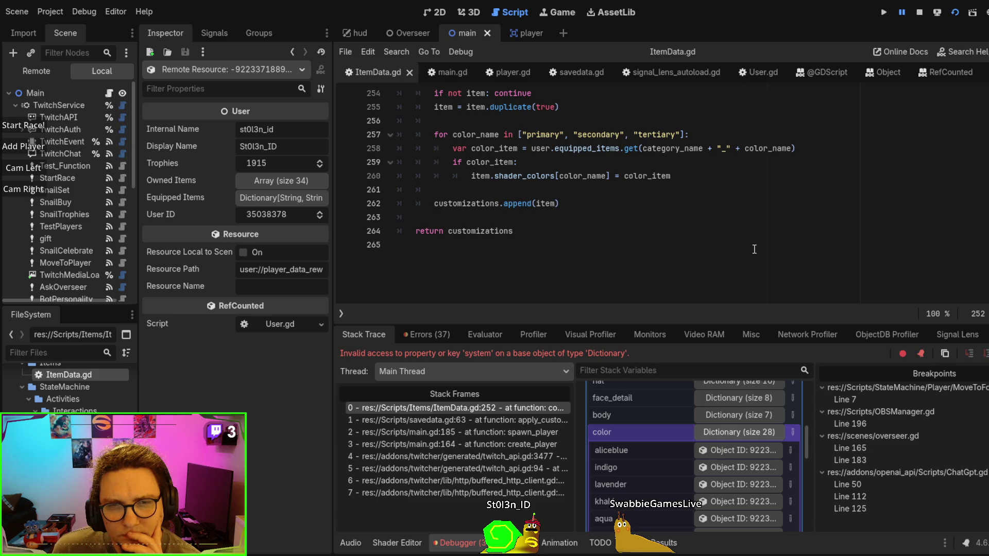
scroll(754, 249, "up", 3)
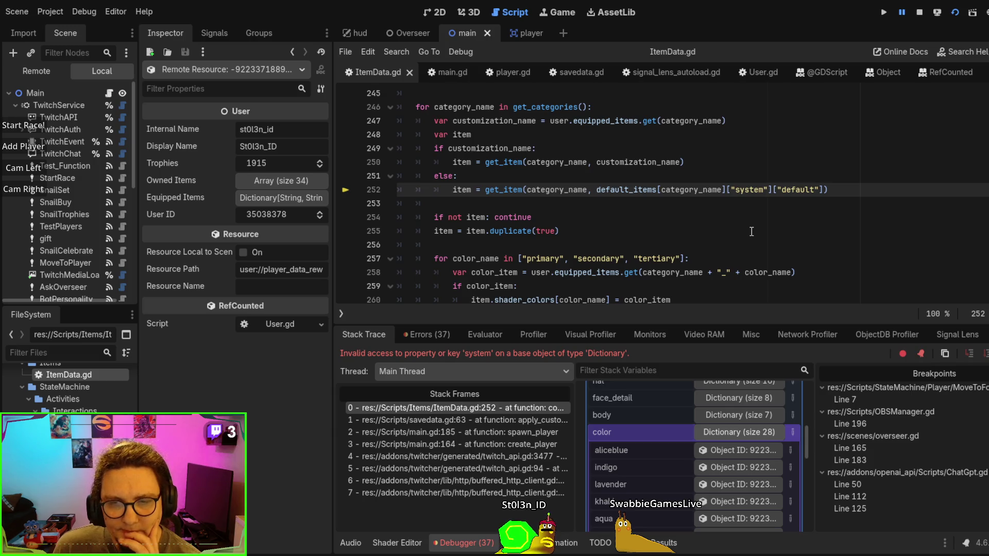
scroll(752, 232, "up", 3)
scroll(752, 232, "down", 3)
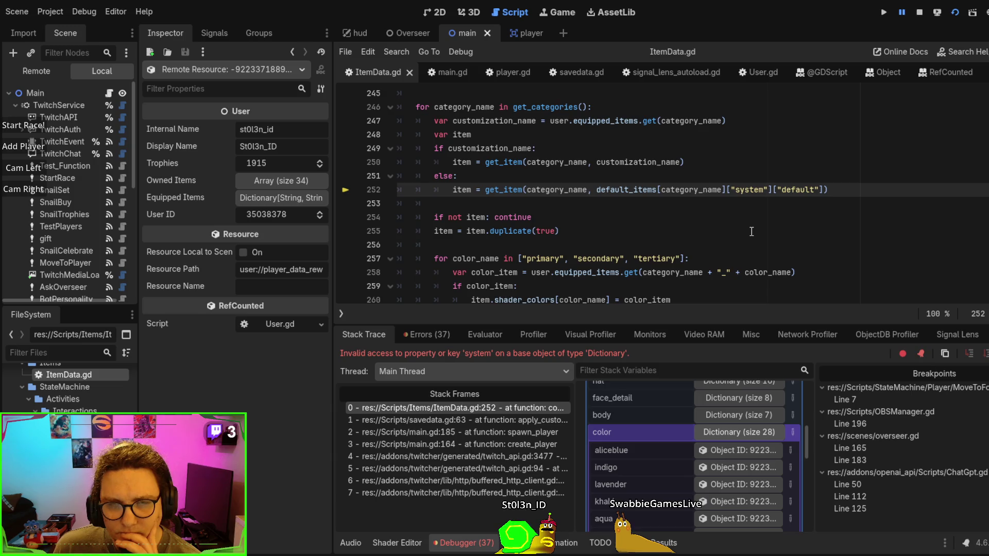
scroll(751, 232, "up", 1)
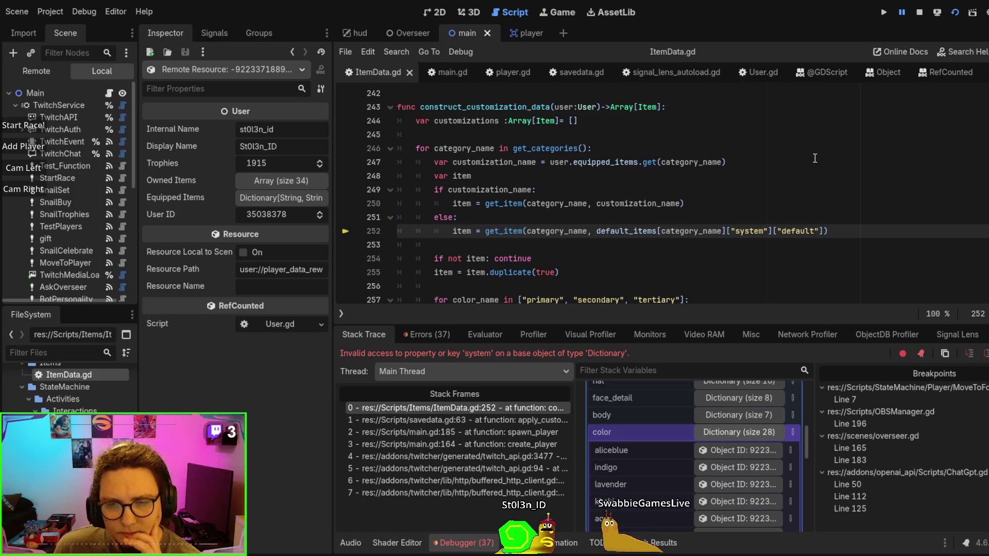
scroll(745, 453, "down", 2)
scroll(740, 472, "up", 3)
left_click(741, 448)
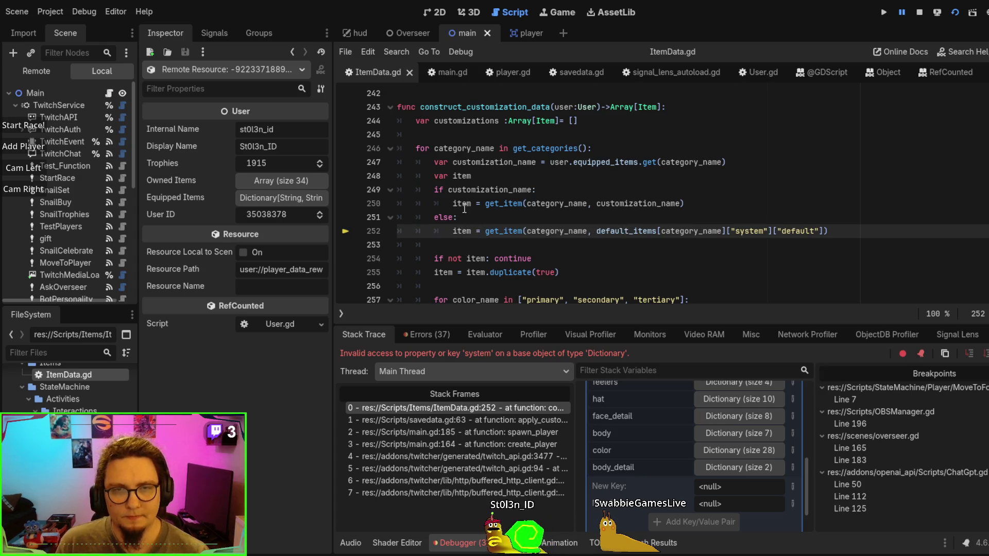
Check customization_name's uses on line 249, then select line 252's ["system"]["default"] lookup
double_click(509, 190)
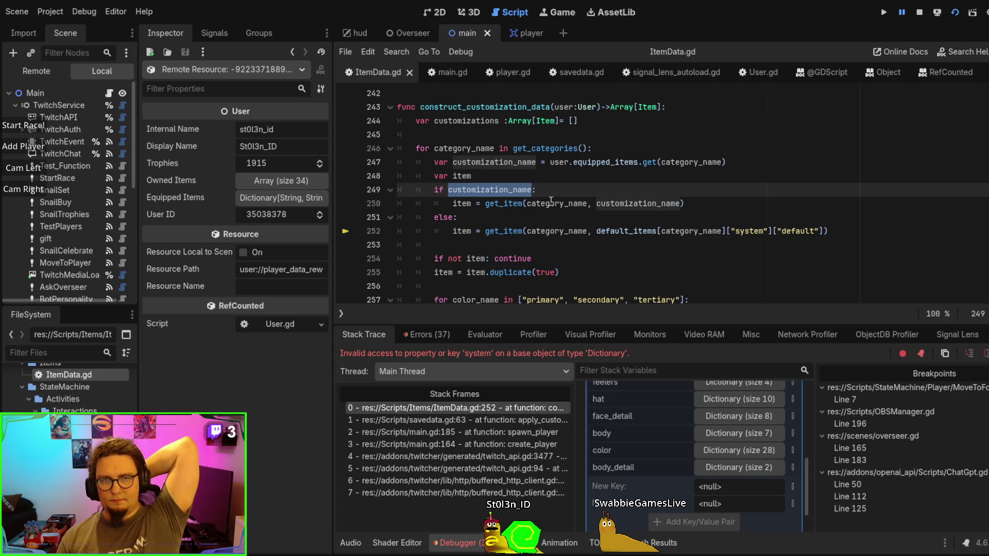
left_click(564, 192)
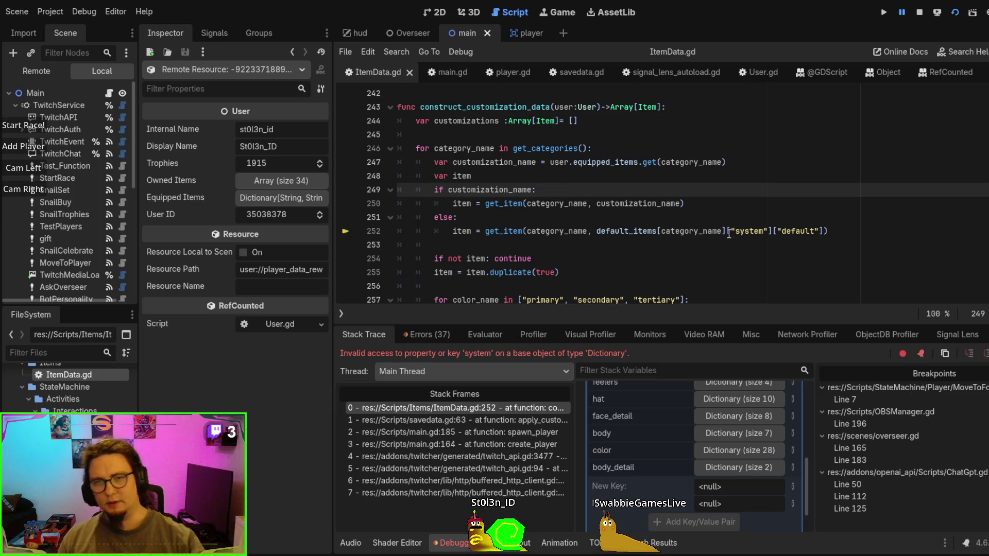
left_click_drag(727, 231, 773, 231)
left_click(823, 231, "shift")
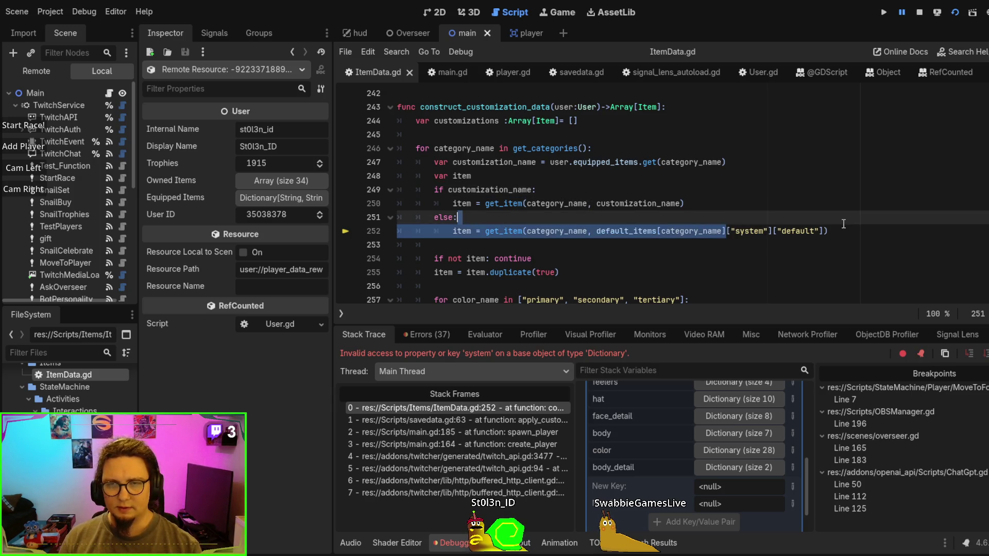
key("Delete")
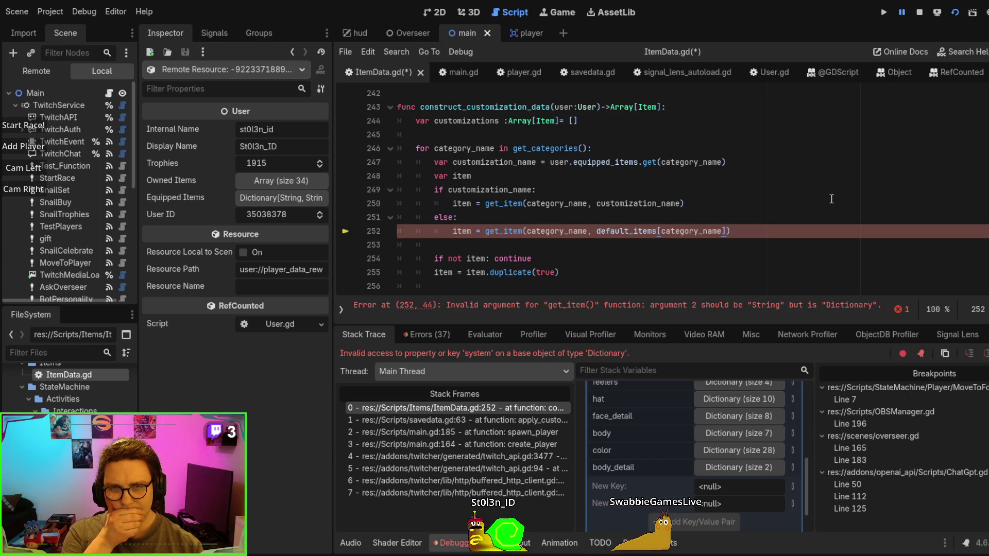
key("ctrl+z")
key("ctrl+s")
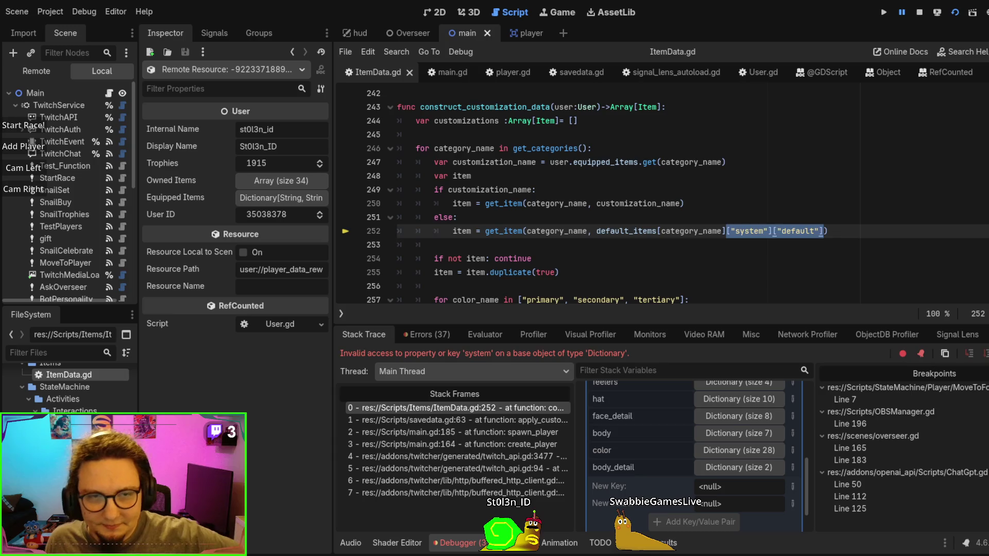
left_click(585, 246)
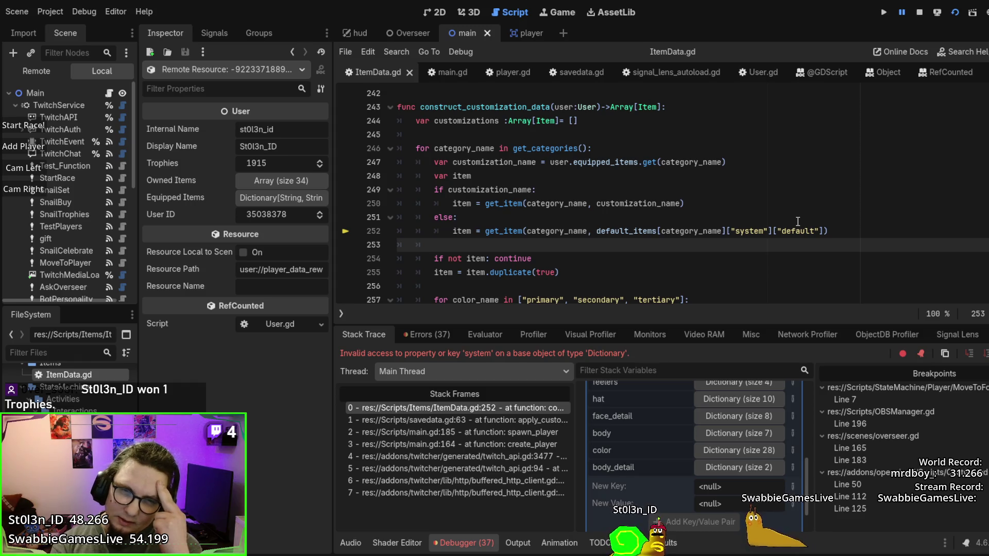
left_click(489, 223)
Comment out the else branch on lines 251–252 and review the customization_name check
left_click_drag(492, 229, 439, 217)
key("ctrl+k")
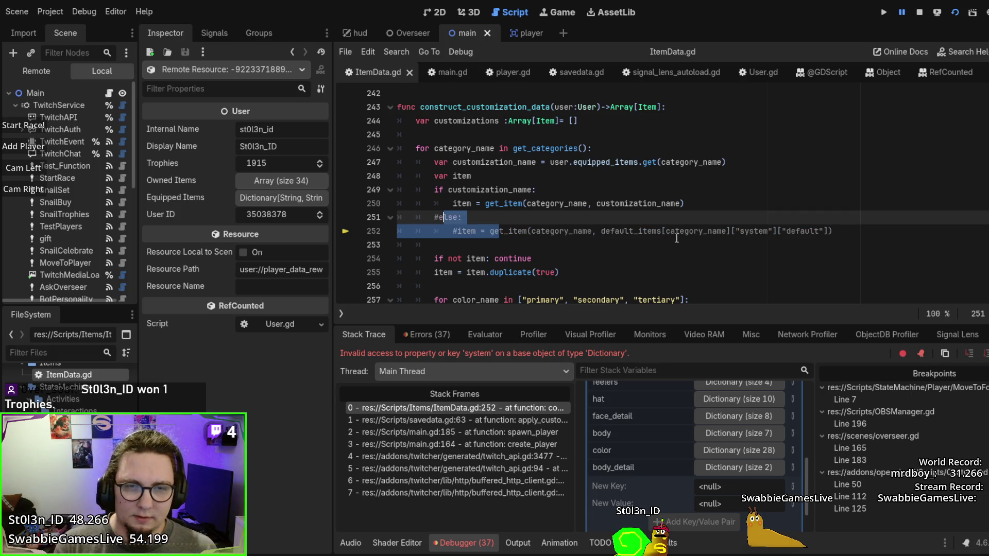
left_click(464, 258)
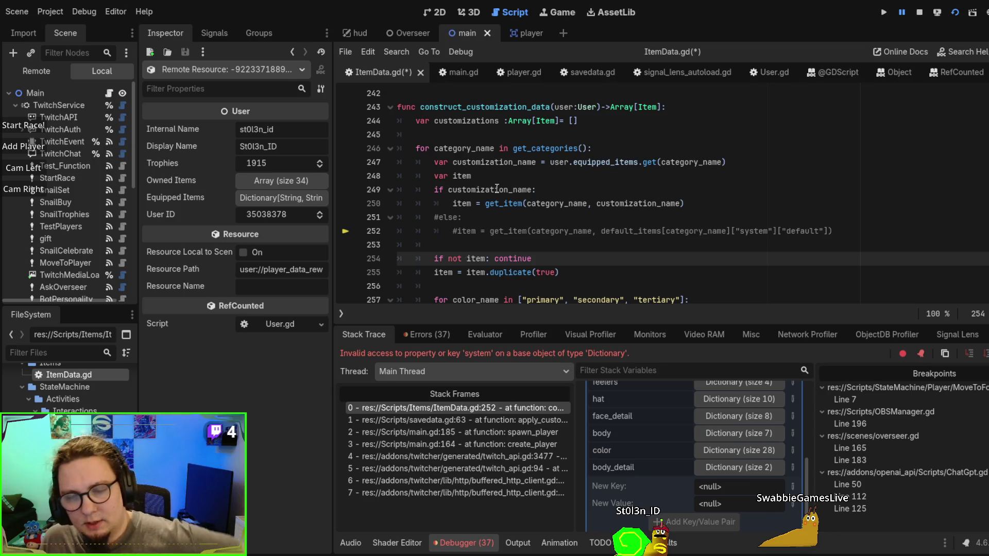
left_click(496, 189)
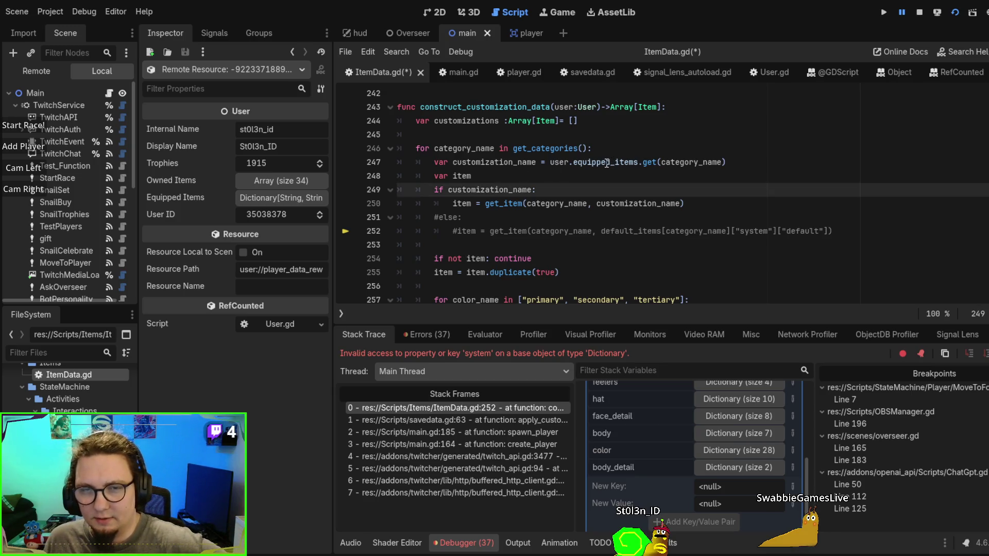
double_click(502, 190)
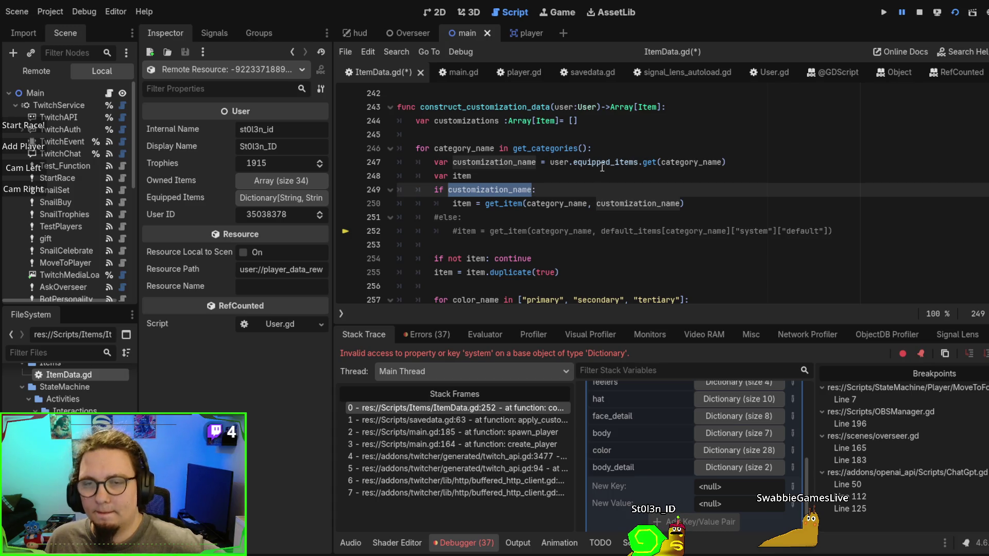
Uncomment lines 251–252 again and save ItemData.gd
left_click_drag(537, 217, 489, 235)
key("ctrl+k")
left_click(490, 234)
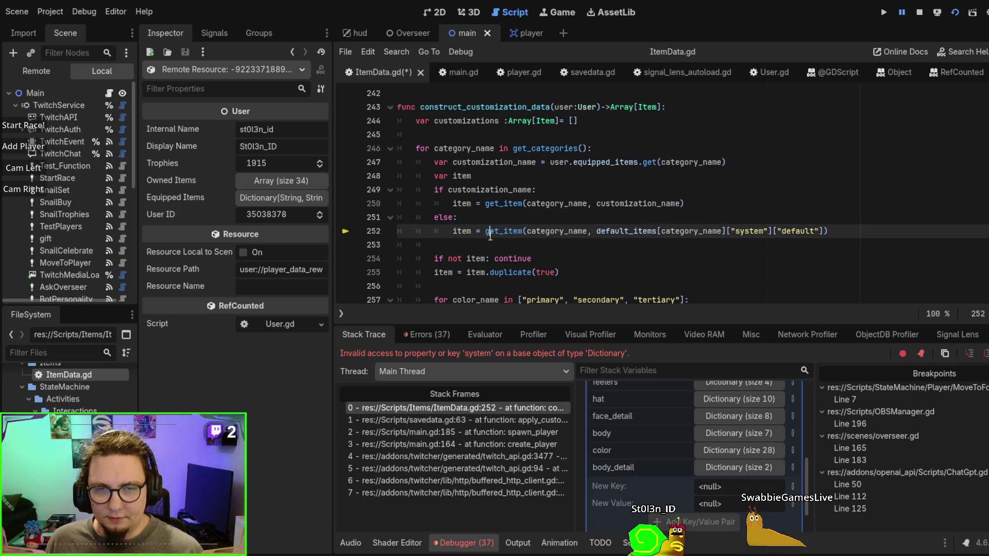
key("ctrl+s")
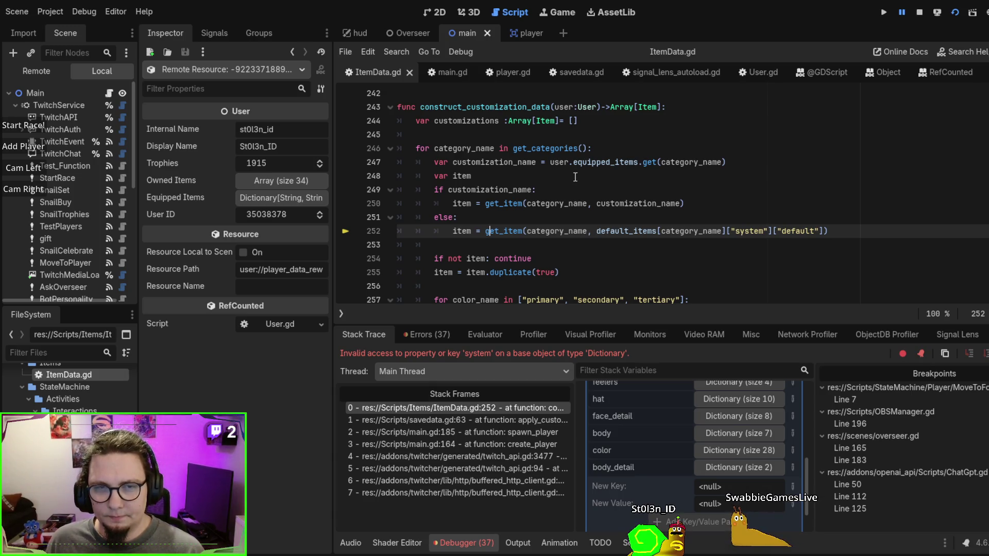
left_click_drag(507, 175, 352, 175)
left_click(472, 176)
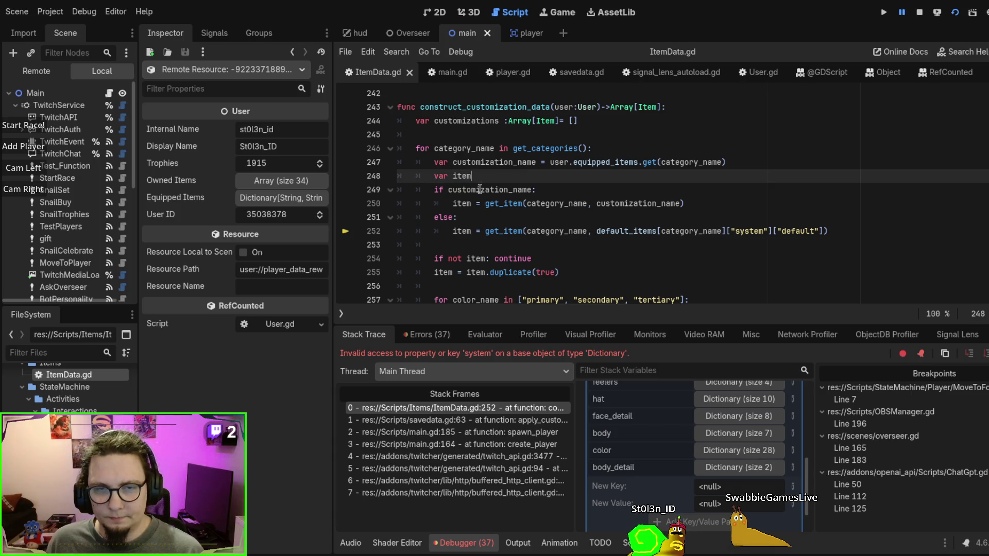
Declare var item with the type Item
type(": Item")
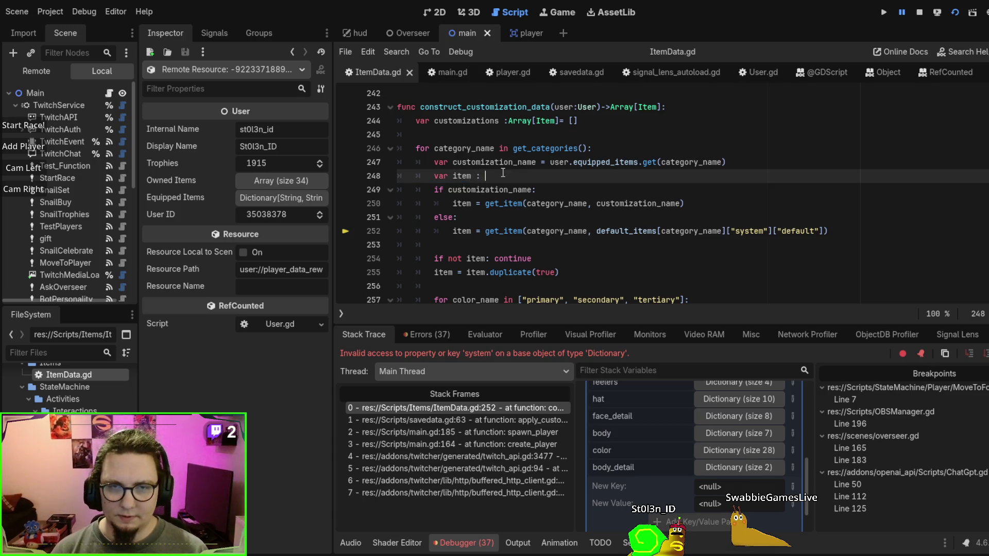
key("Escape")
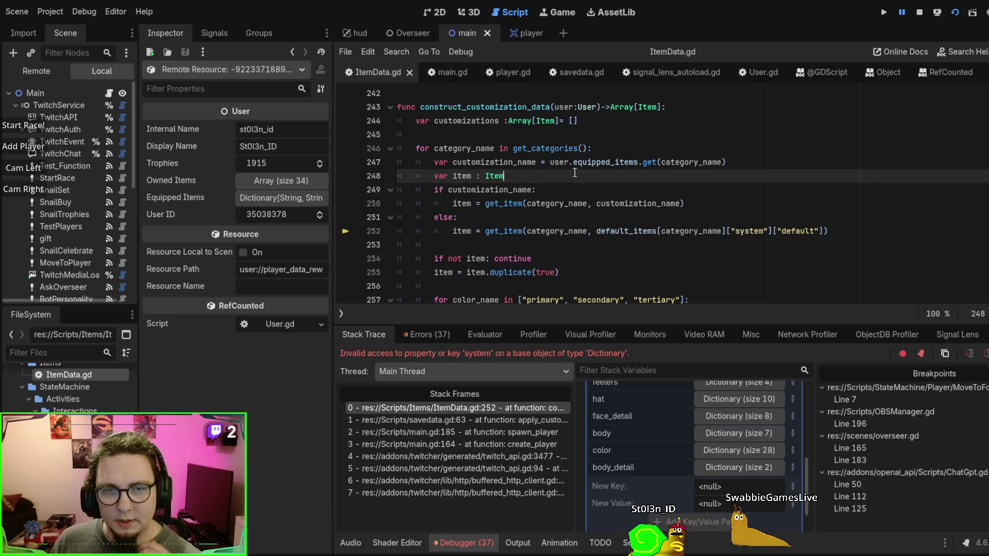
left_click(531, 245)
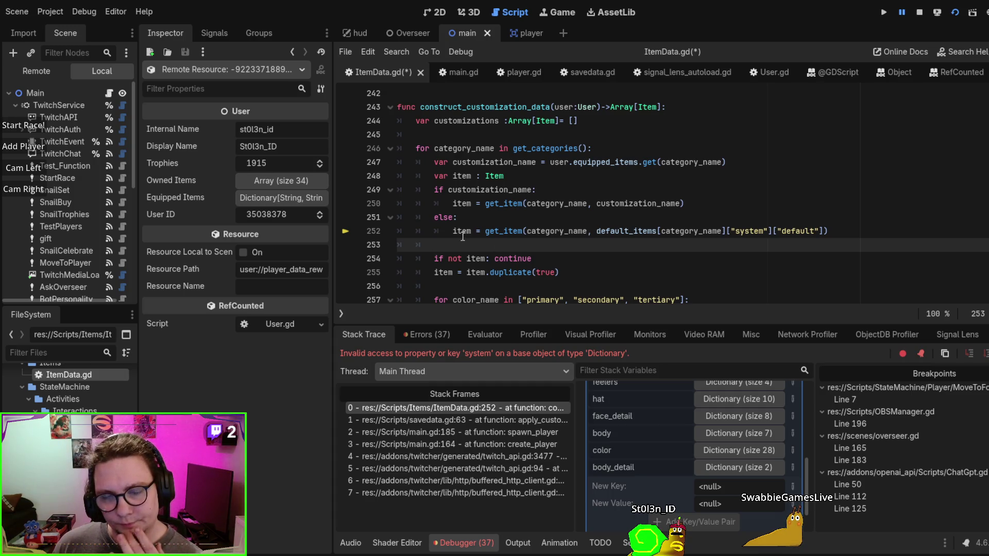
Under else, add 'if not category_name == "color":' and indent the default-item line beneath it
left_click(470, 219)
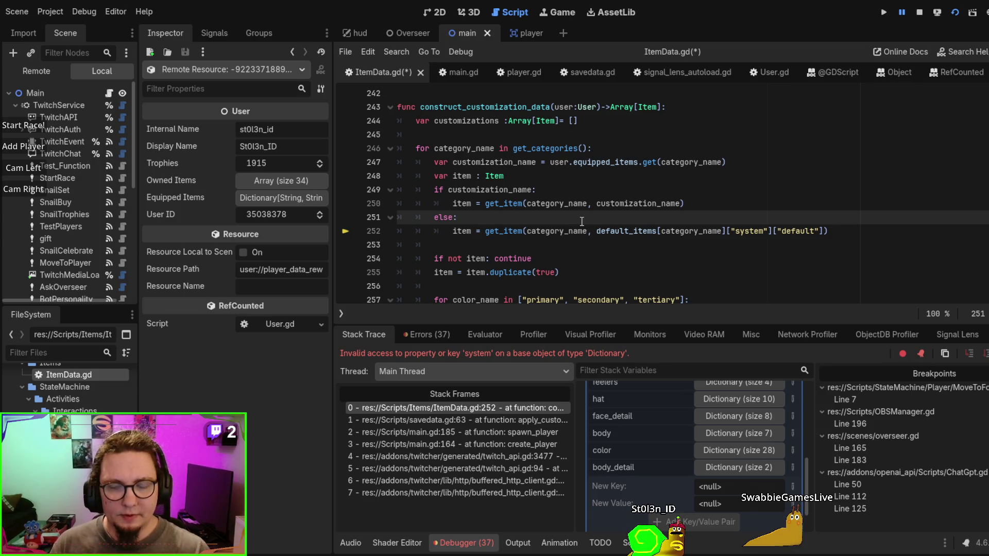
key("Return")
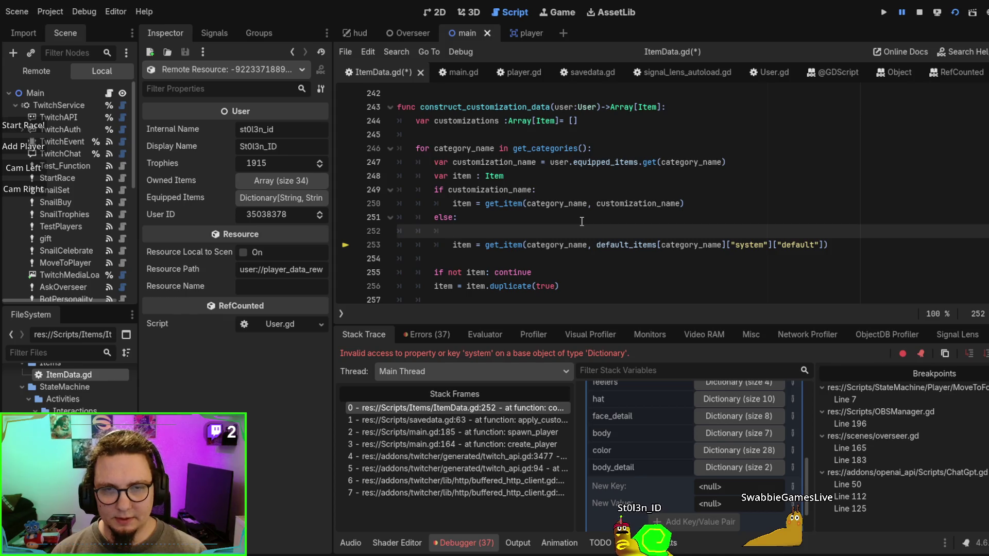
type("if ")
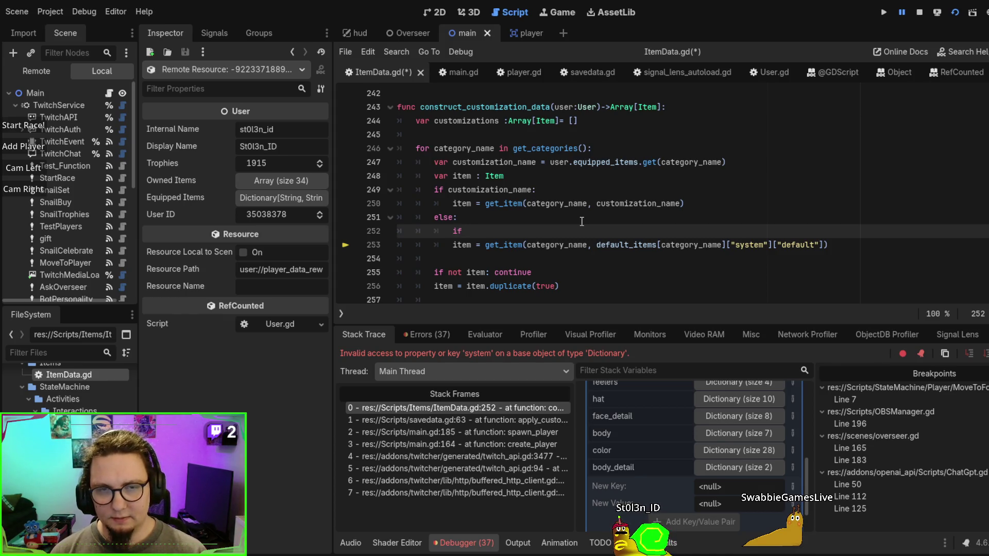
type("cate")
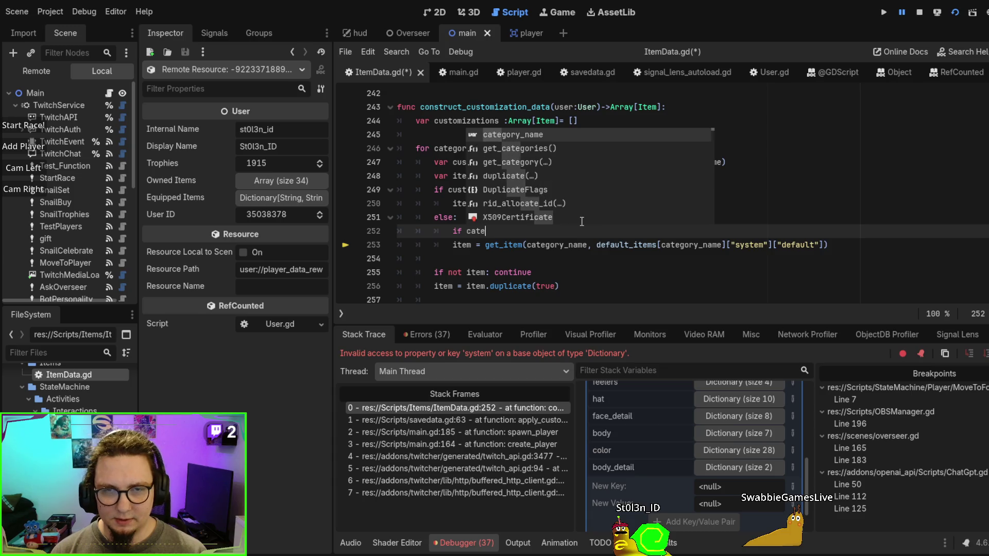
type("g0")
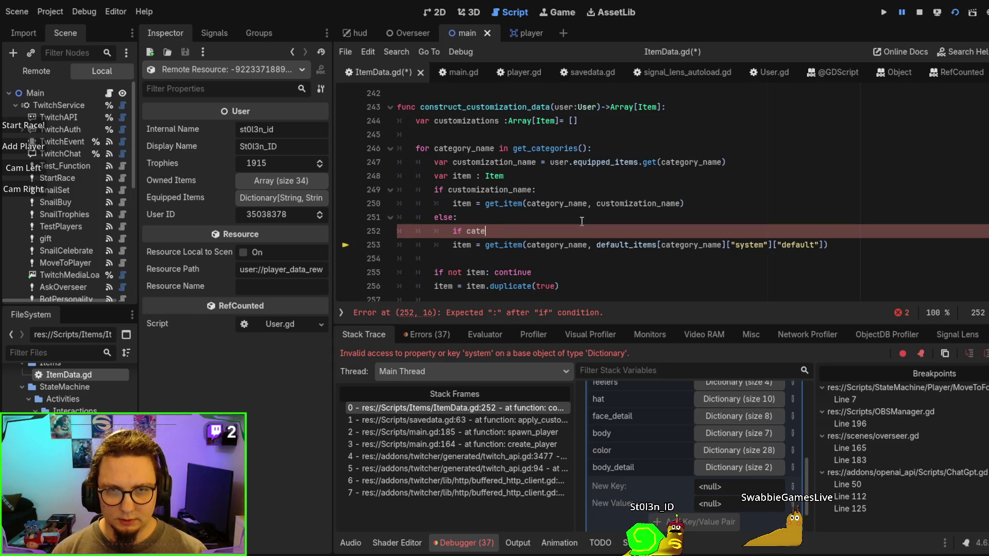
type("gory_")
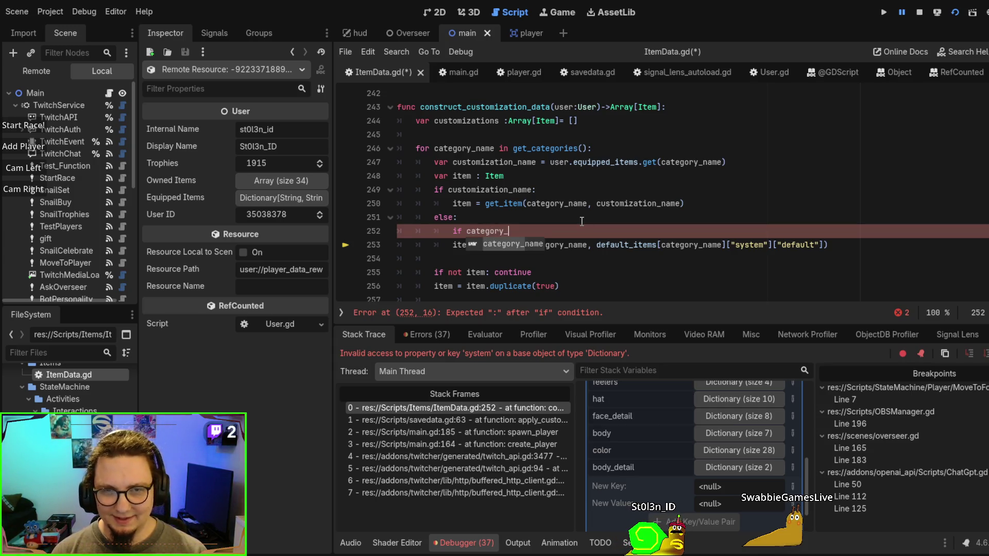
type("name == \"color")
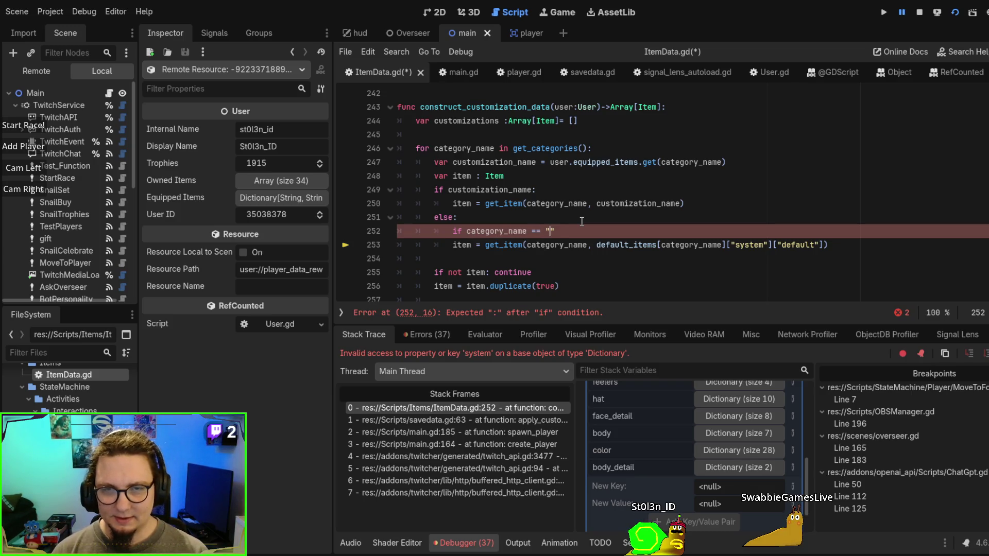
type("\"")
left_click(466, 231)
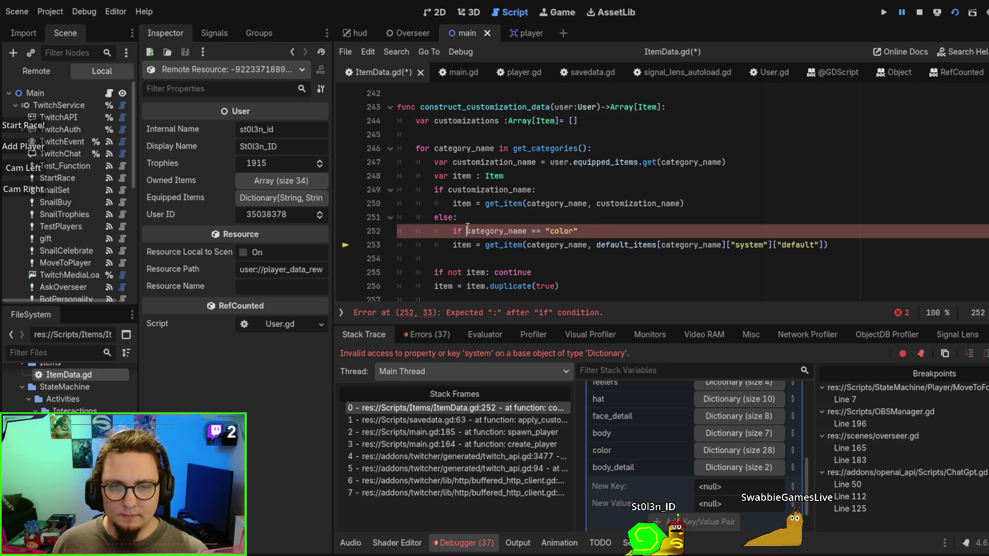
type("not")
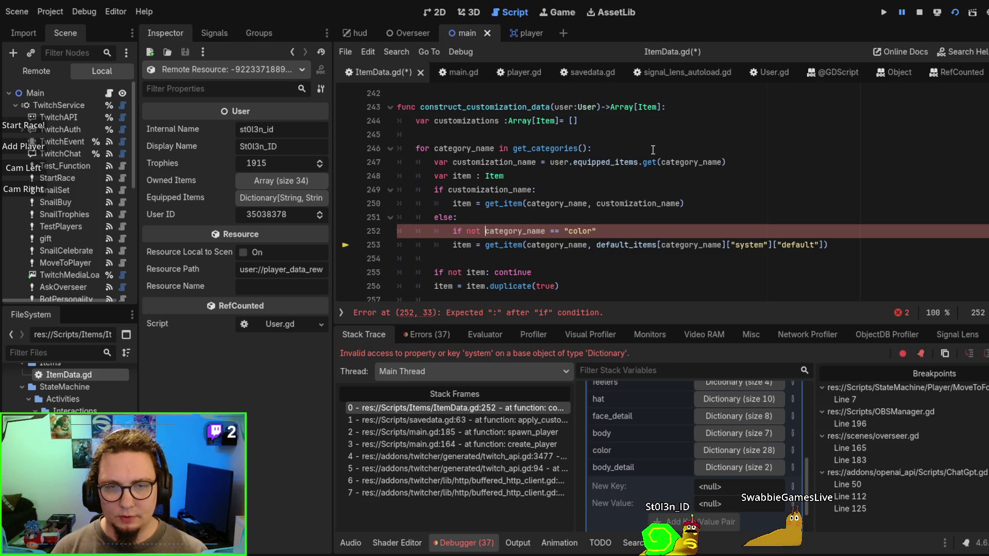
left_click(606, 232)
type(":")
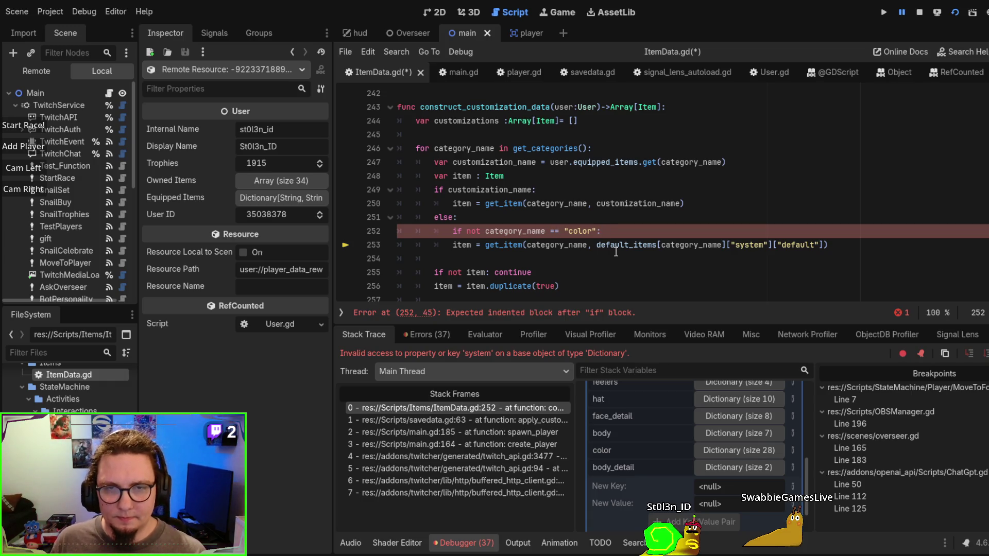
key("Down")
key("Home")
key("Tab")
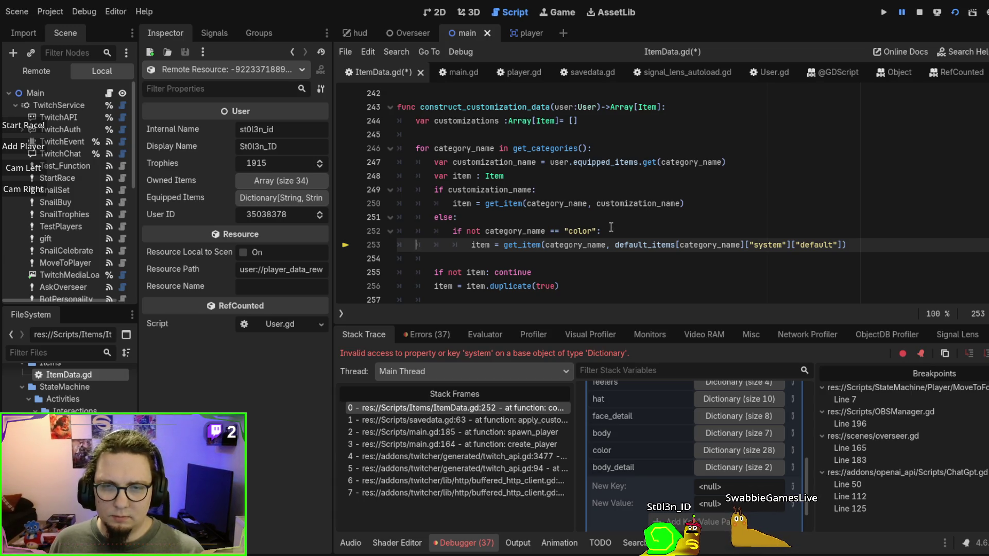
Review the new color condition, then save ItemData.gd and rerun the game
left_click_drag(611, 229, 454, 231)
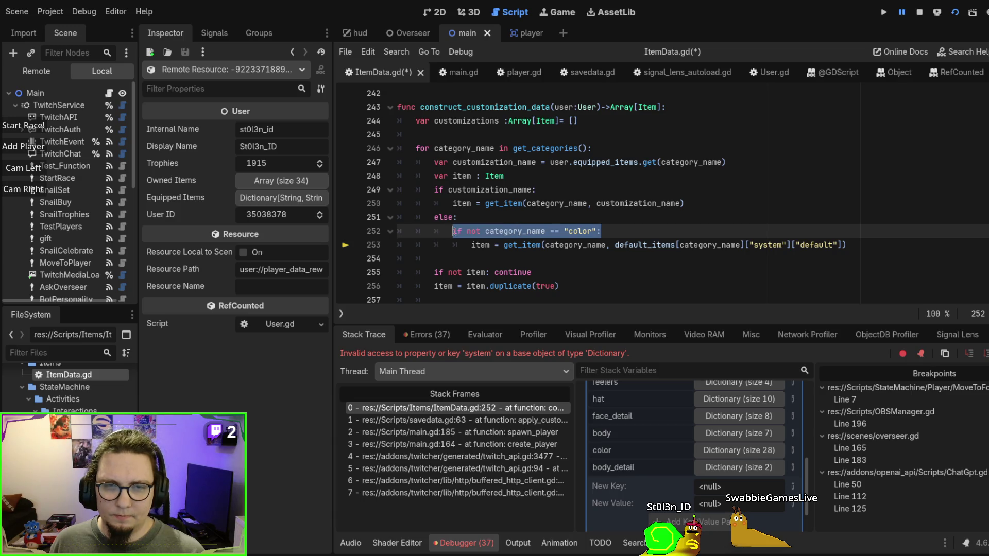
left_click(605, 186)
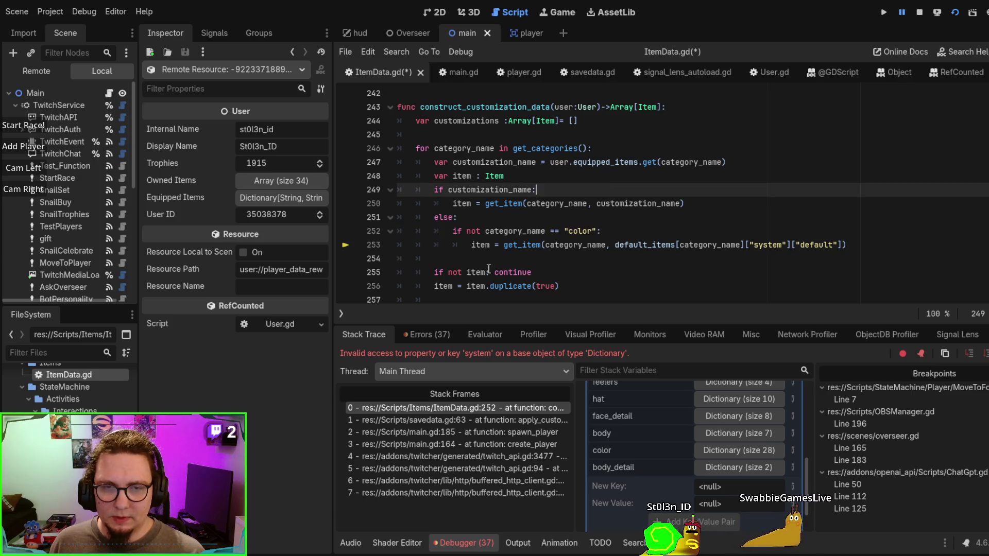
left_click(519, 271)
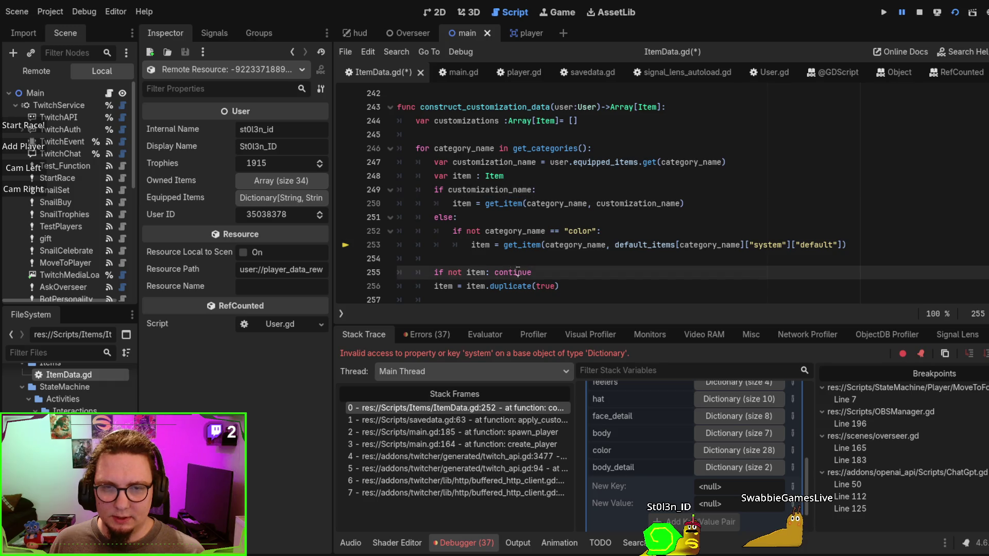
left_click(482, 263)
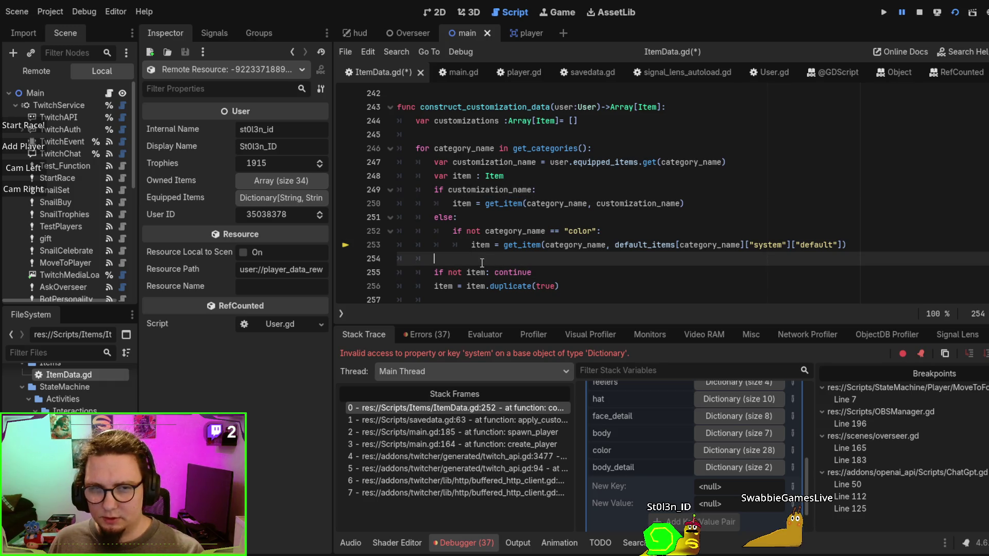
key("F5")
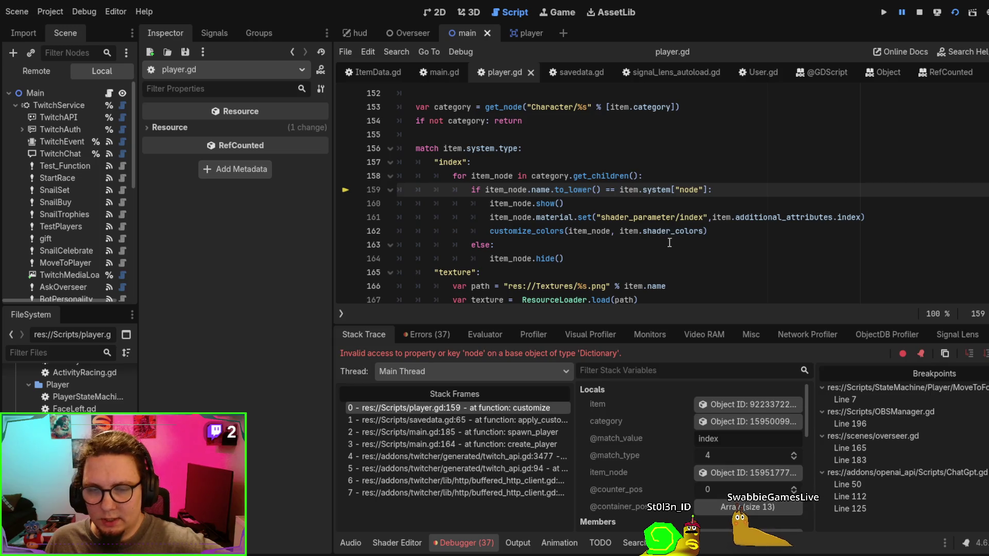
Scroll to the top of player.gd's customize function, where line 159's item.system["node"] lookup fails
scroll(669, 242, "up", 1)
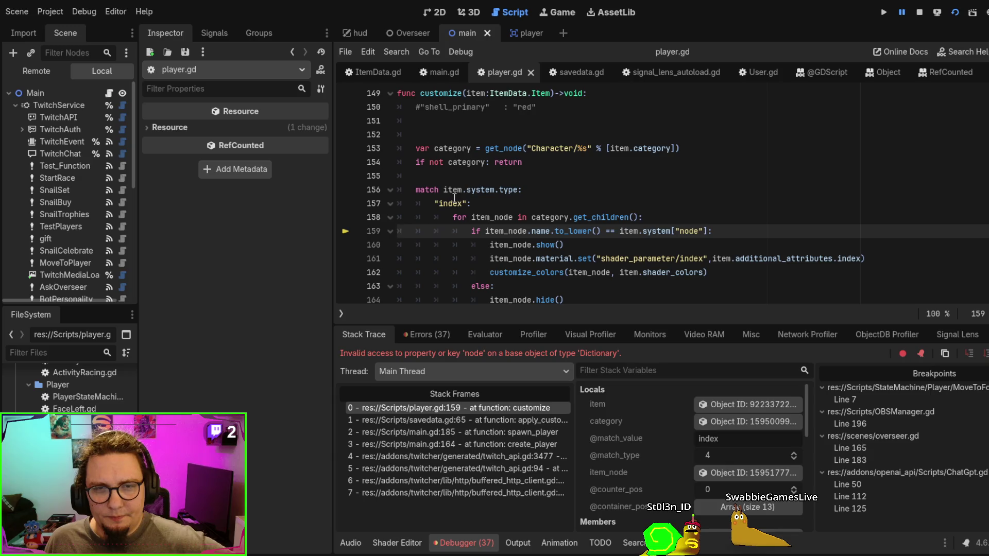
scroll(660, 220, "up", 1)
scroll(660, 219, "down", 1)
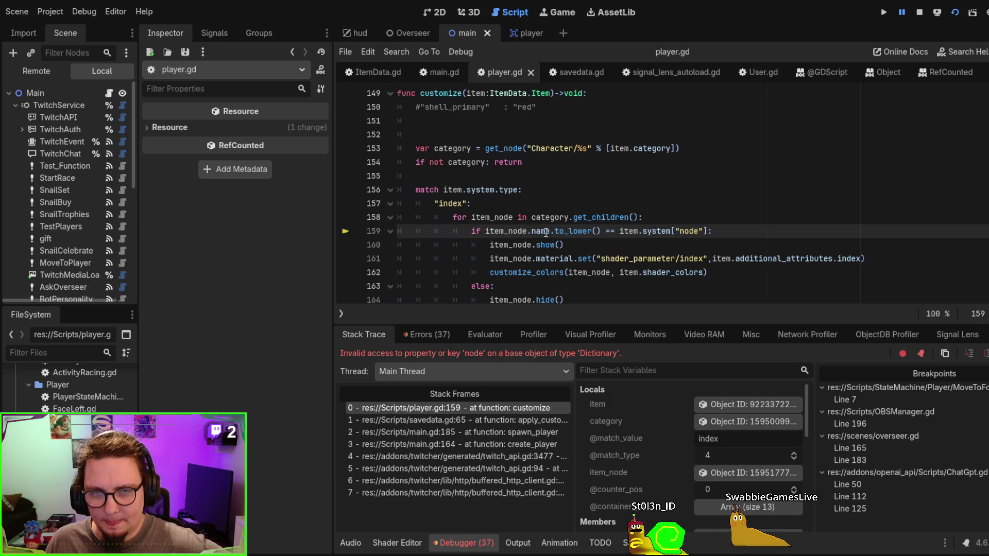
Inspect the paused item and item_node, then expand System to see keys type, default and index
left_click(737, 405)
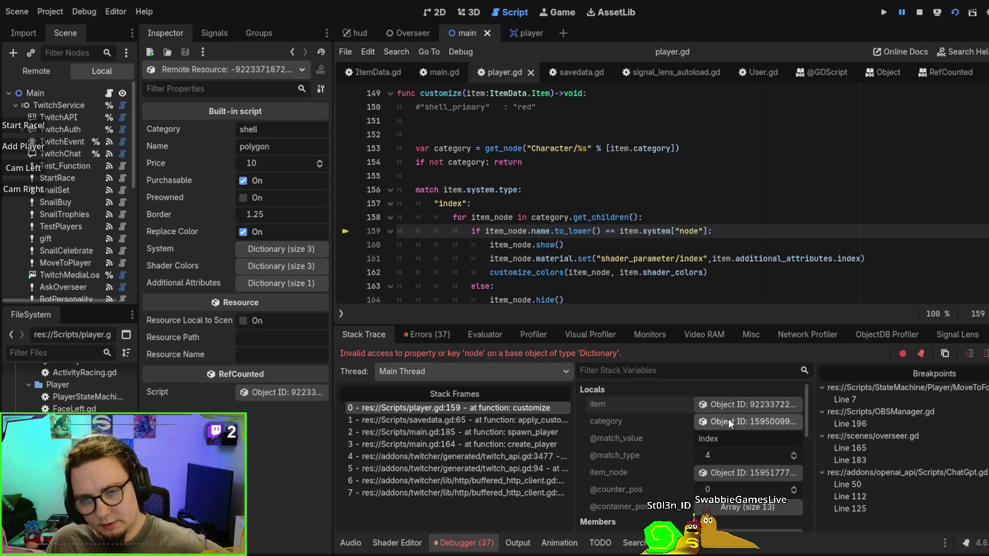
left_click(741, 474)
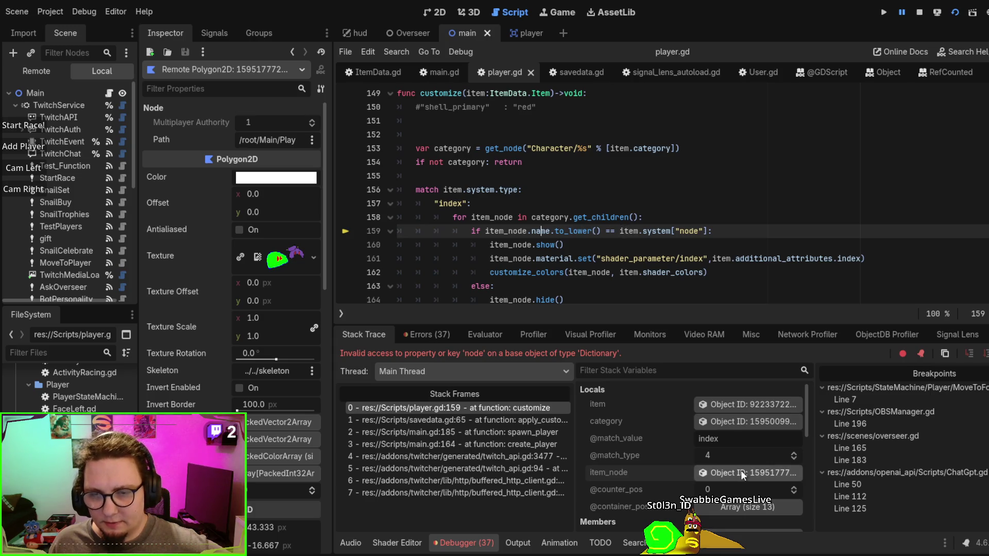
left_click(741, 404)
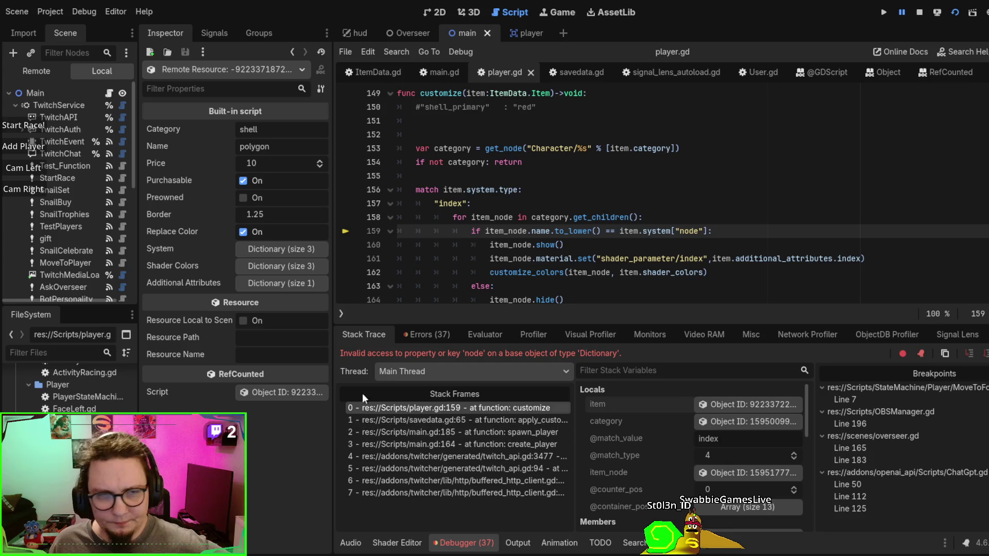
double_click(665, 231)
left_click(273, 251)
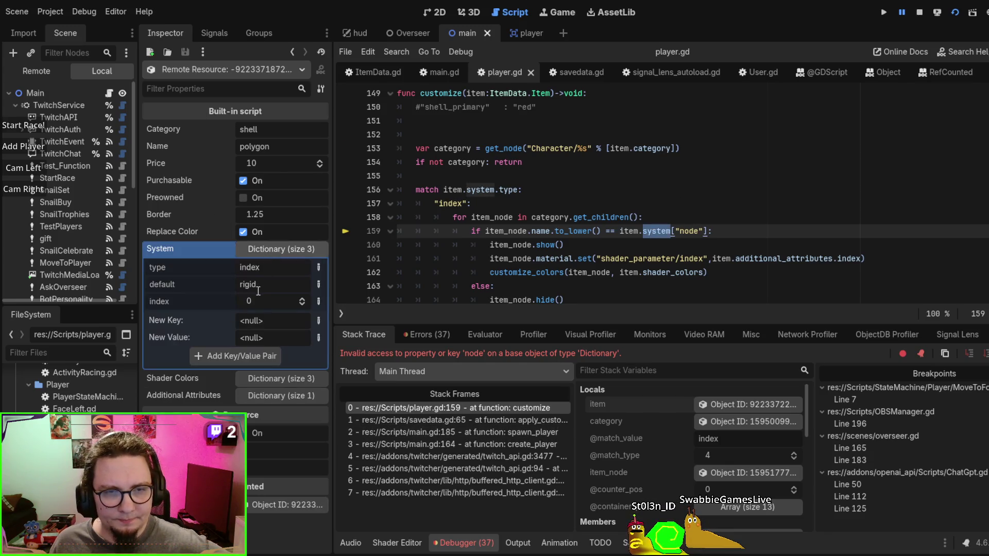
double_click(694, 230)
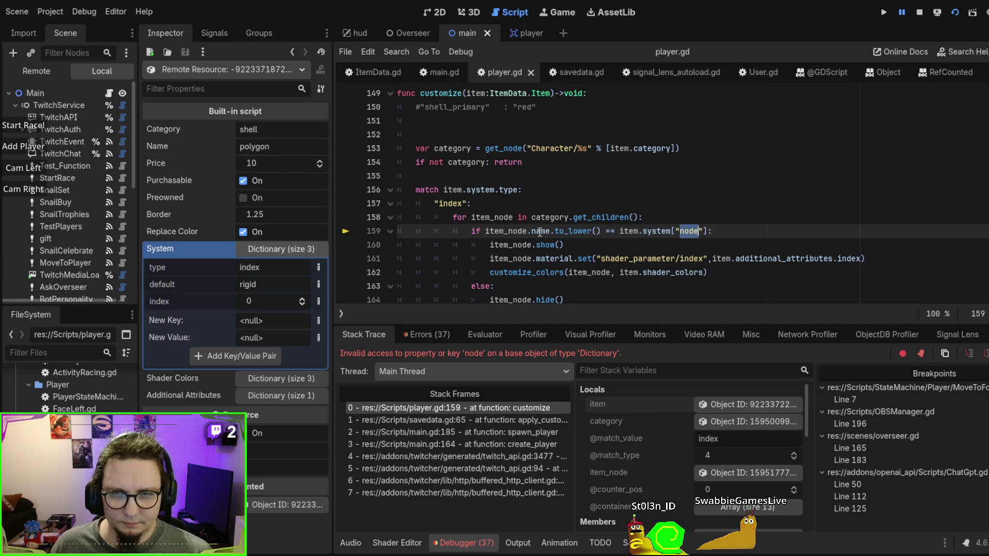
Change item.system["node"] to item.system["default"] on line 159, save player.gd and resume the game
type("d")
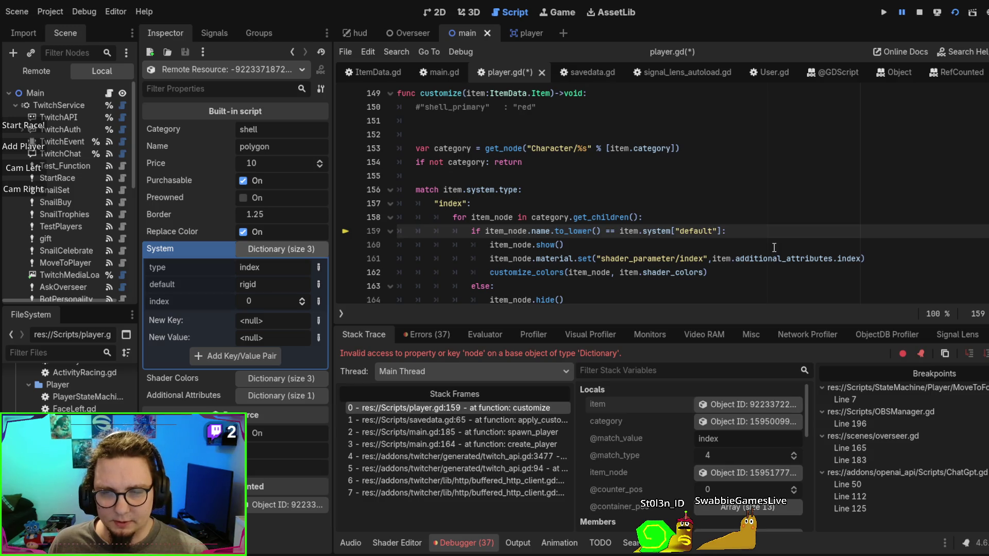
left_click(690, 163)
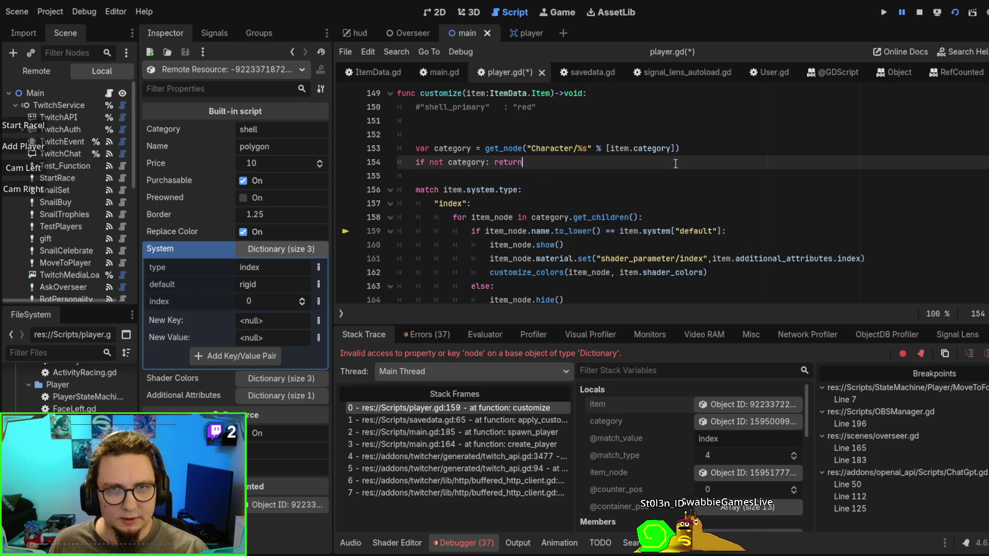
key("ctrl+s")
key("F8")
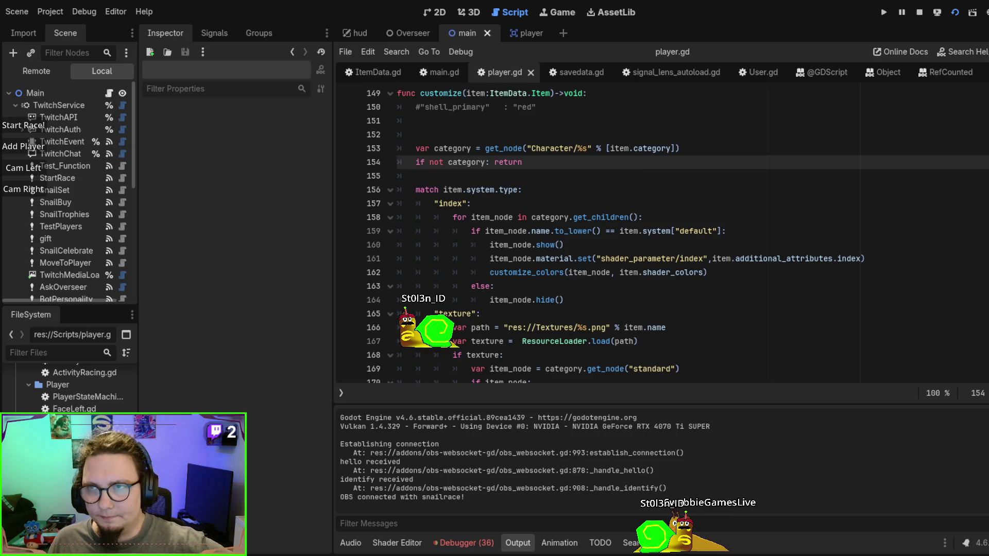
Stop the running game and switch to the main.gd script
key("F8")
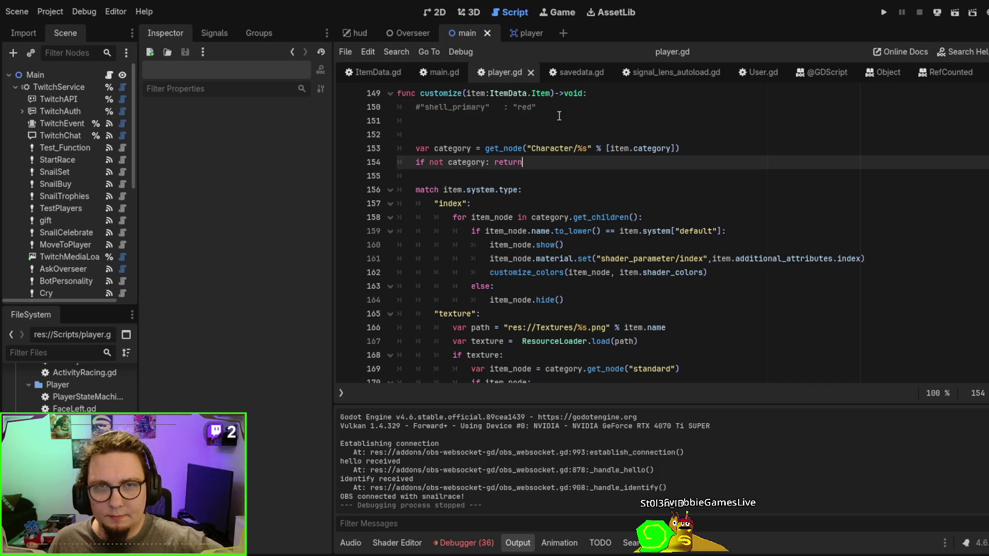
scroll(739, 220, "up", 3)
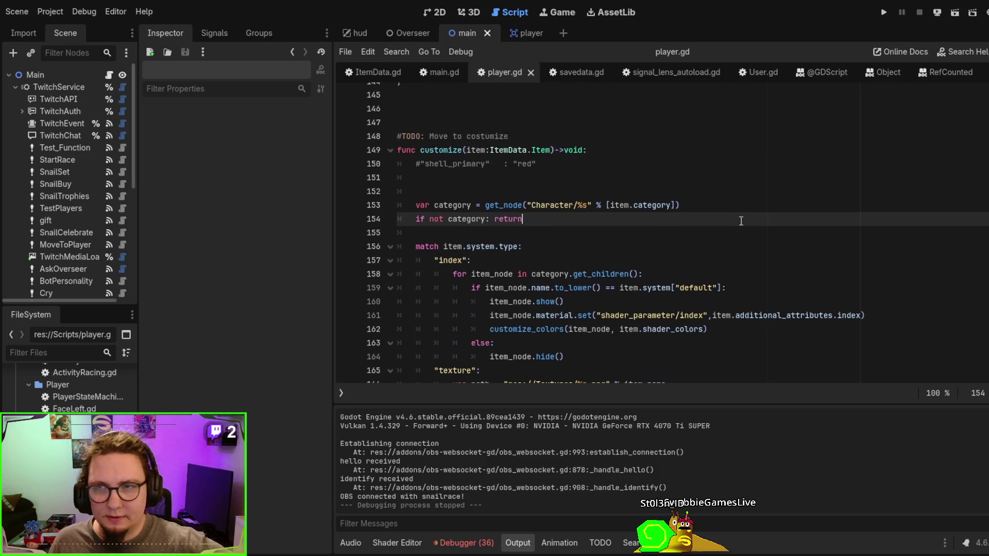
scroll(649, 123, "up", 20)
scroll(650, 123, "down", 12)
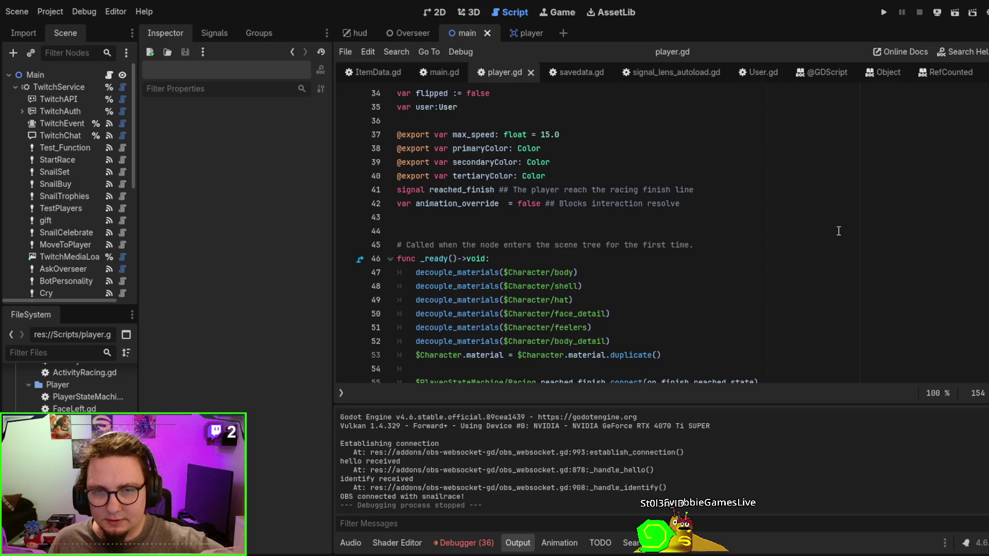
left_click(431, 76)
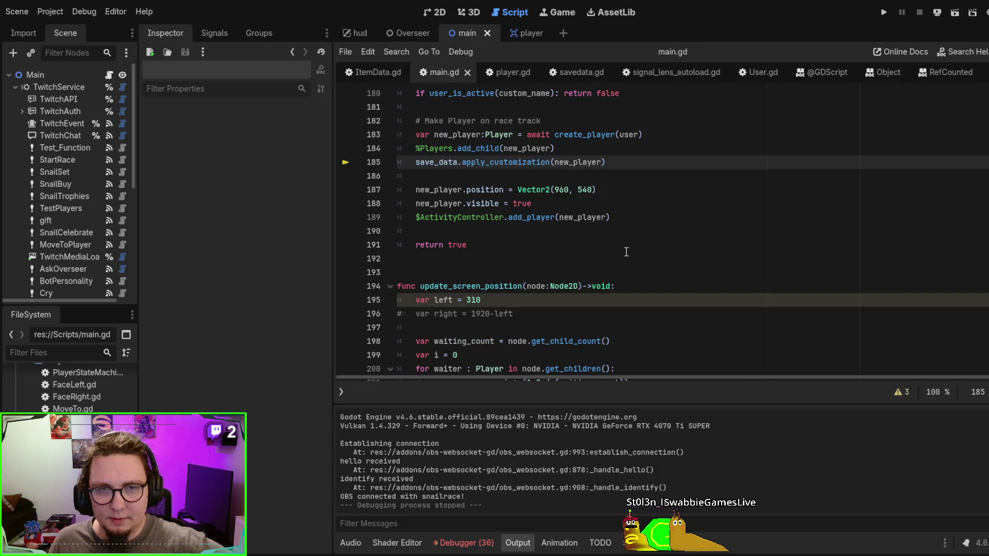
scroll(627, 252, "down", 12)
scroll(622, 238, "up", 5)
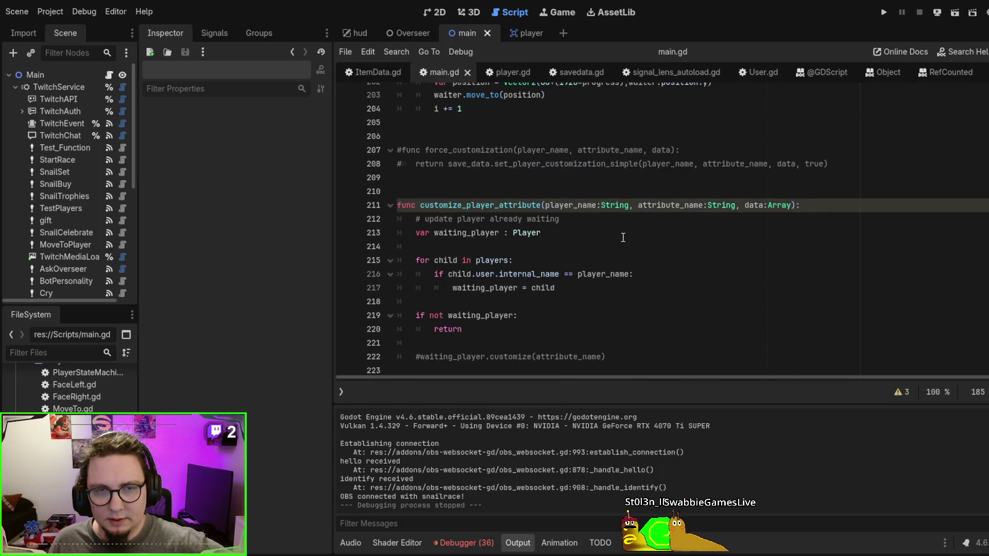
scroll(624, 227, "up", 9)
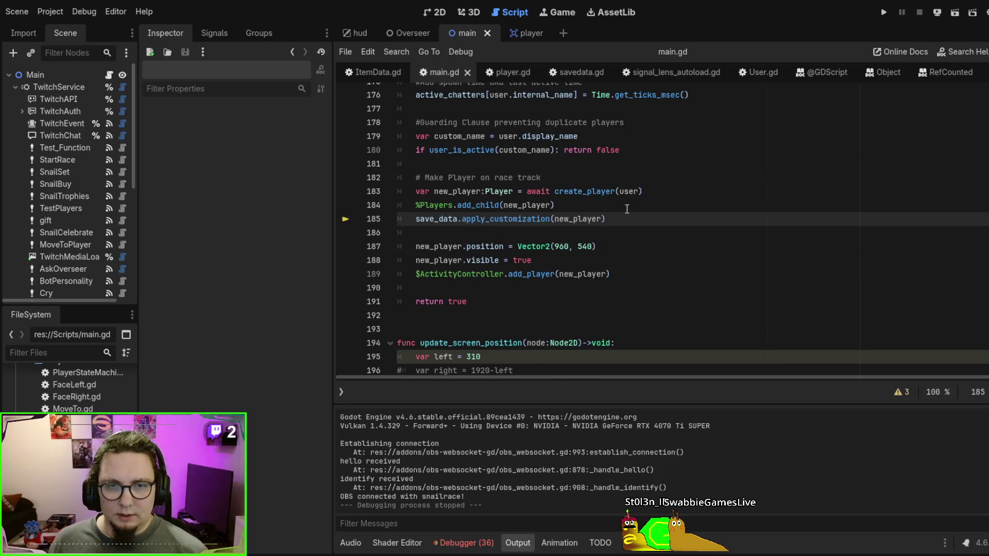
Search main.gd for "add_" and jump to the add_test_players function at line 289
key("ctrl+f")
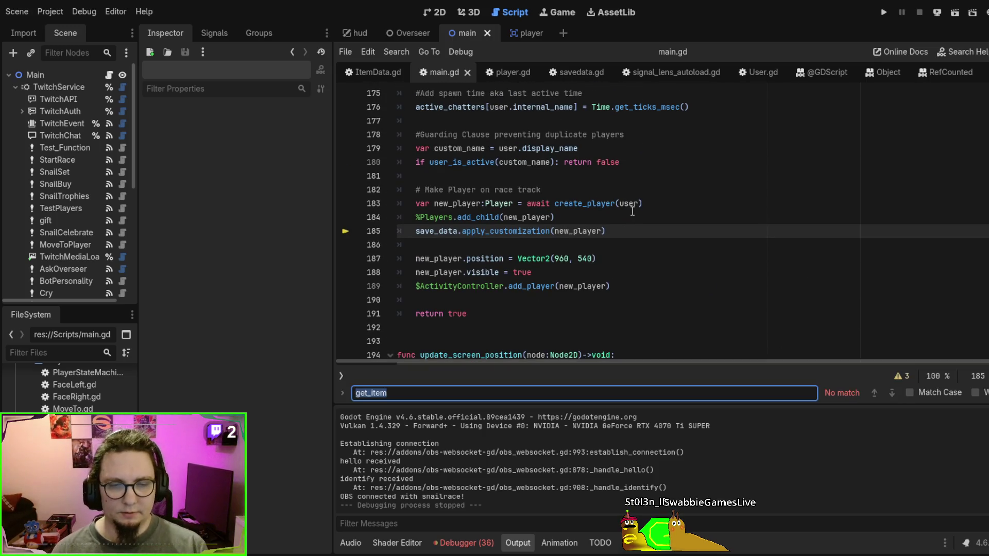
type("add_")
key("BackSpace")
key("BackSpace")
key("Escape")
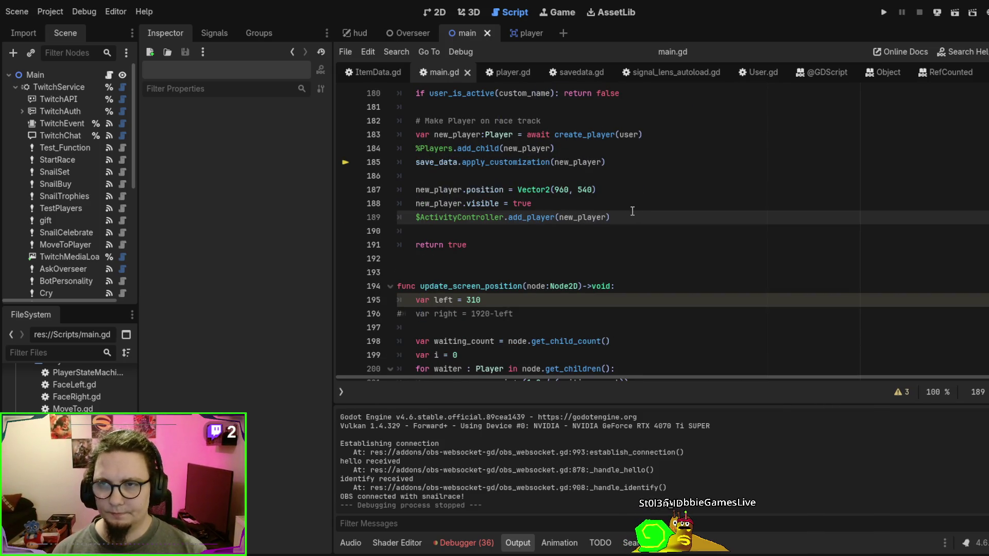
key("alt+Left")
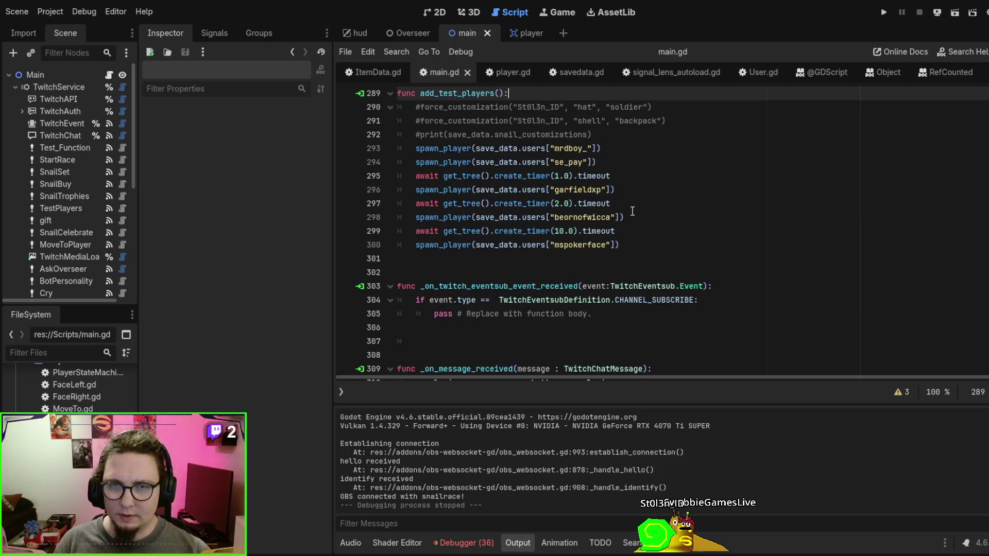
Duplicate the first spawn_player line and give the copy a different test username
left_click_drag(615, 149, 629, 137)
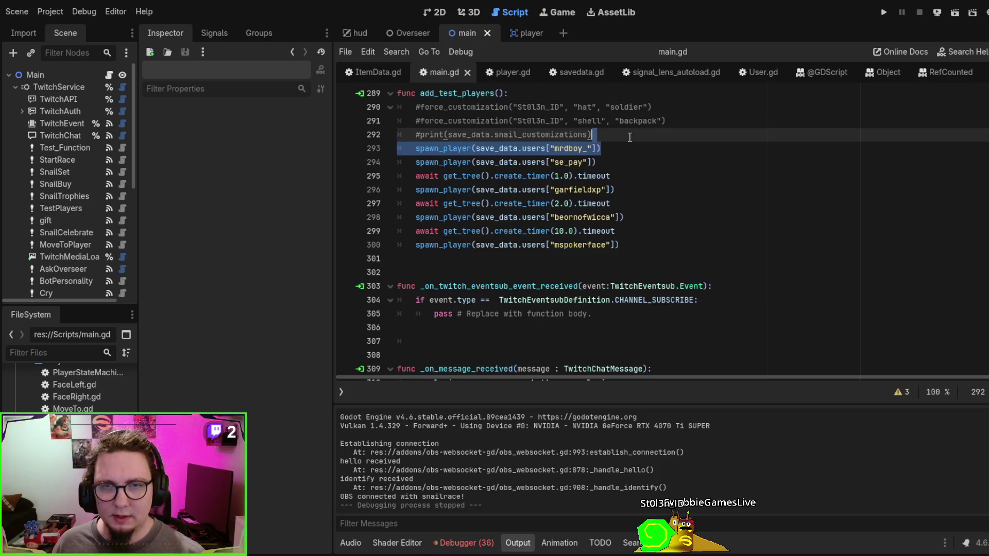
key("ctrl+shift+d")
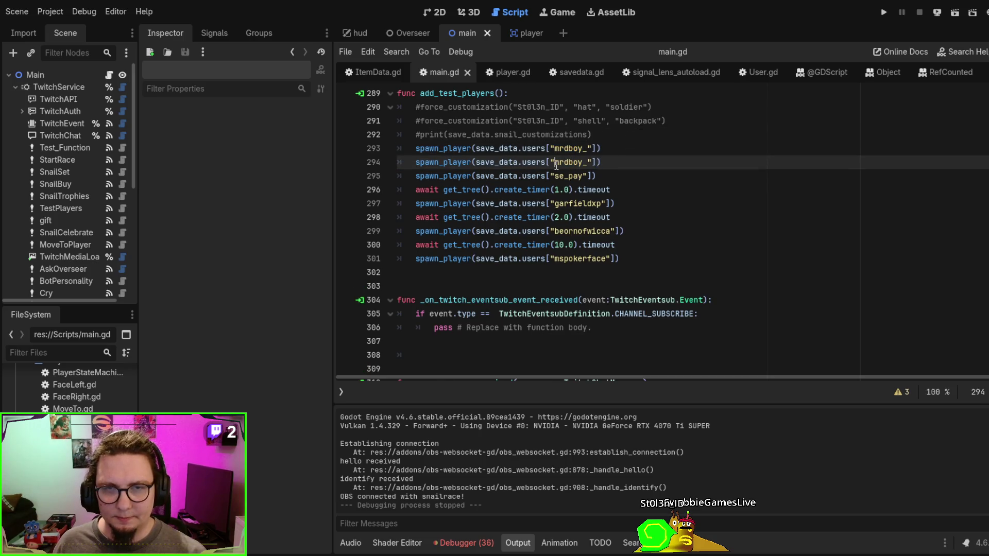
double_click(561, 162)
type("s")
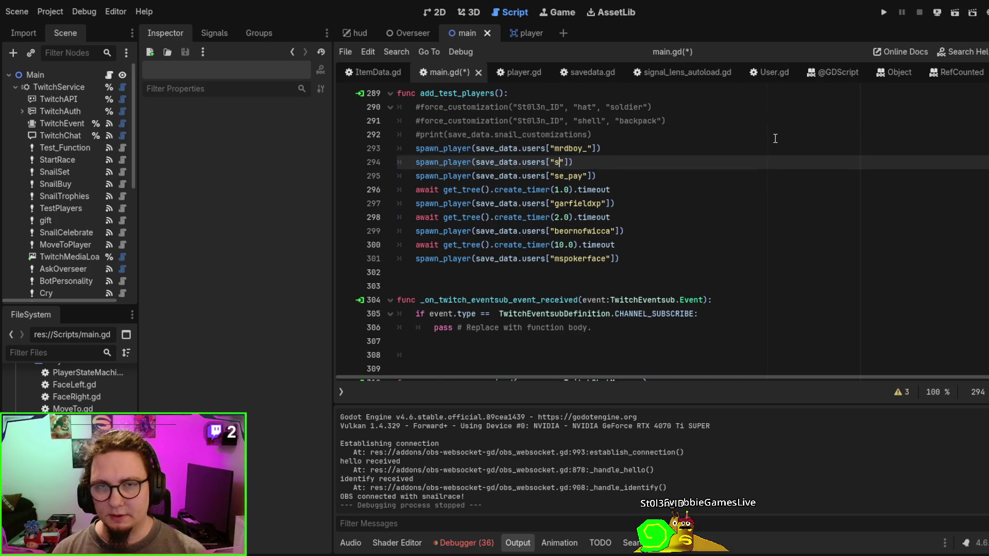
key("BackSpace")
type("SwabbieGammesLive")
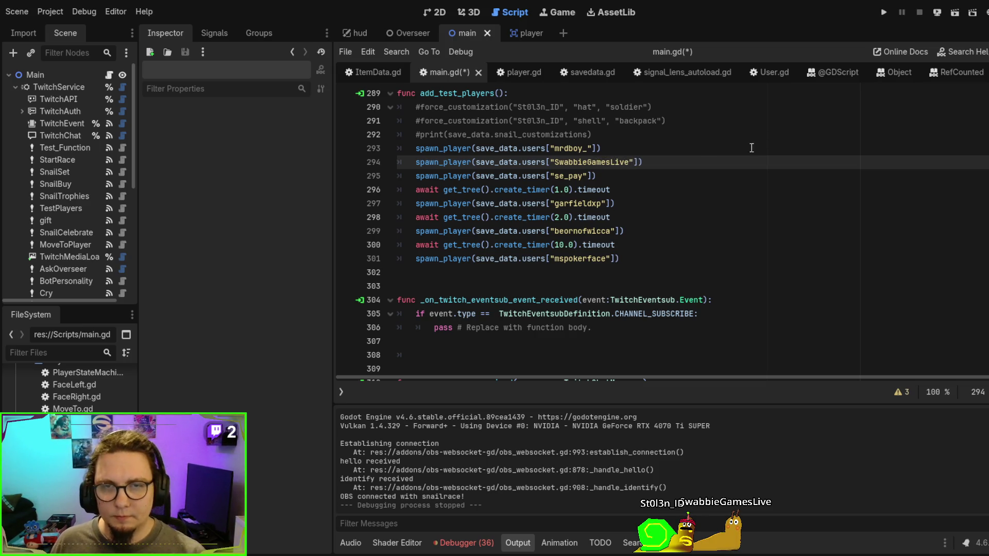
Delete the original spawn_player line, then save, run the game and add test players
left_click_drag(660, 149, 669, 139)
key("BackSpace")
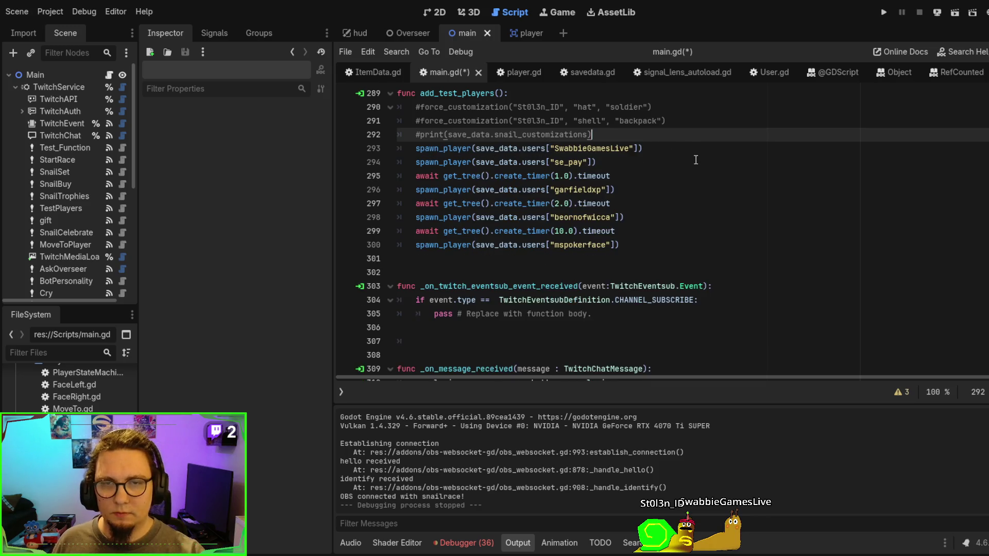
key("F5")
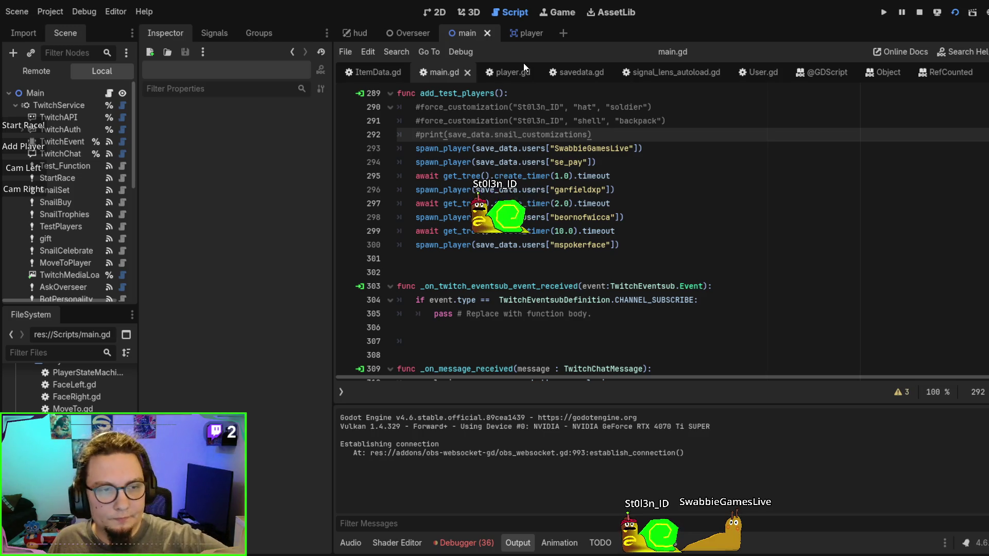
left_click(32, 146)
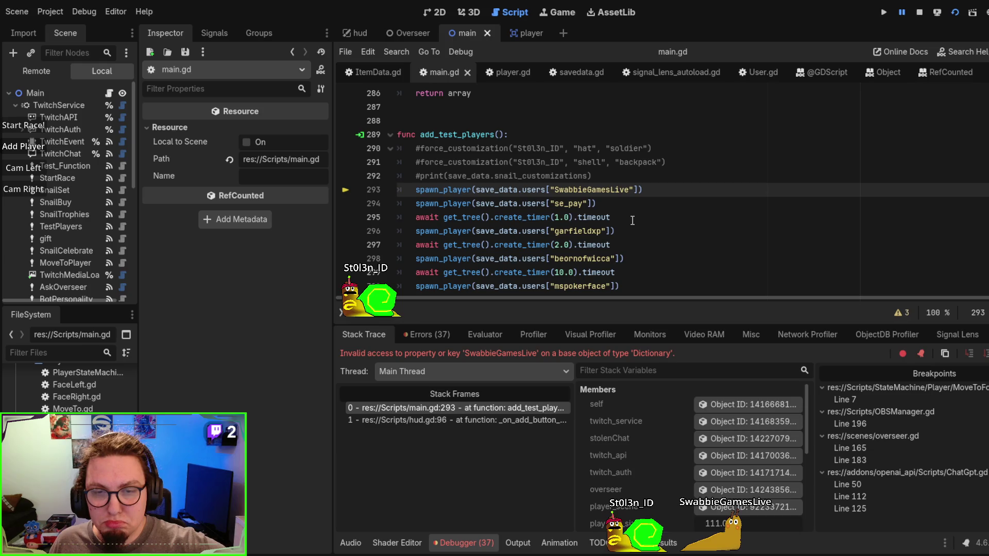
Inspect save_data in the debugger and browse the saved Users dictionary entries
double_click(533, 188)
scroll(718, 456, "down", 3)
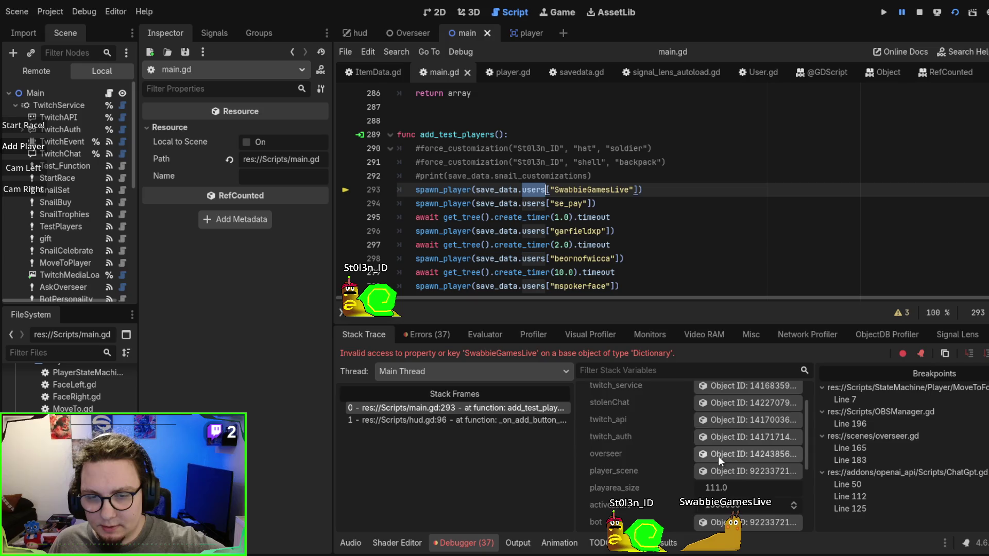
scroll(718, 455, "down", 2)
scroll(718, 455, "down", 2)
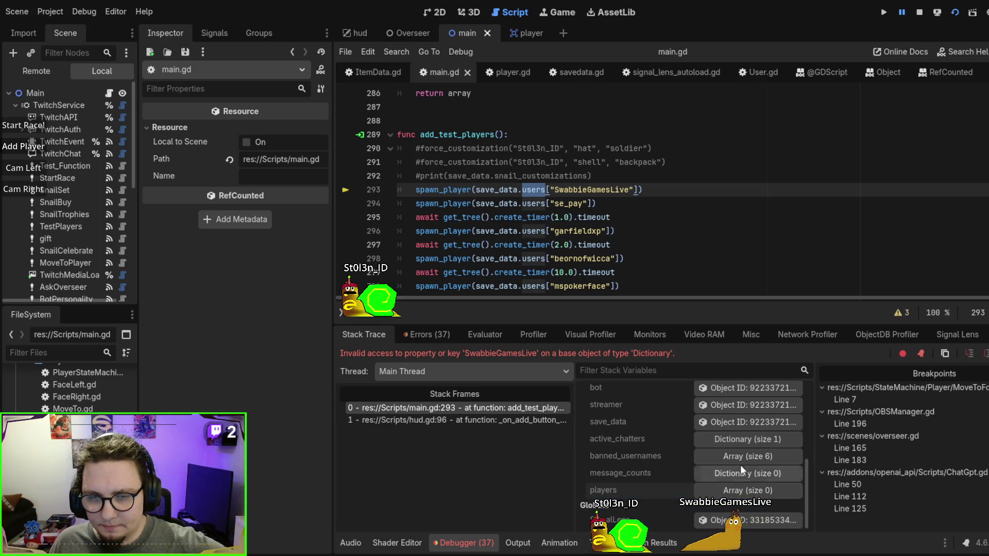
left_click(744, 427)
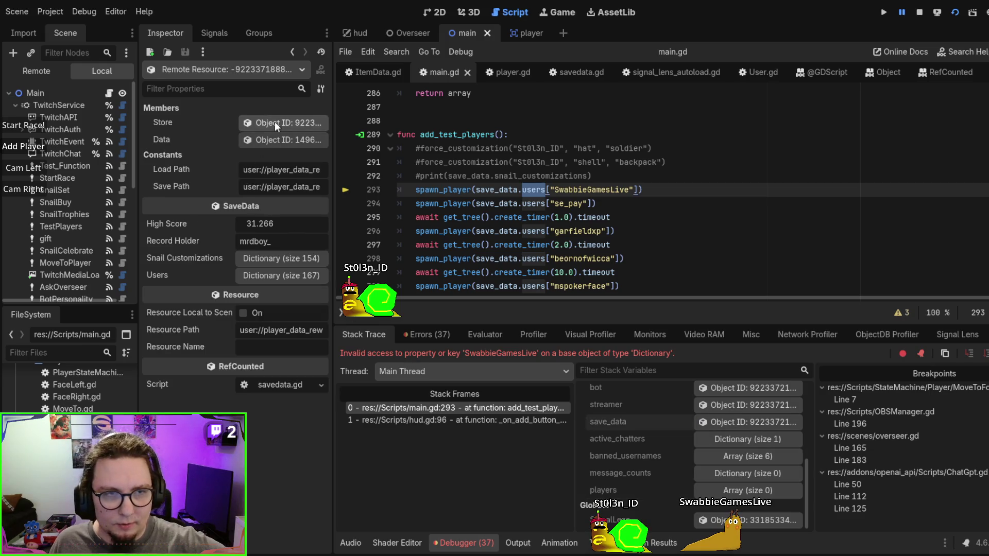
left_click(279, 276)
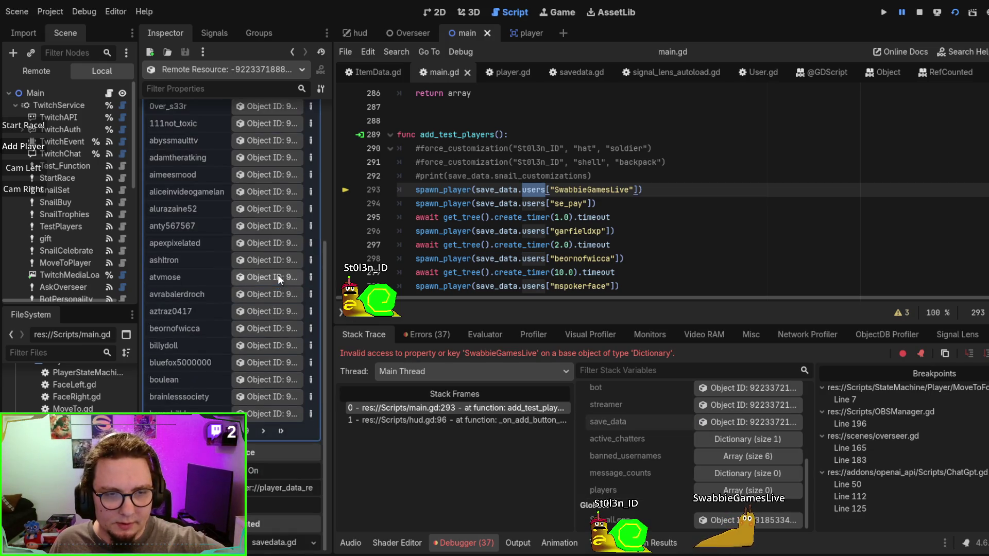
left_click(282, 432)
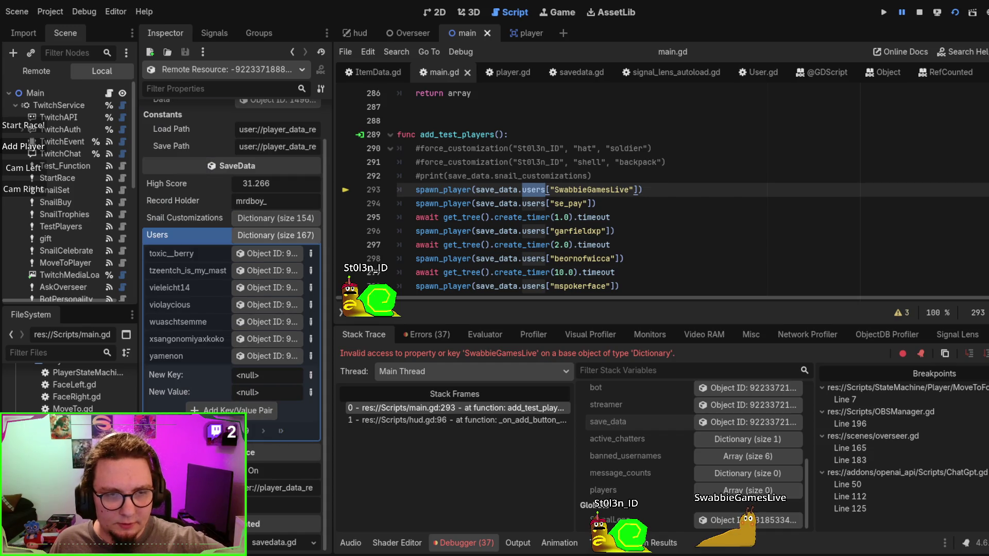
left_click(229, 431)
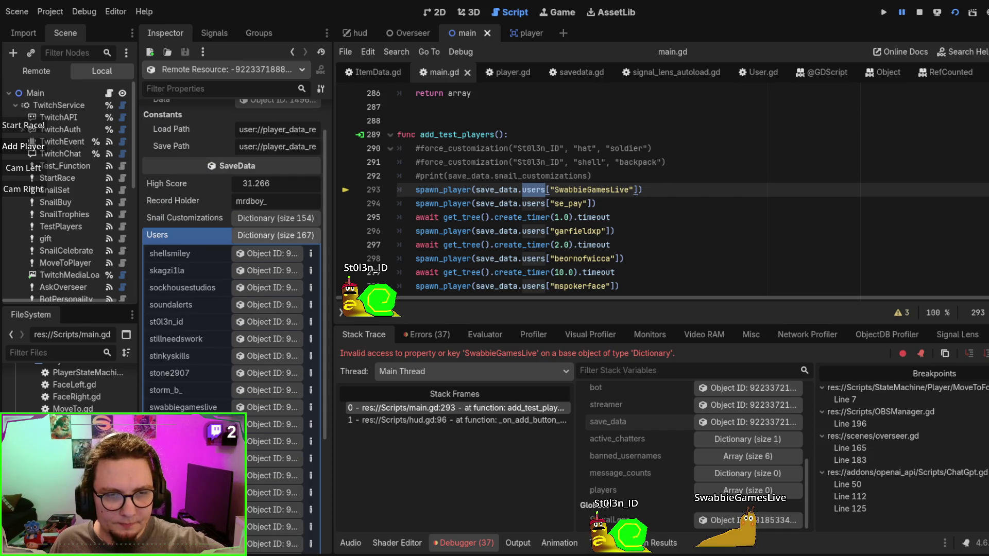
scroll(199, 397, "down", 3)
scroll(200, 398, "up", 1)
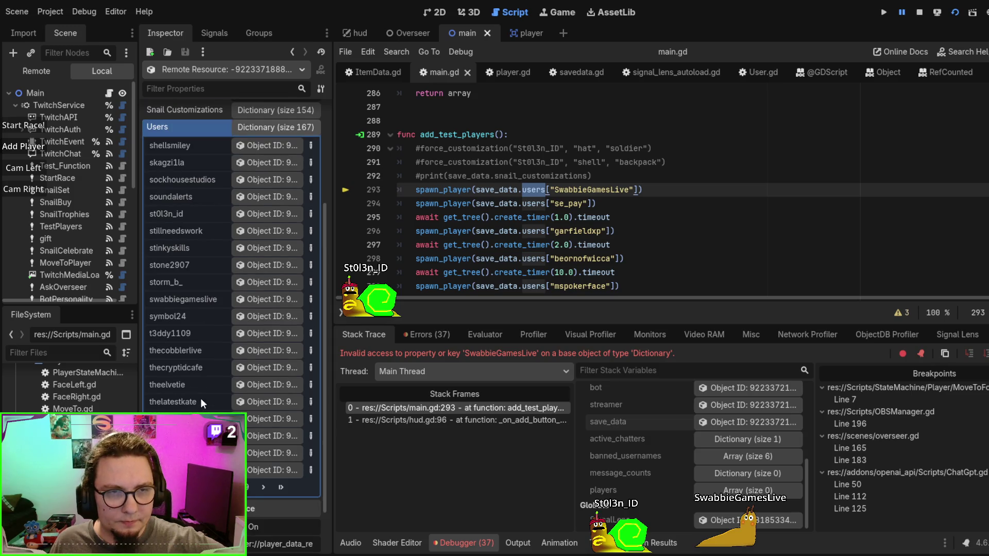
Paste the lowercase Users key over the username on line 293 and restart the game
double_click(169, 300)
key("ctrl+c")
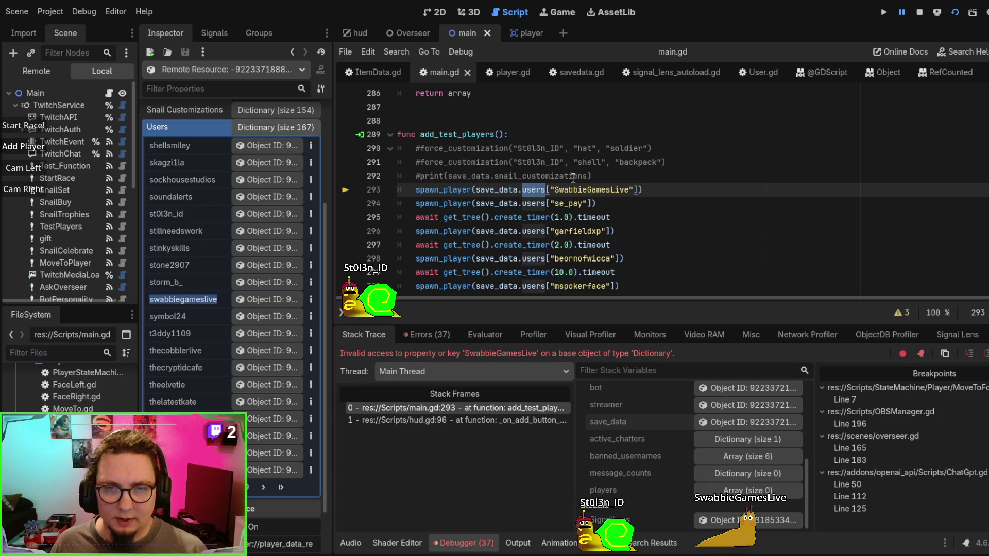
double_click(591, 190)
key("ctrl+v")
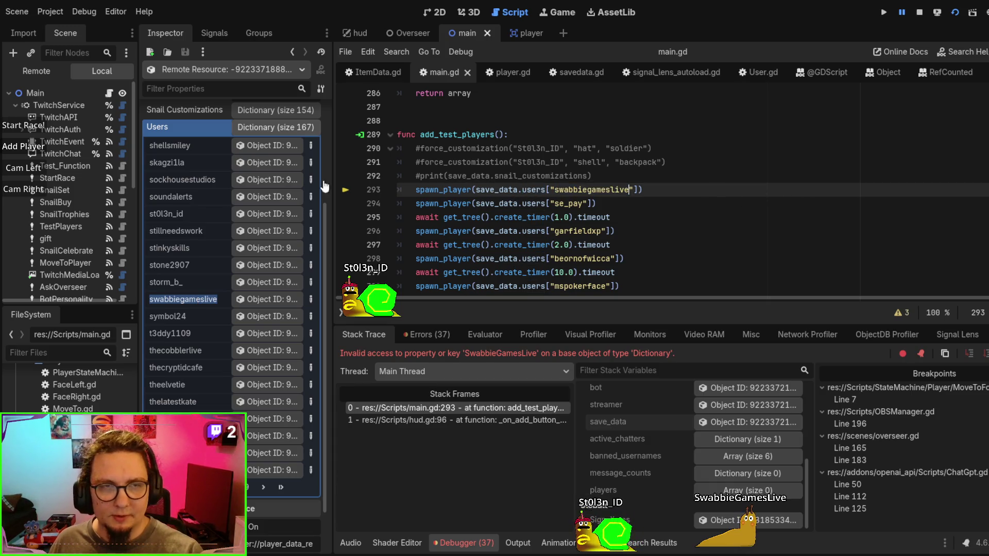
left_click(280, 128)
key("F5")
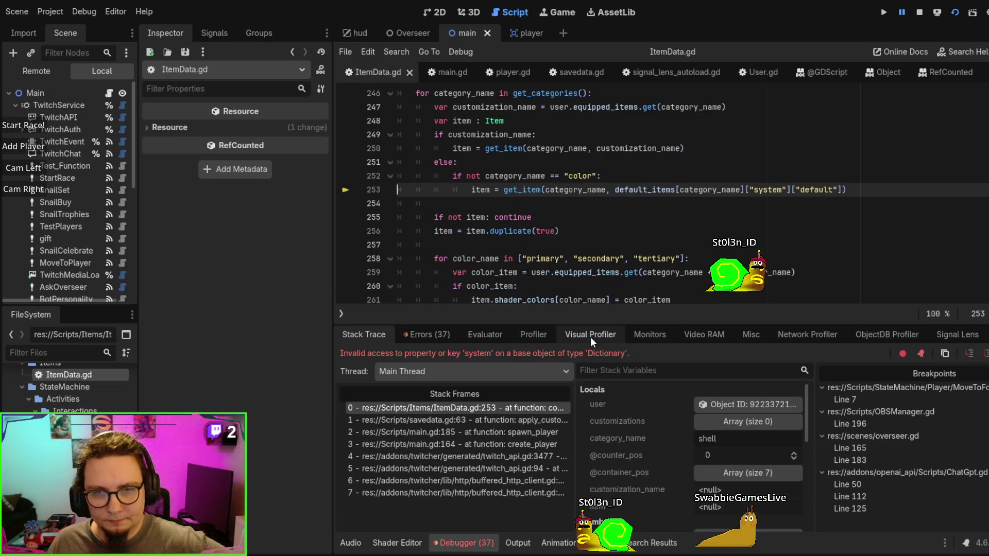
Open the paused player's User resource and look over its owned and equipped items
scroll(701, 239, "up", 1)
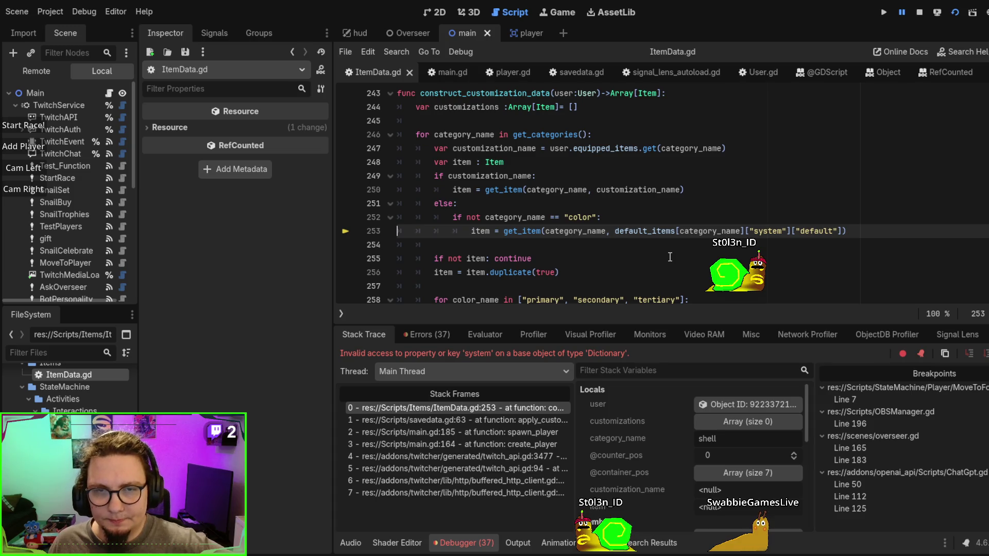
left_click(749, 407)
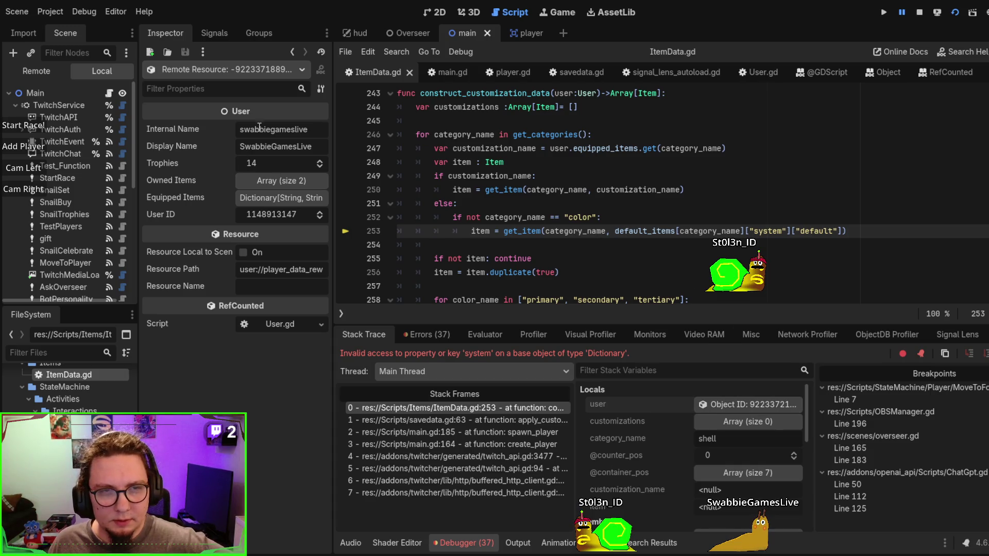
left_click(270, 182)
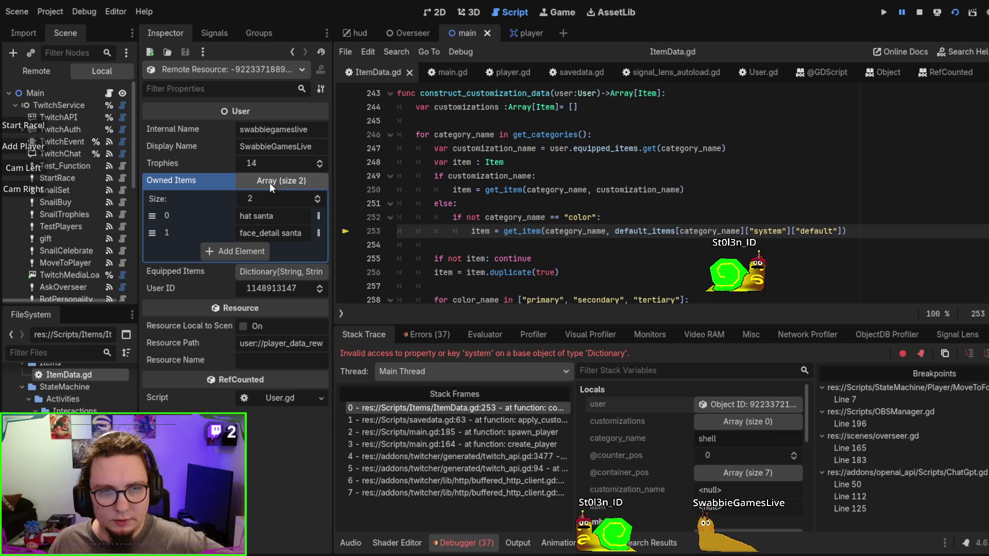
left_click(270, 184)
left_click(282, 179)
left_click(282, 179)
left_click(282, 179)
left_click(282, 178)
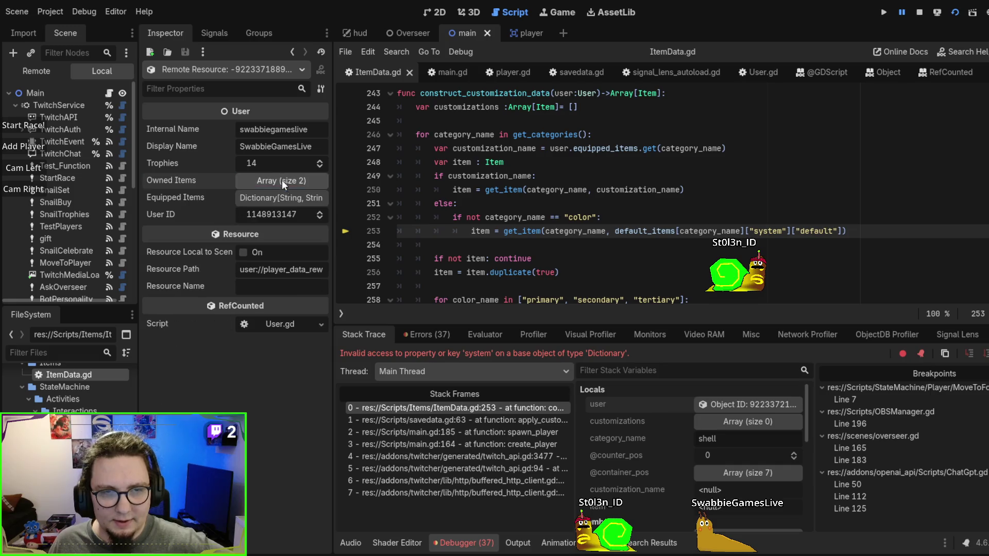
left_click(283, 196)
left_click(283, 196)
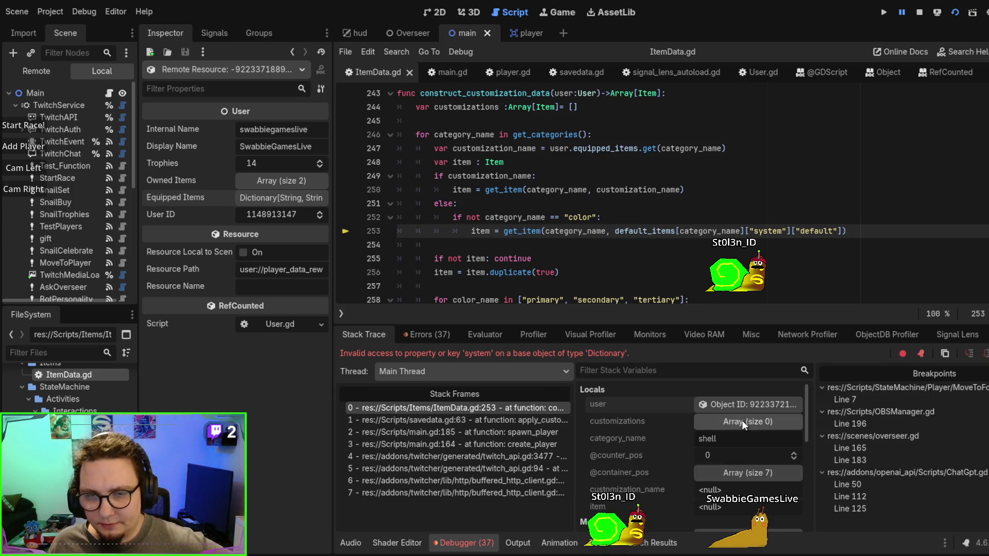
Expand default_items and review the shell category's default item dictionaries
scroll(727, 480, "down", 3)
left_click(728, 475)
scroll(739, 437, "down", 3)
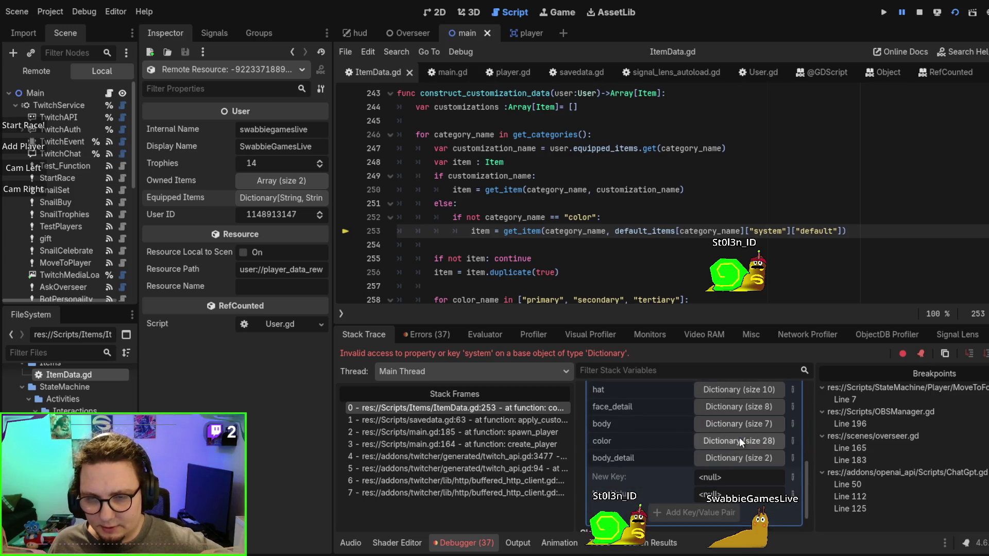
scroll(740, 437, "up", 2)
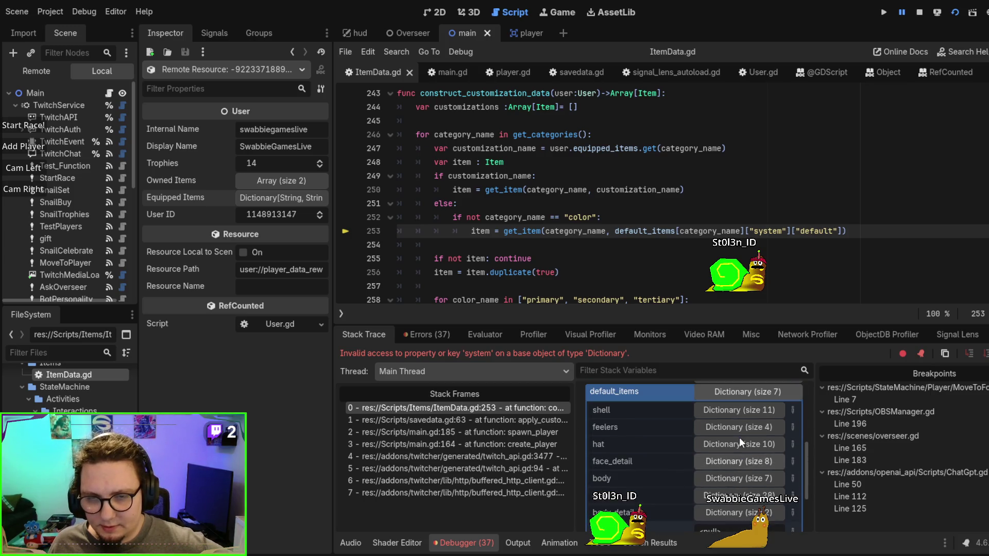
left_click(730, 411)
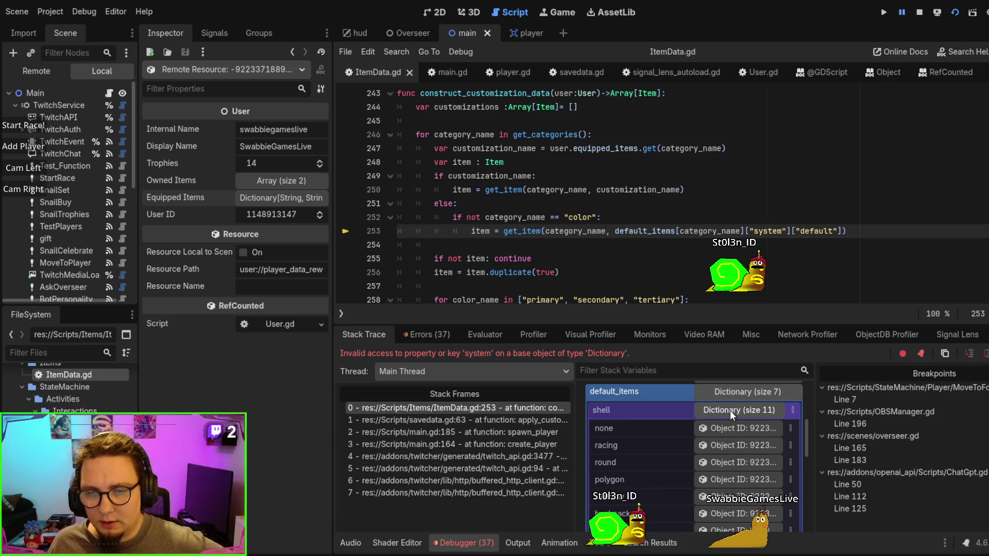
scroll(730, 410, "down", 5)
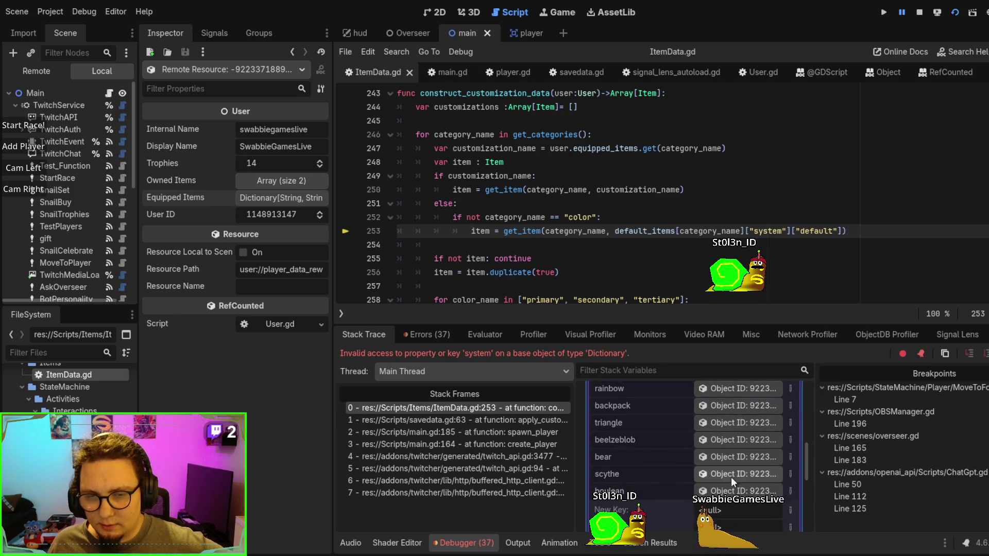
scroll(732, 477, "up", 5)
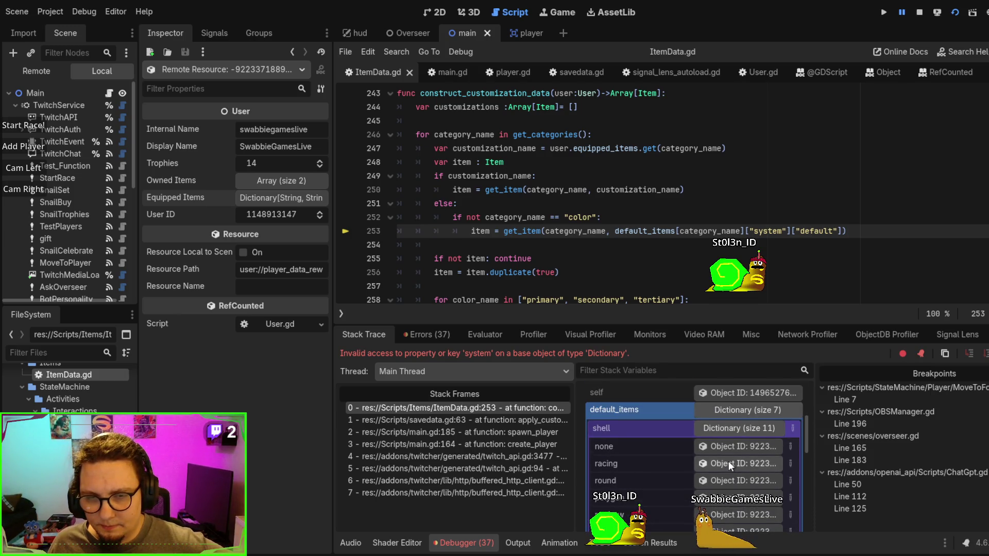
scroll(731, 439, "down", 1)
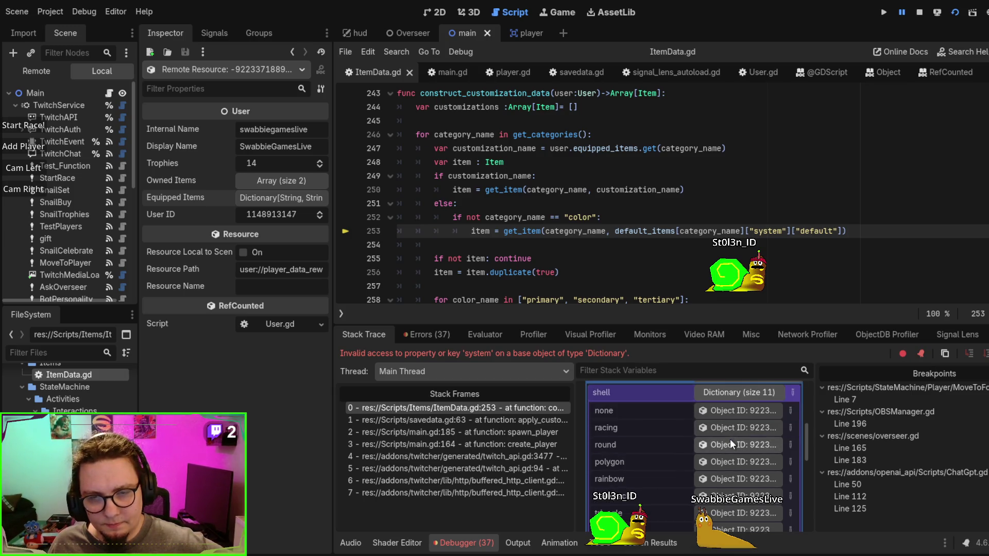
scroll(730, 431, "down", 4)
scroll(730, 434, "down", 2)
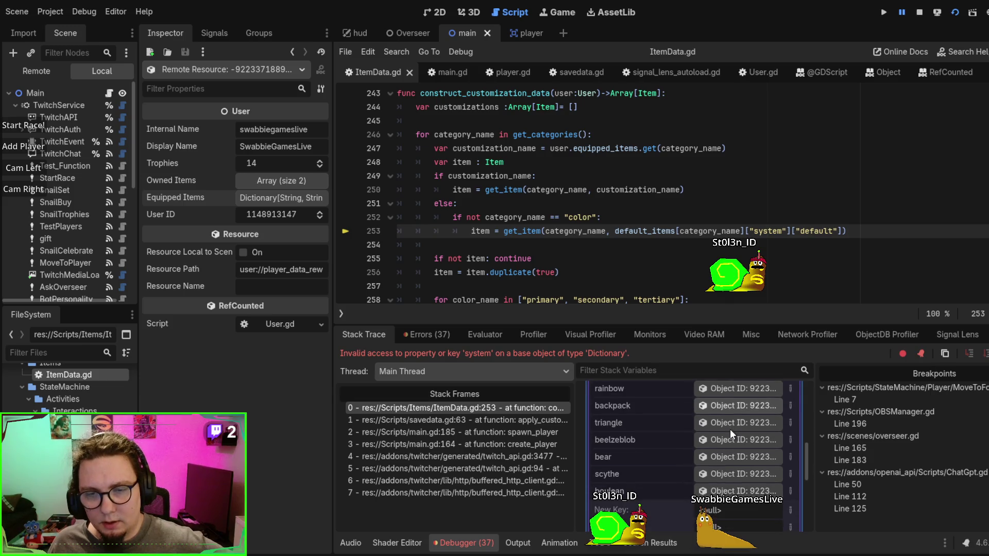
scroll(731, 428, "up", 3)
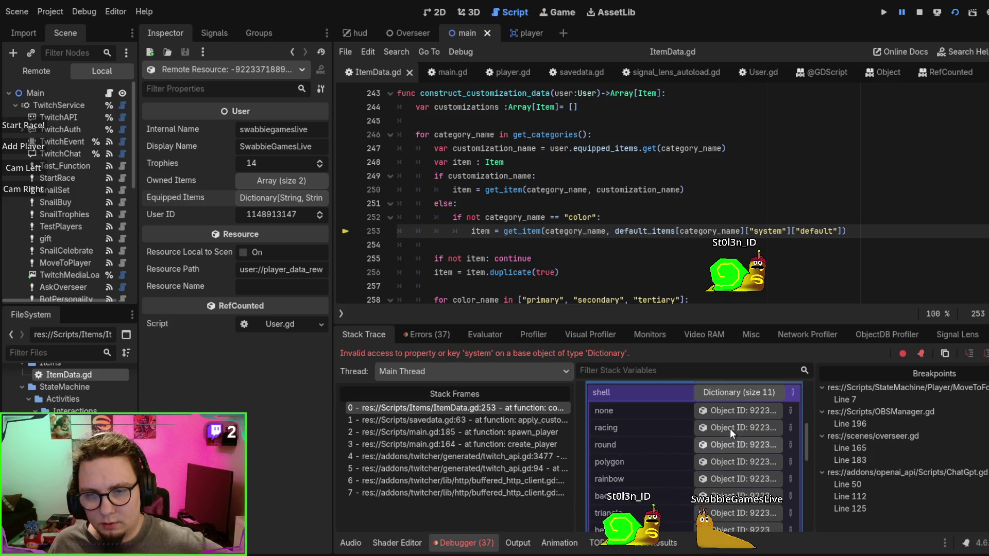
left_click(737, 391)
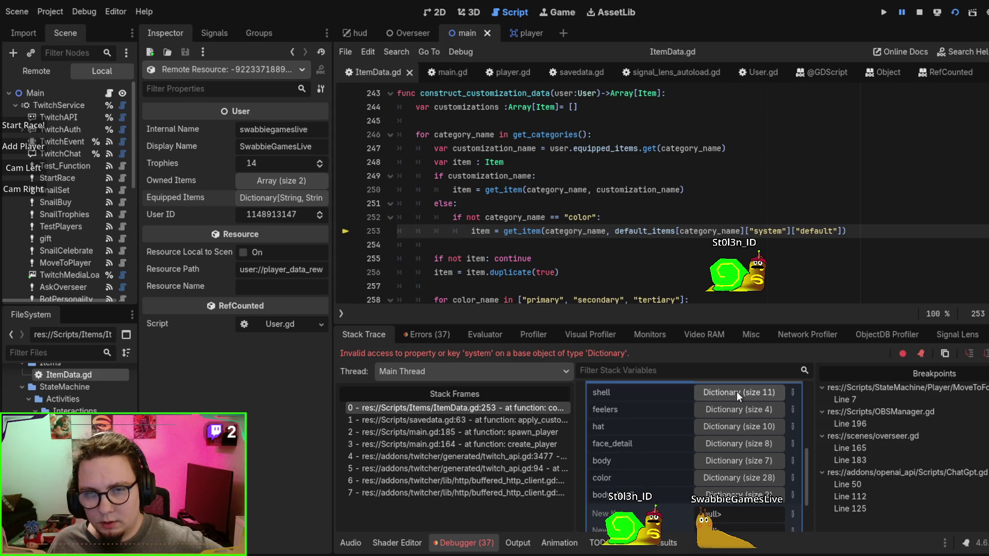
Find and select the default_properties definition in ItemData.gd, then return to failing line 253
scroll(766, 255, "up", 6)
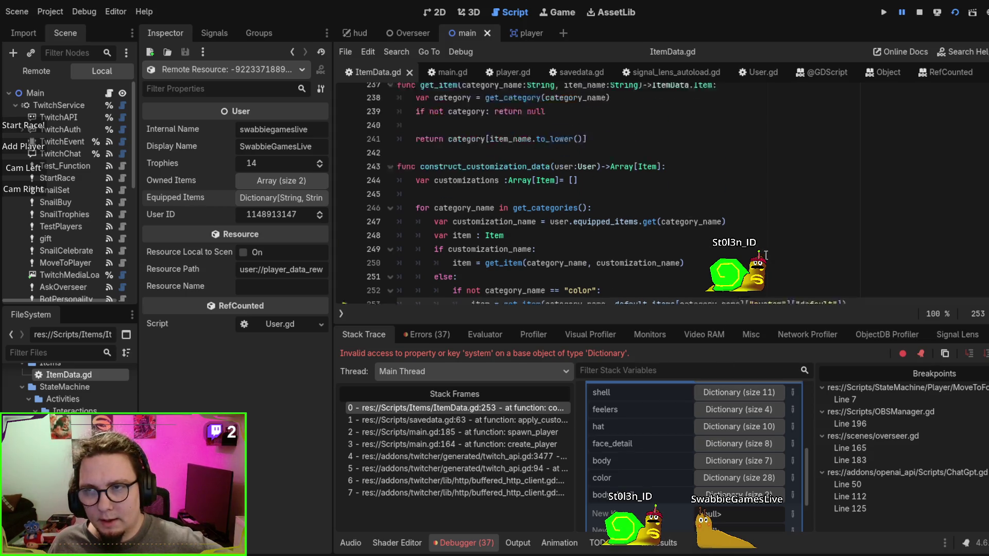
scroll(766, 255, "up", 6)
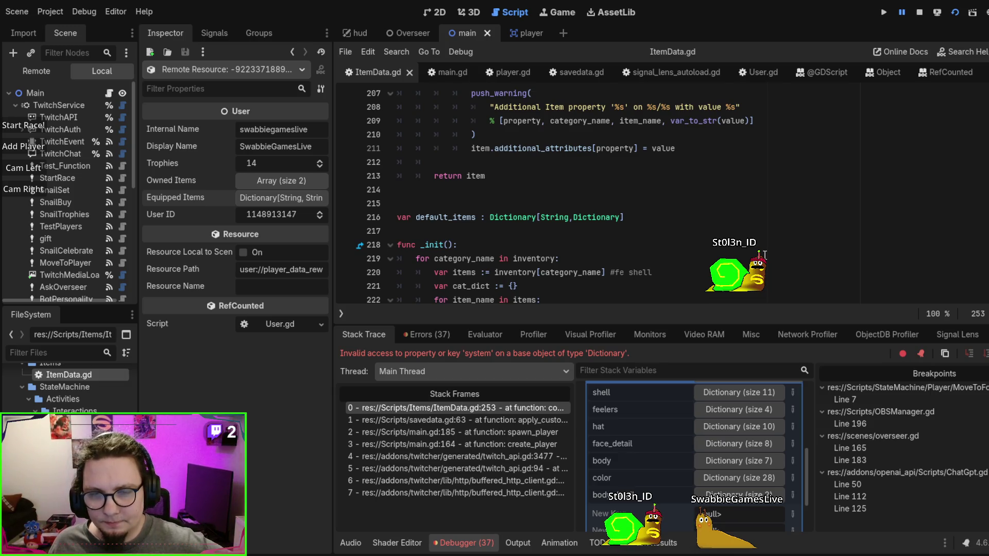
scroll(764, 255, "up", 9)
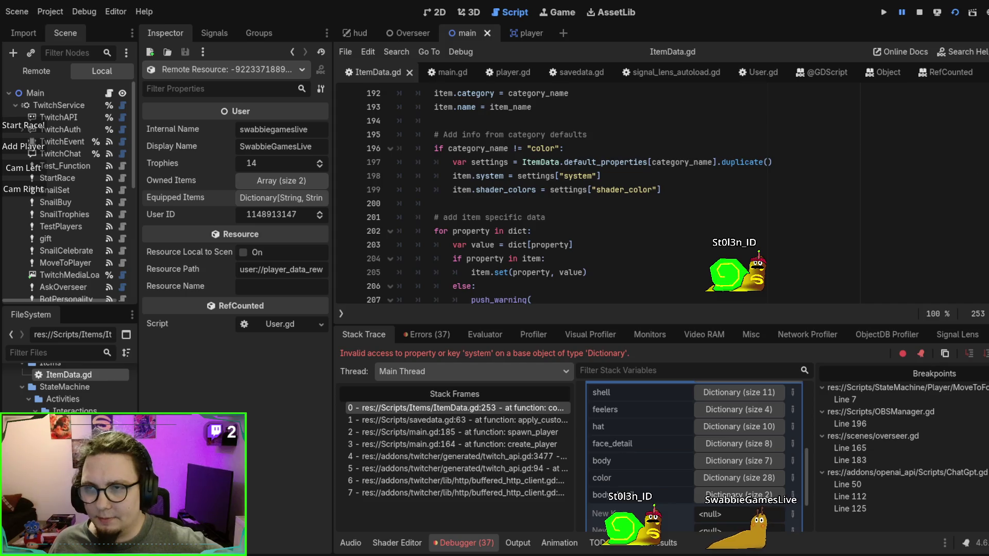
scroll(764, 255, "up", 12)
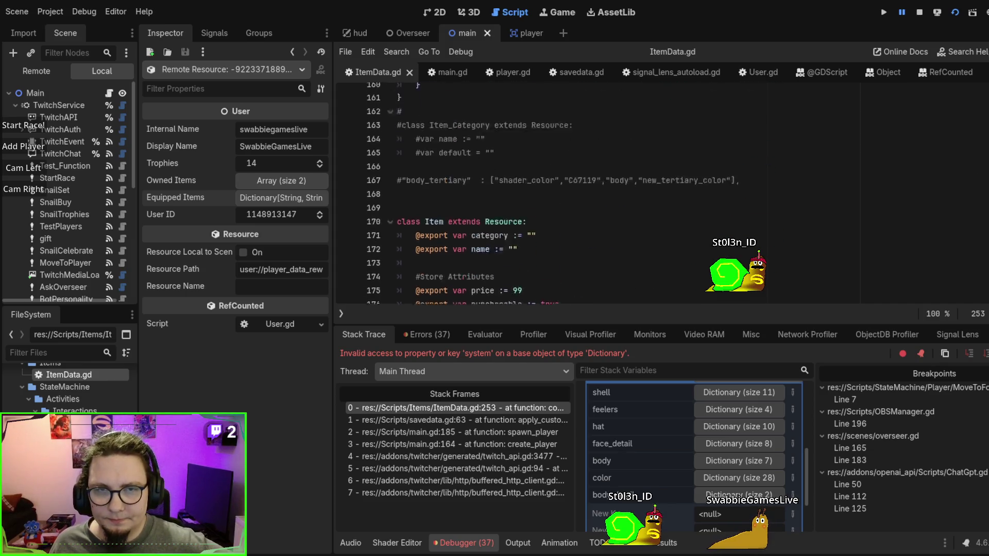
scroll(505, 160, "up", 20)
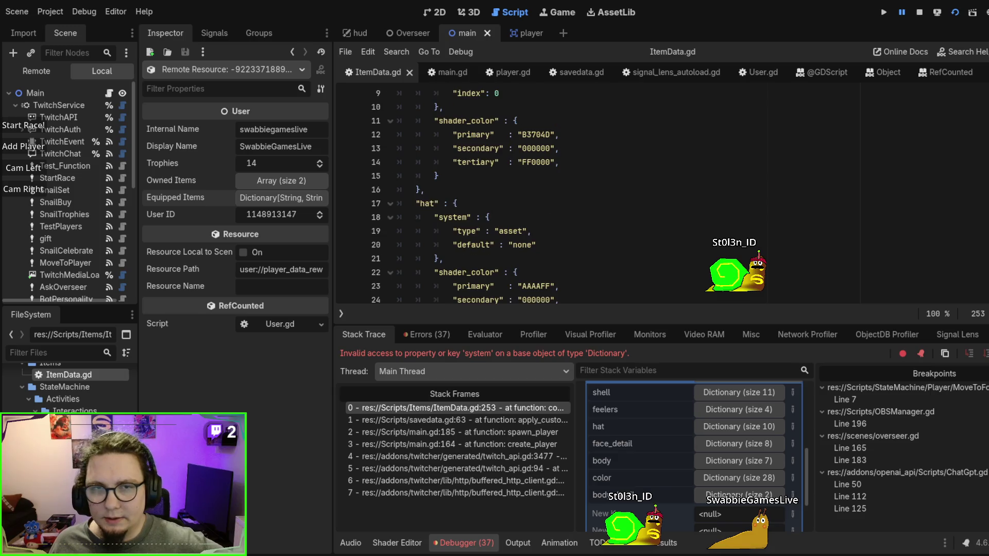
double_click(494, 133)
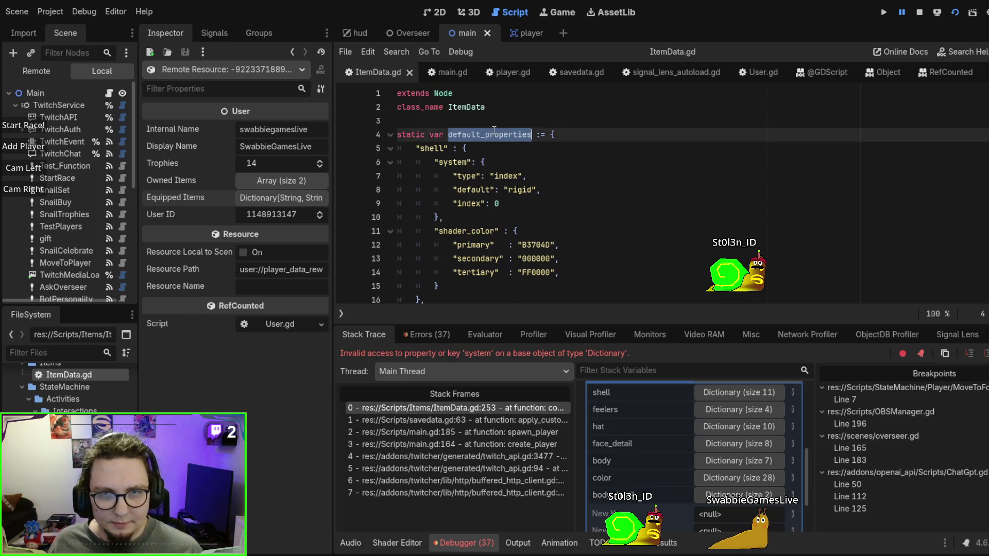
scroll(806, 220, "down", 20)
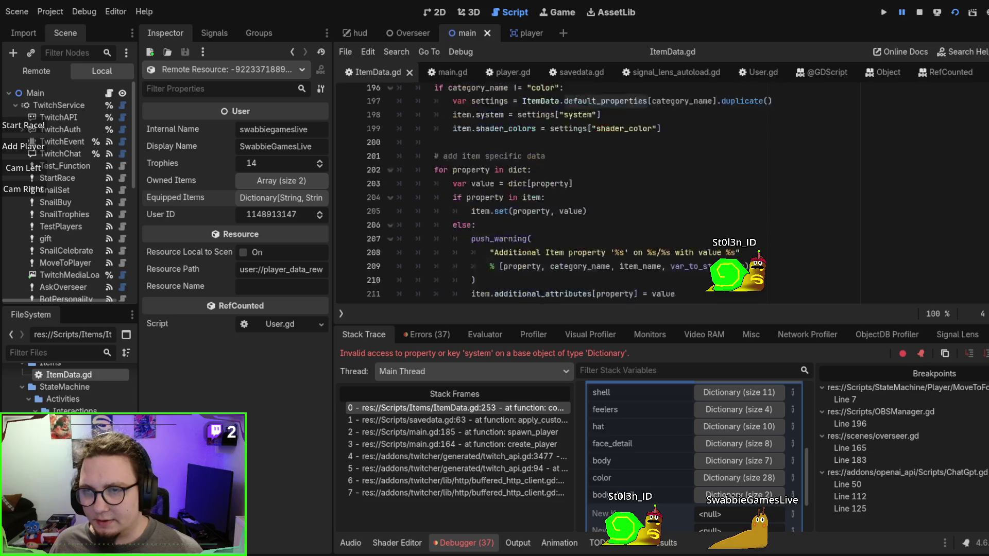
scroll(731, 213, "up", 10)
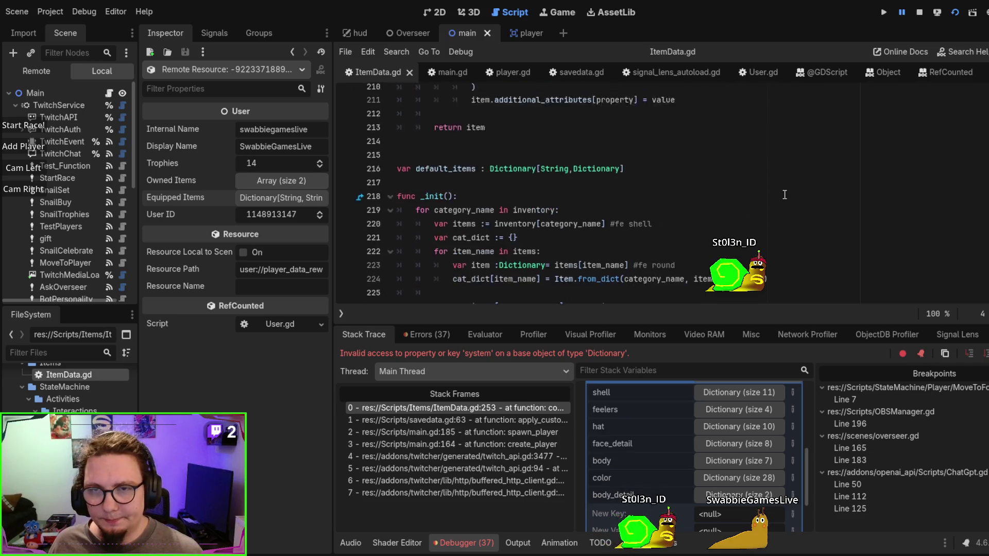
scroll(731, 213, "up", 4)
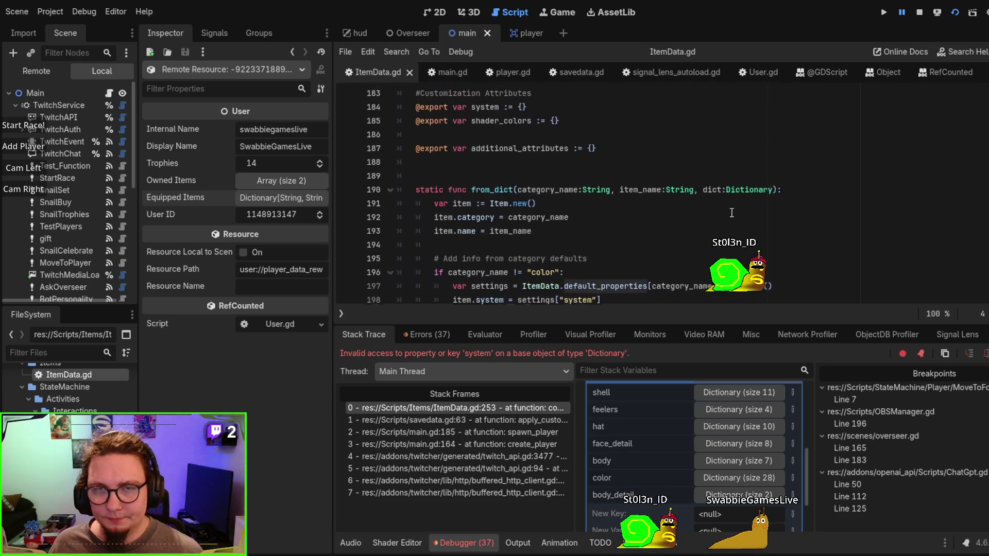
left_click(476, 408)
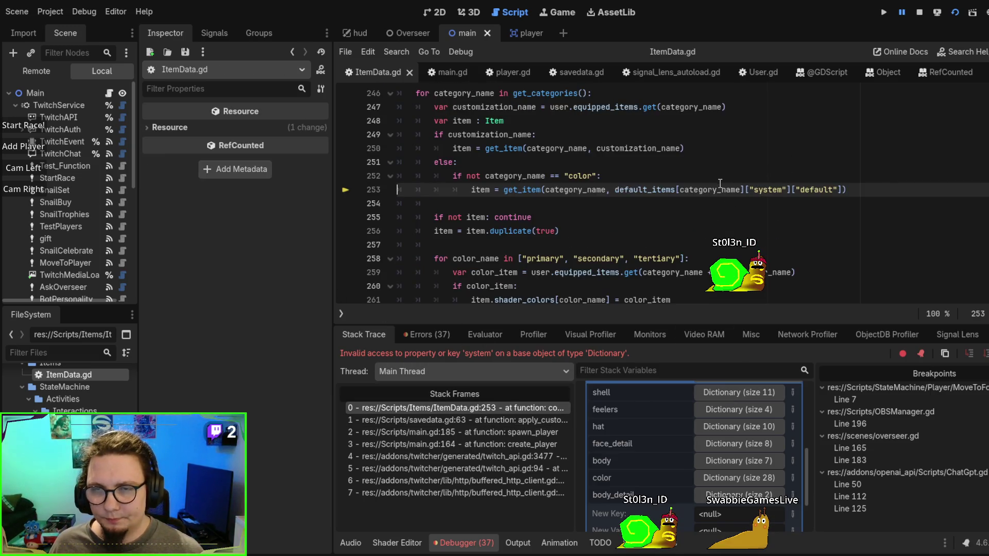
Replace default_items with default_properties on ItemData.gd line 253, save and rerun the game
double_click(653, 190)
type("default_properties")
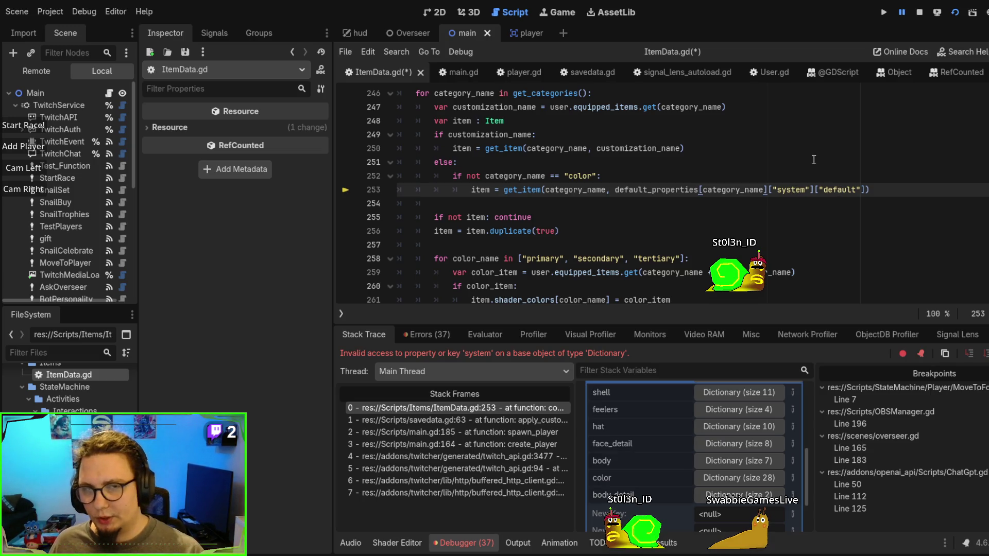
key("F5")
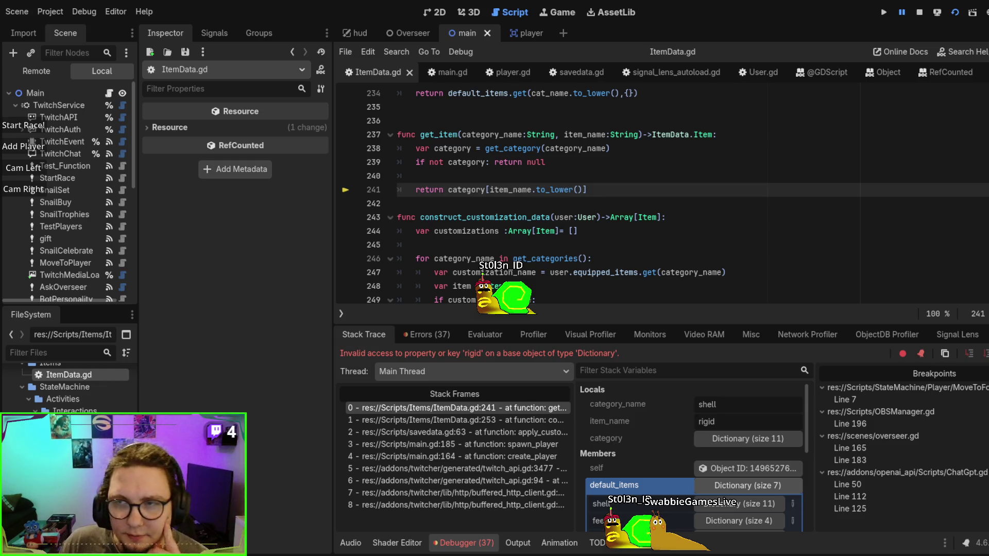
Change the shell's system default from "rigid" to "none"
scroll(735, 166, "up", 20)
scroll(735, 165, "up", 4)
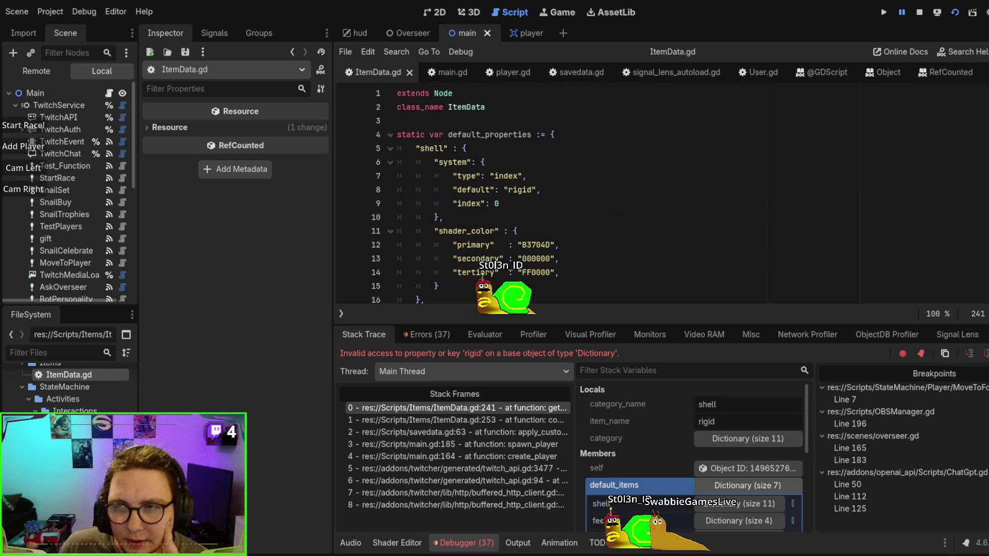
double_click(520, 190)
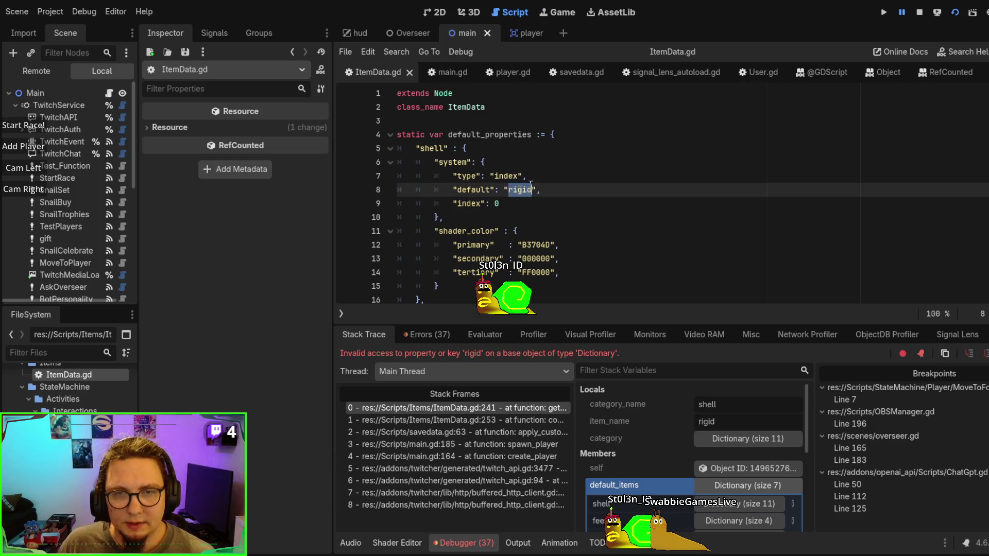
type("none")
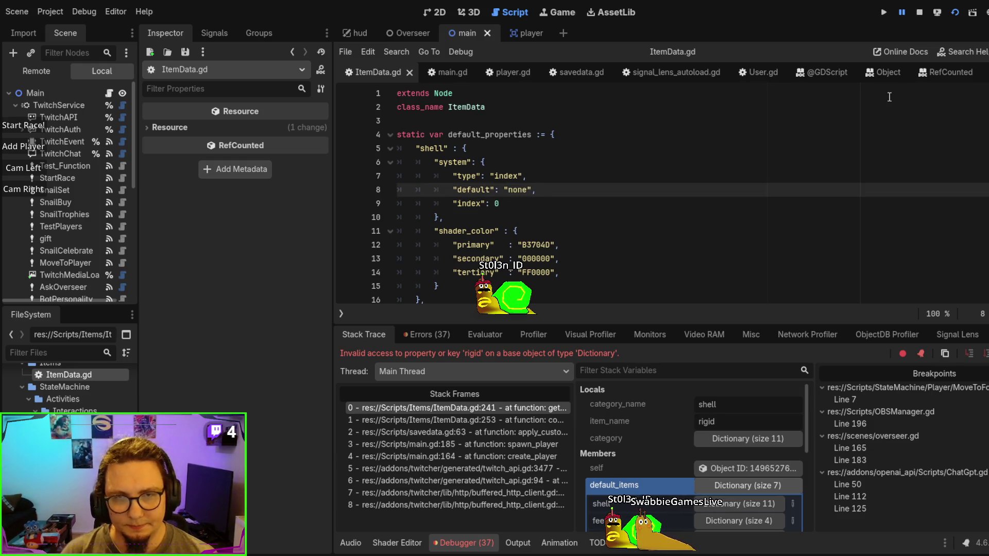
Add a "node": "rigid", line to the shell system entry and save ItemData.gd
key("Return")
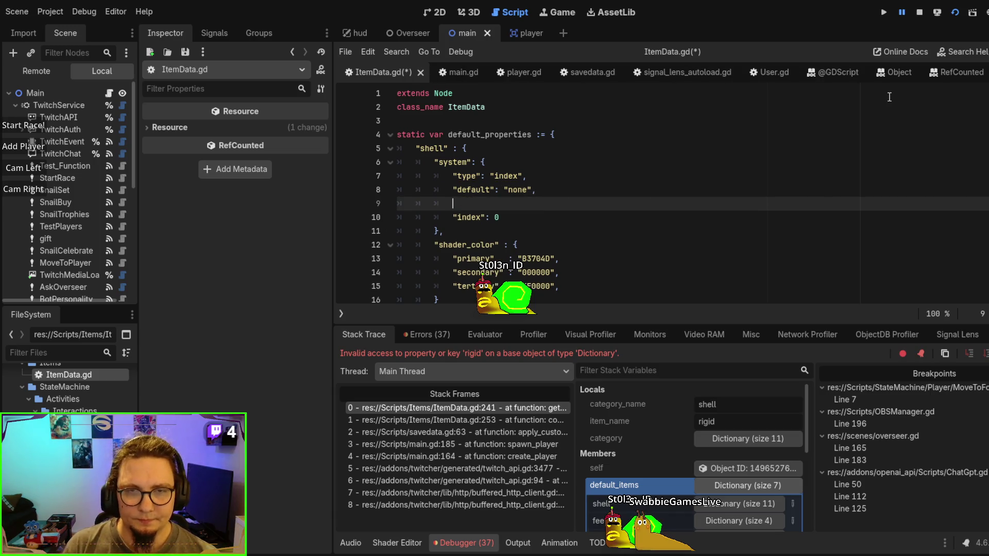
type("\"node")
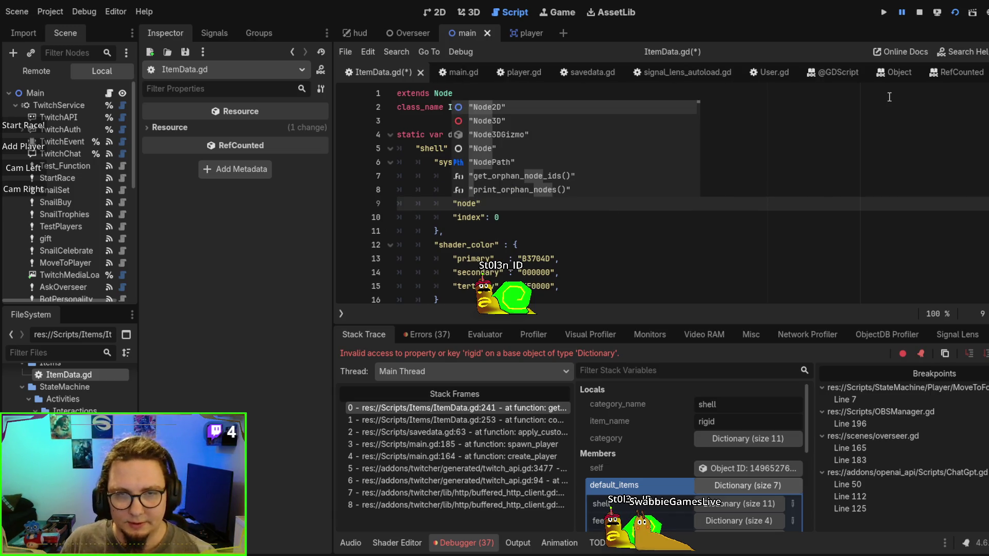
key("Right")
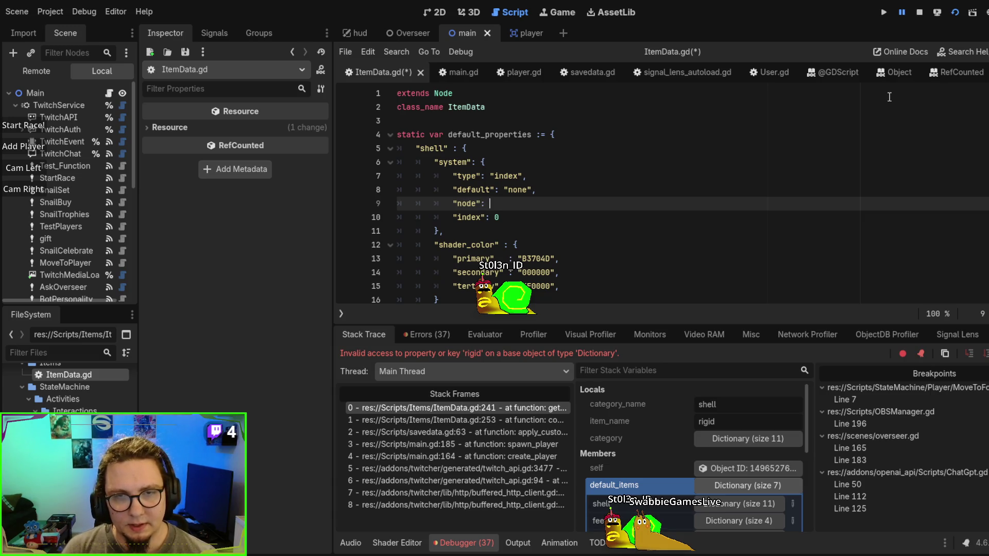
type("r")
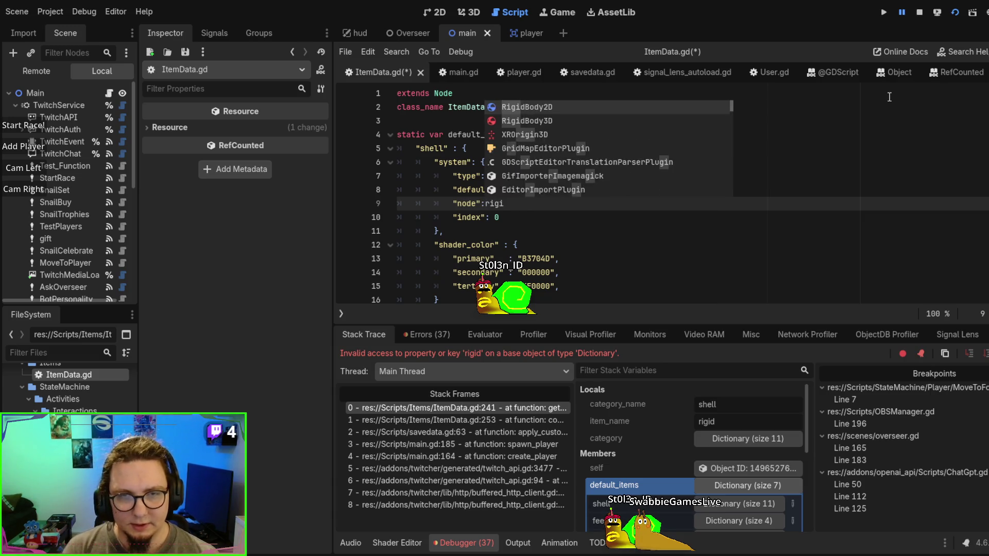
key("BackSpace")
type("\"rigid\"")
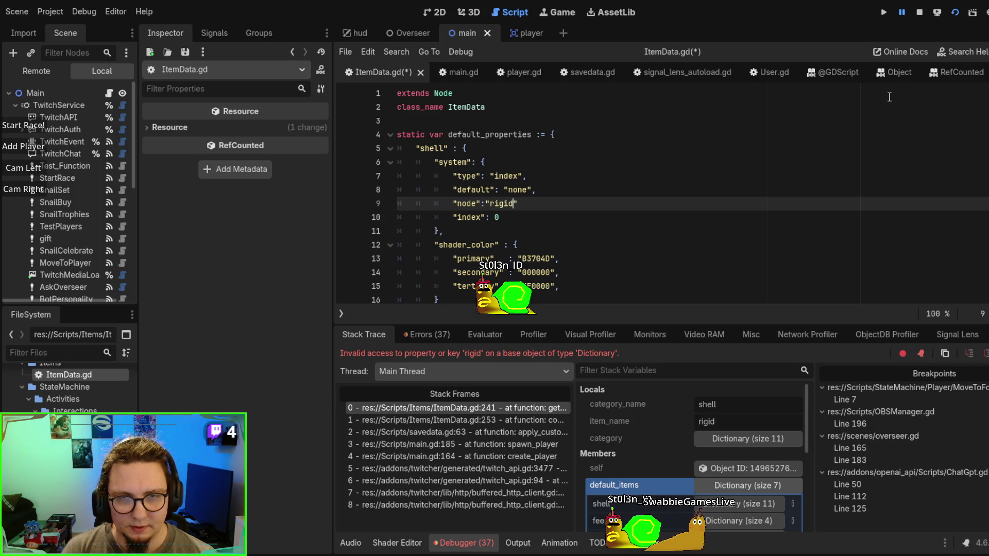
type(",")
key("Escape")
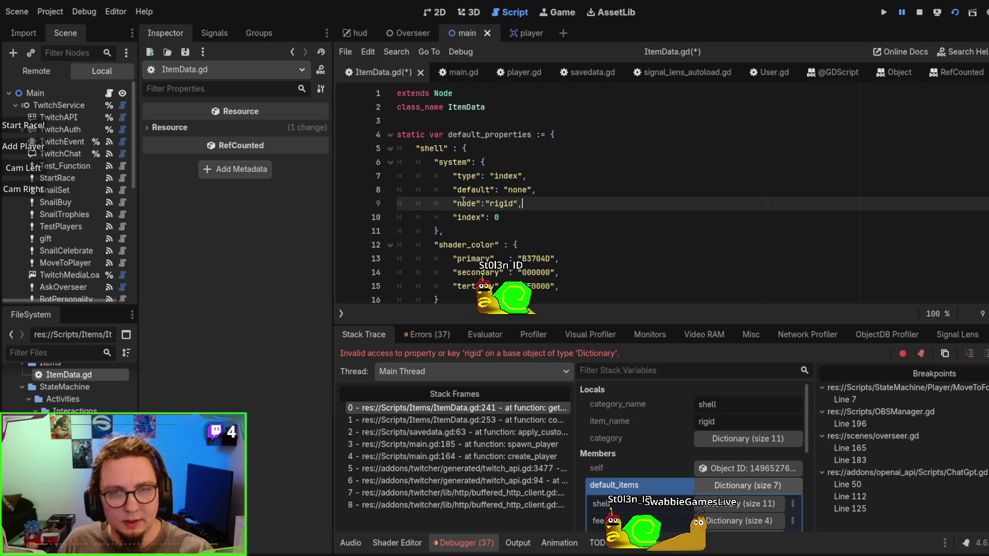
key("ctrl+s")
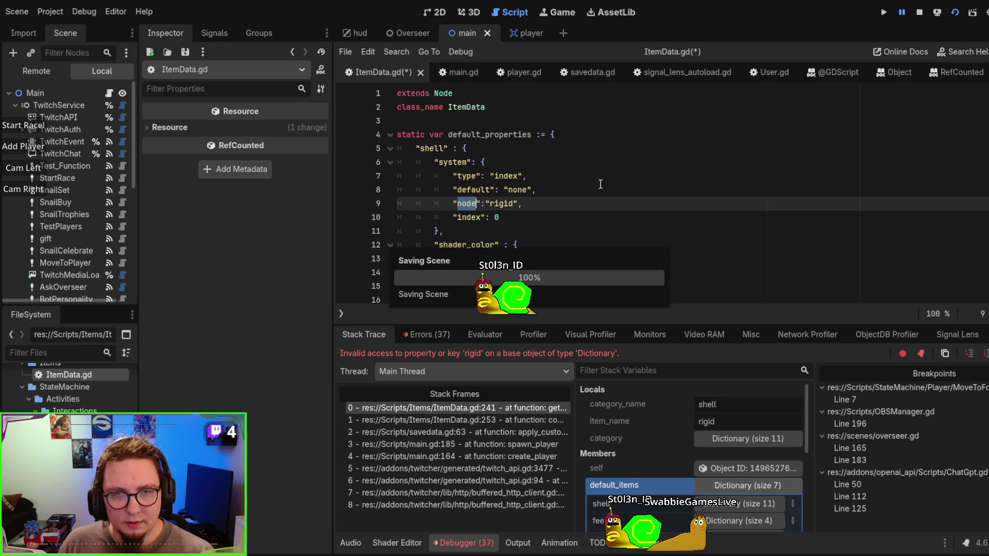
left_click(600, 184)
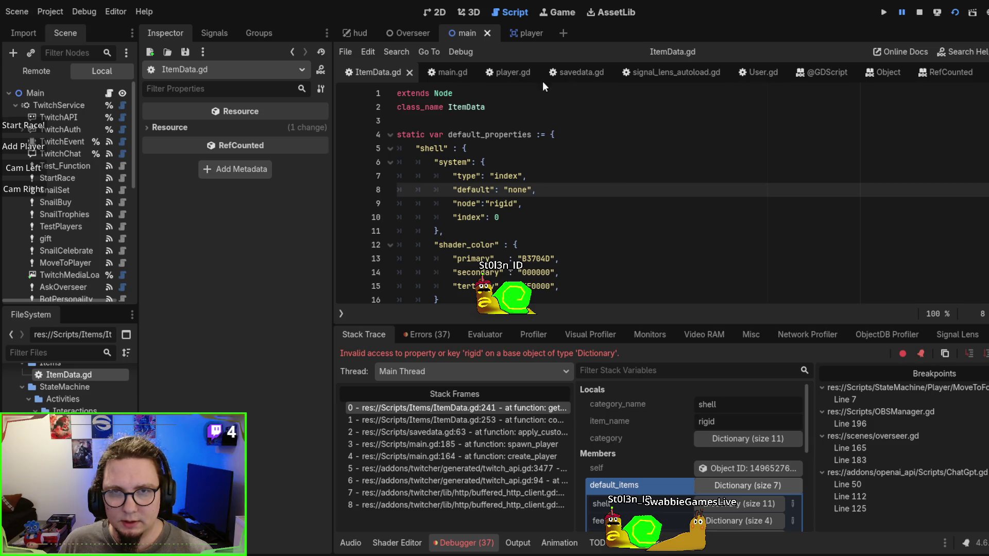
In player.gd line 159, change item.system["default"] to item.system["node"] and rerun the game
left_click(498, 72)
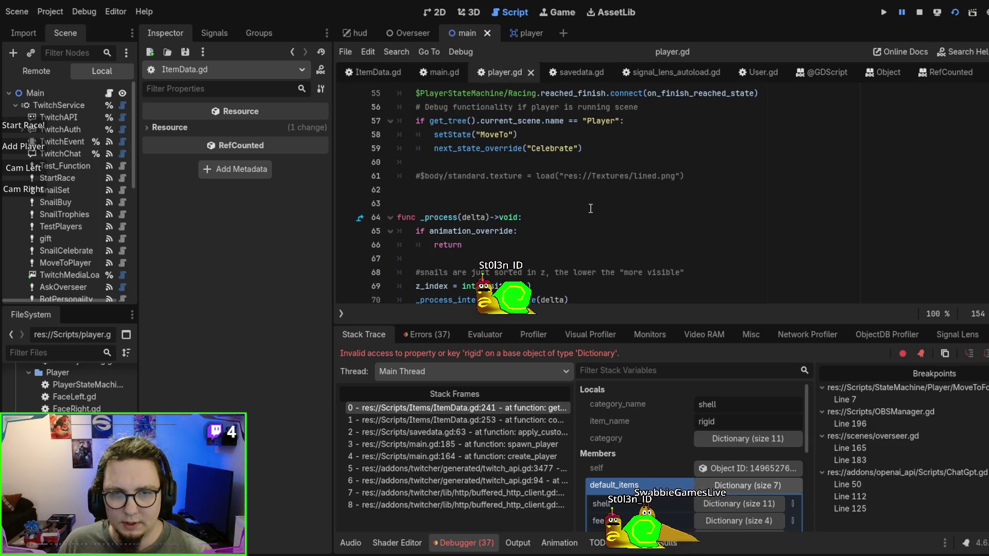
scroll(493, 123, "up", 3)
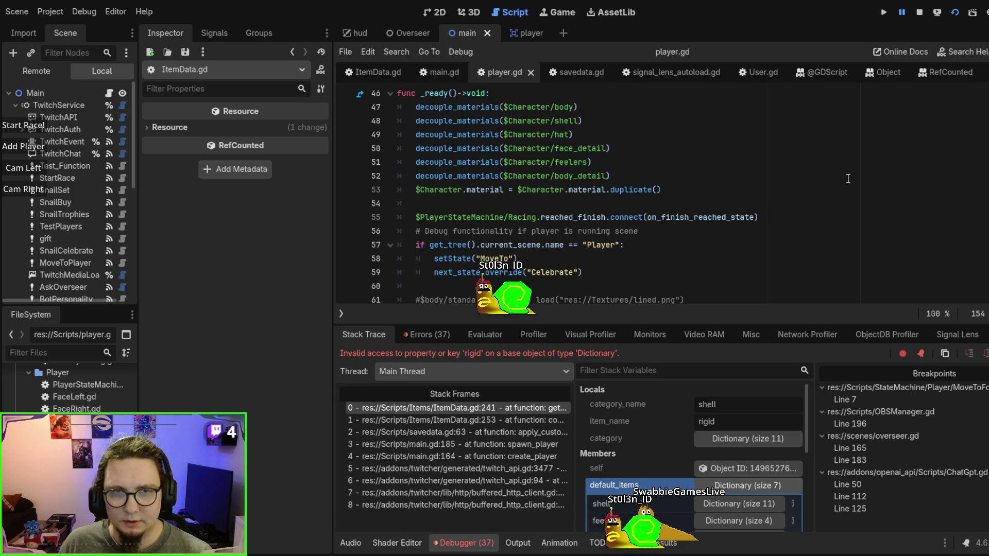
scroll(831, 188, "down", 20)
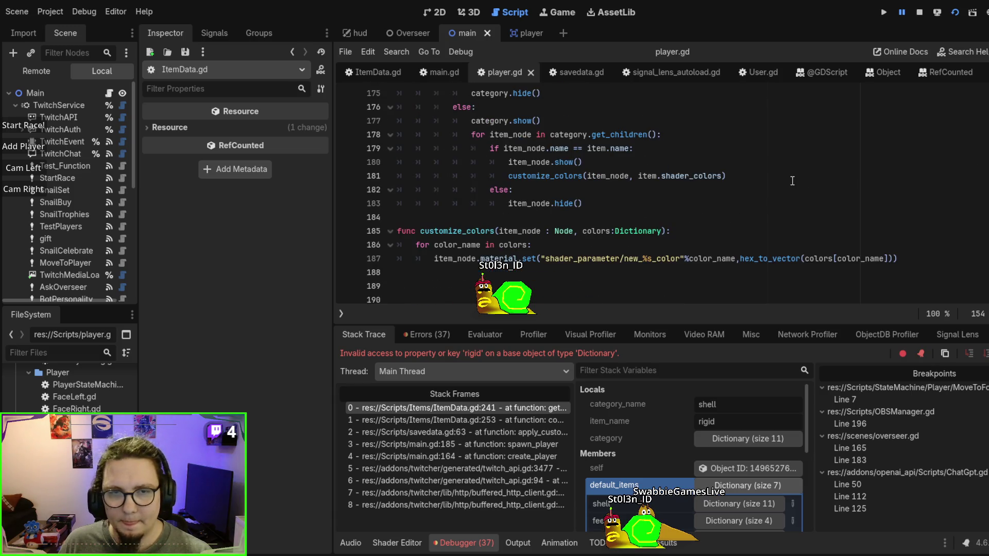
scroll(773, 188, "up", 5)
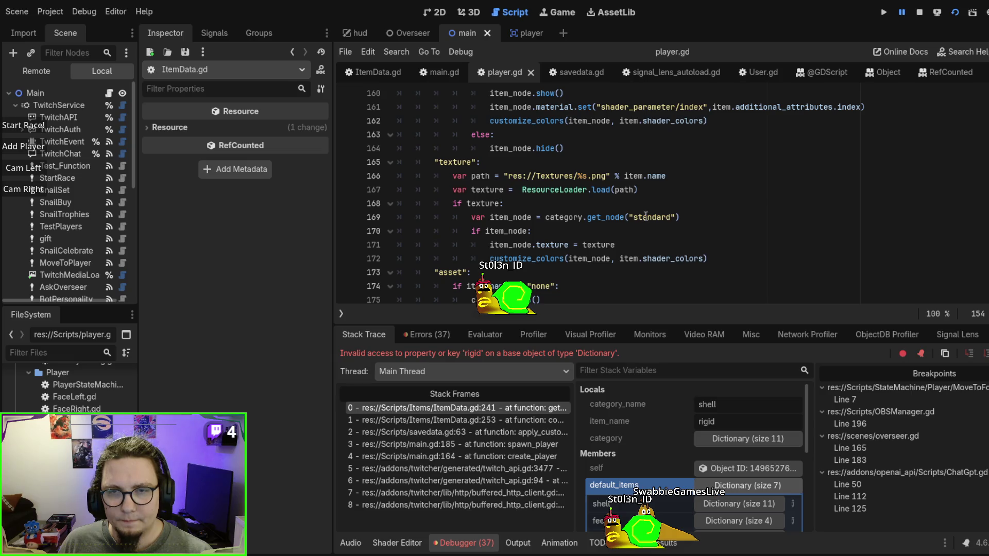
scroll(645, 216, "up", 4)
double_click(693, 245)
type("node")
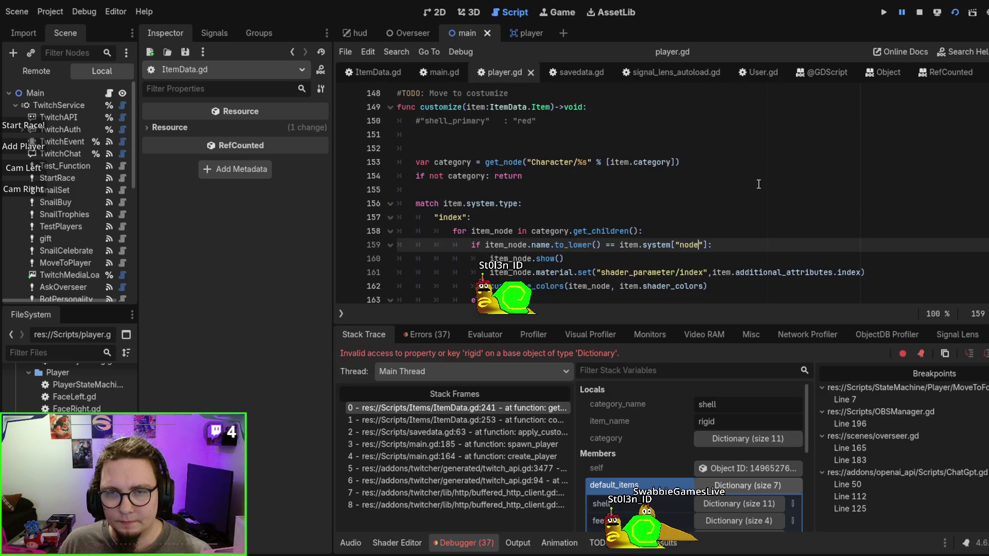
left_click(757, 187)
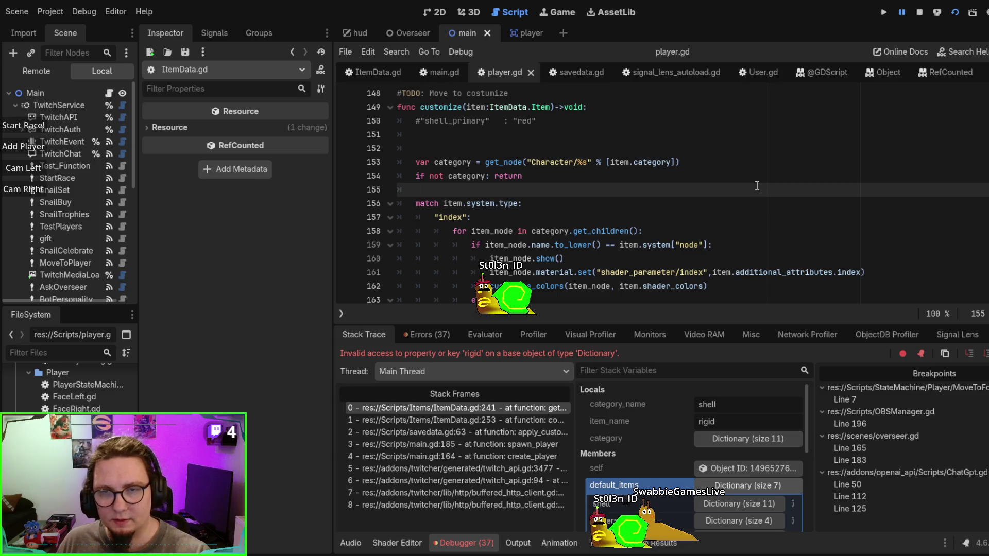
key("F5")
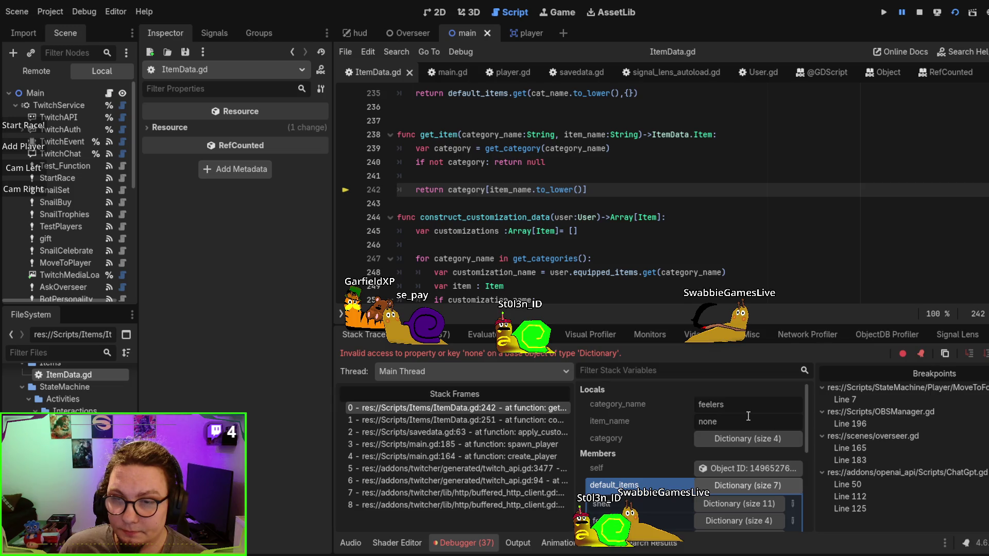
Step through stack frames at ItemData.gd lines 251 and 242 back to savedata.gd line 63
left_click(505, 418)
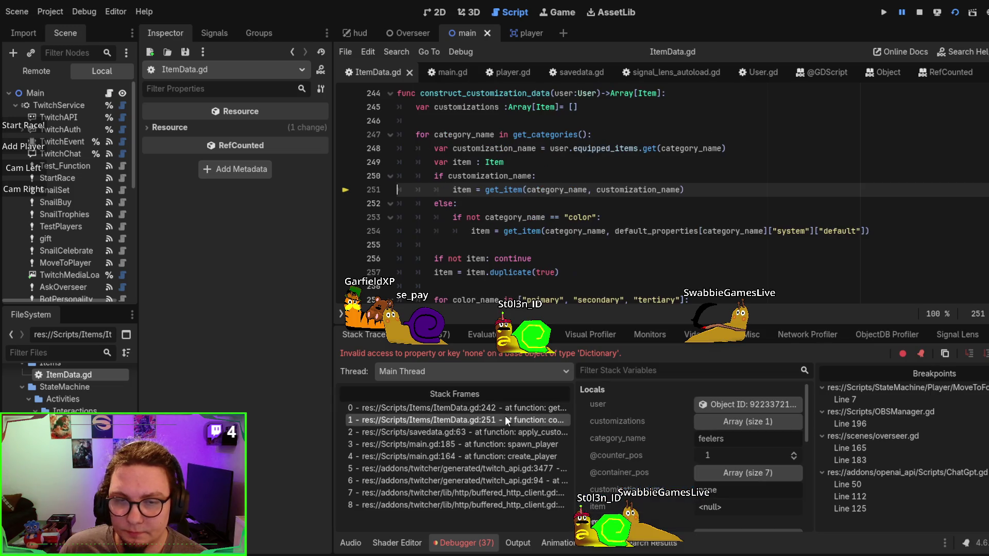
scroll(706, 195, "up", 1)
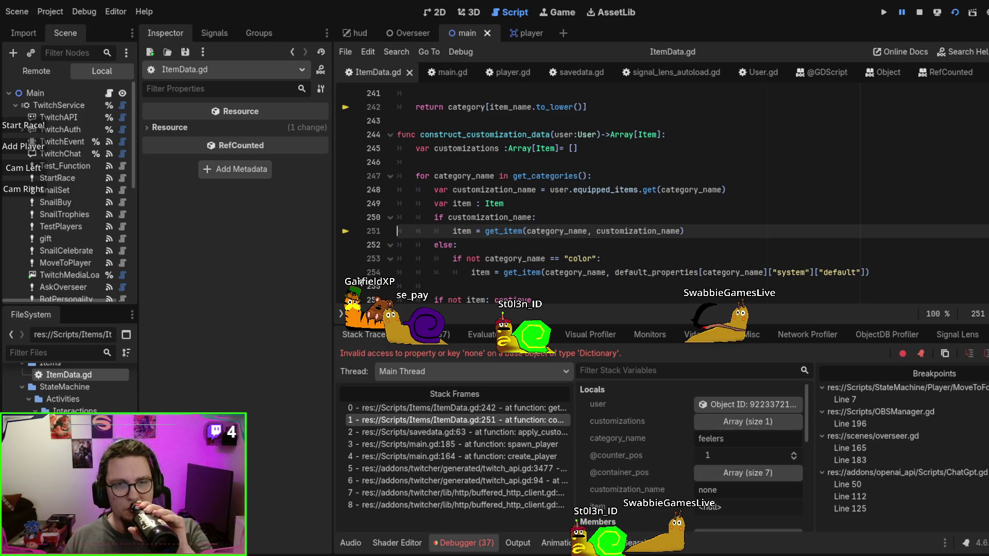
left_click(455, 407)
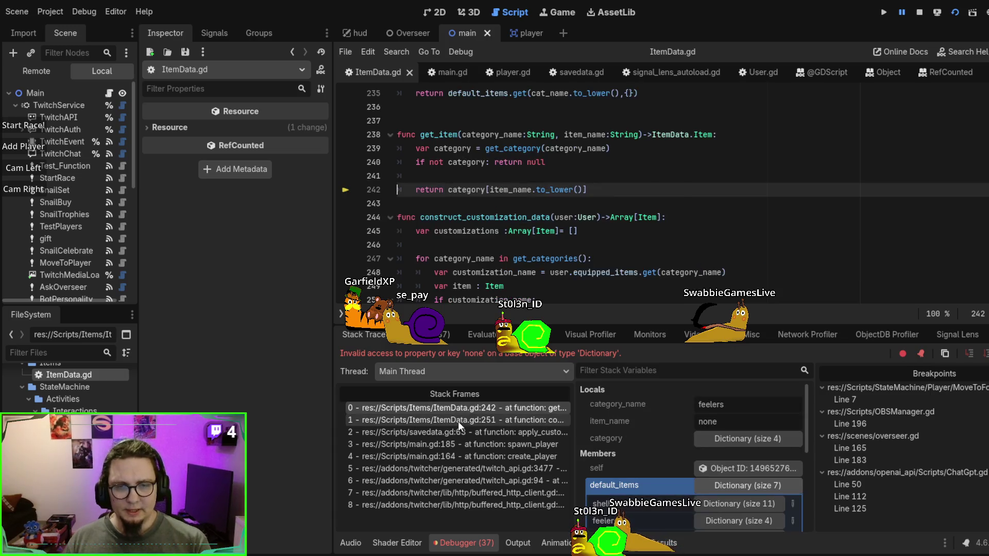
left_click(458, 420)
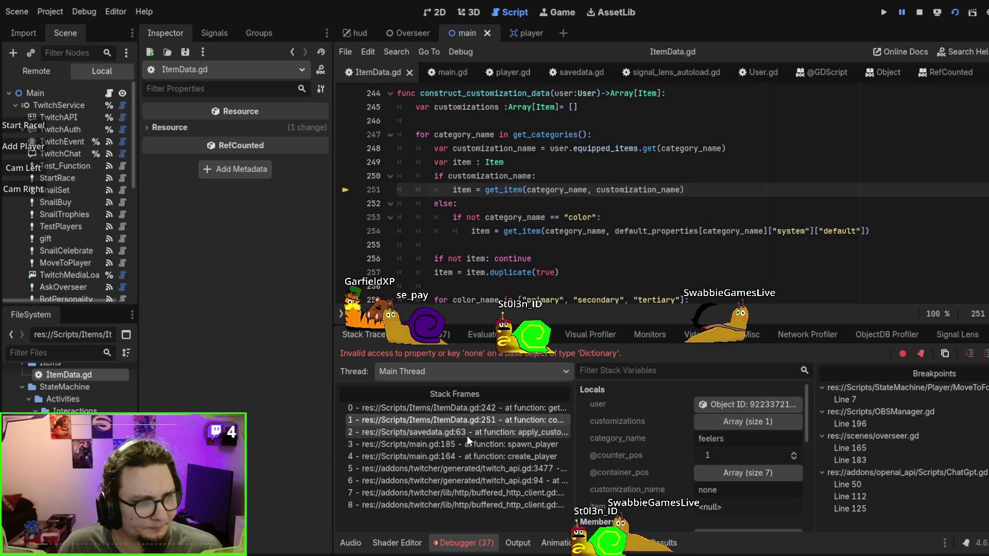
left_click(467, 436)
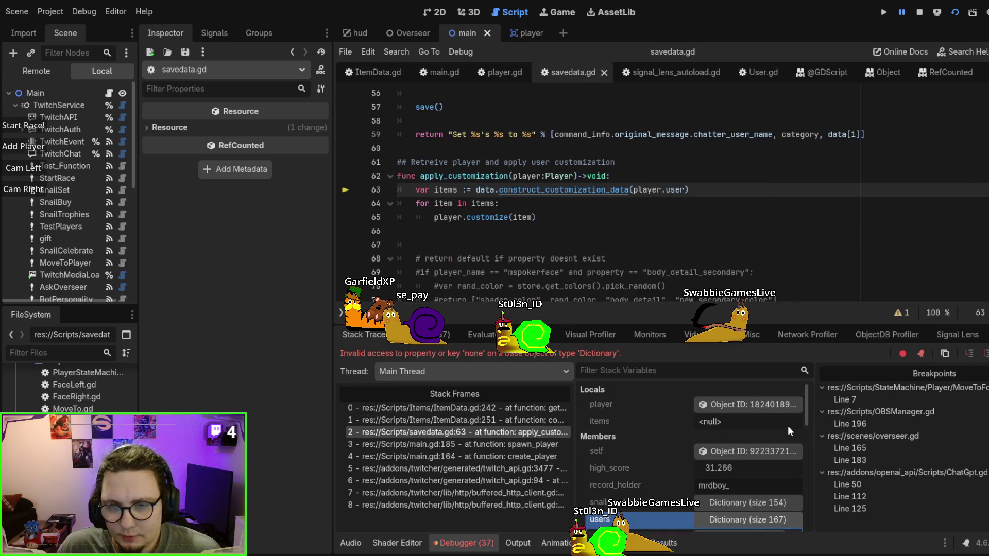
Inspect the paused player object's properties in the Debugger, expanding and collapsing the users dictionary
left_click(757, 404)
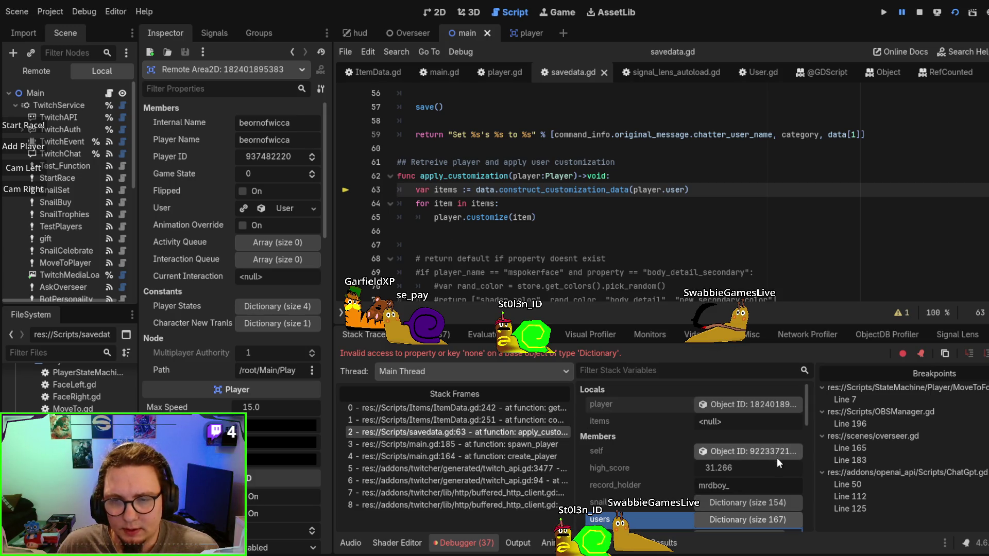
left_click(744, 513)
scroll(746, 490, "down", 2)
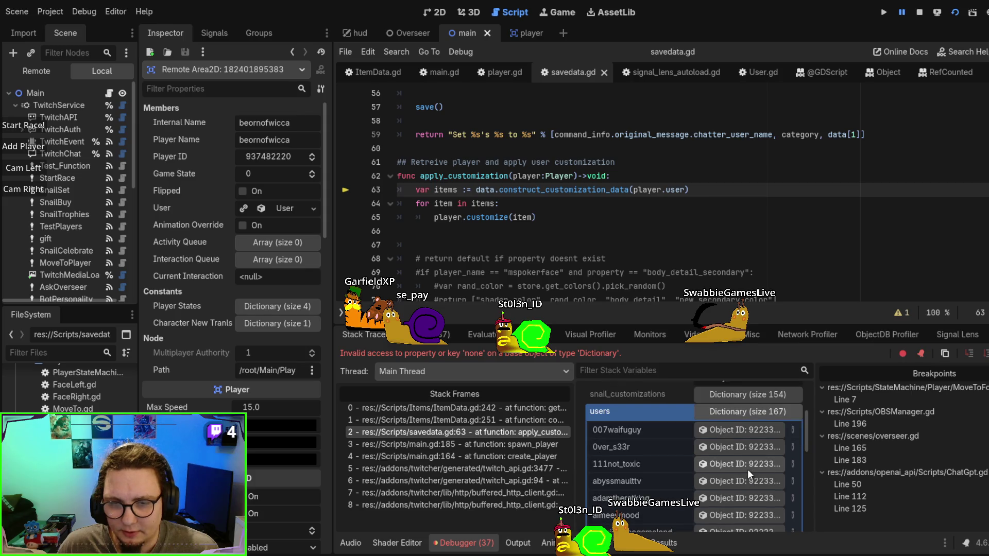
scroll(747, 466, "up", 2)
left_click(743, 466)
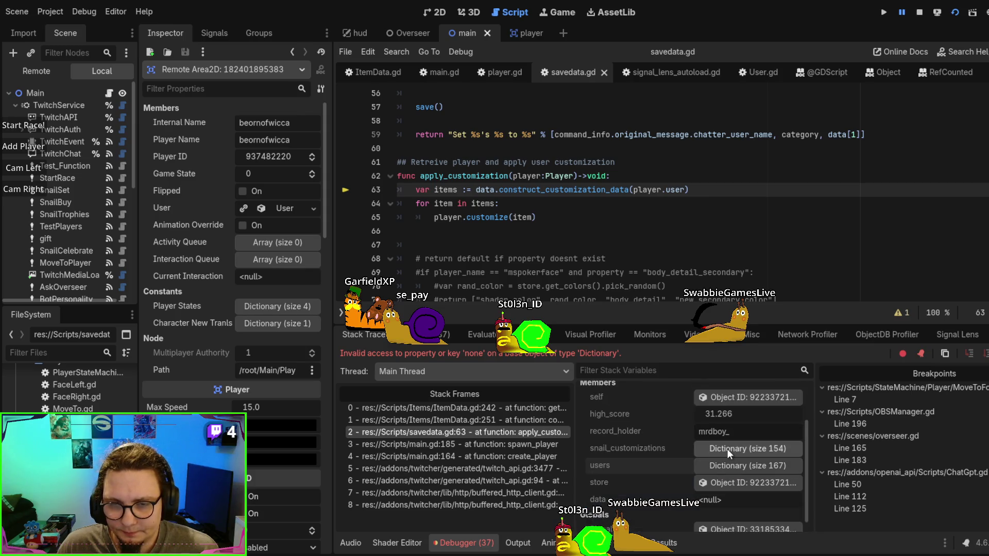
scroll(727, 449, "up", 2)
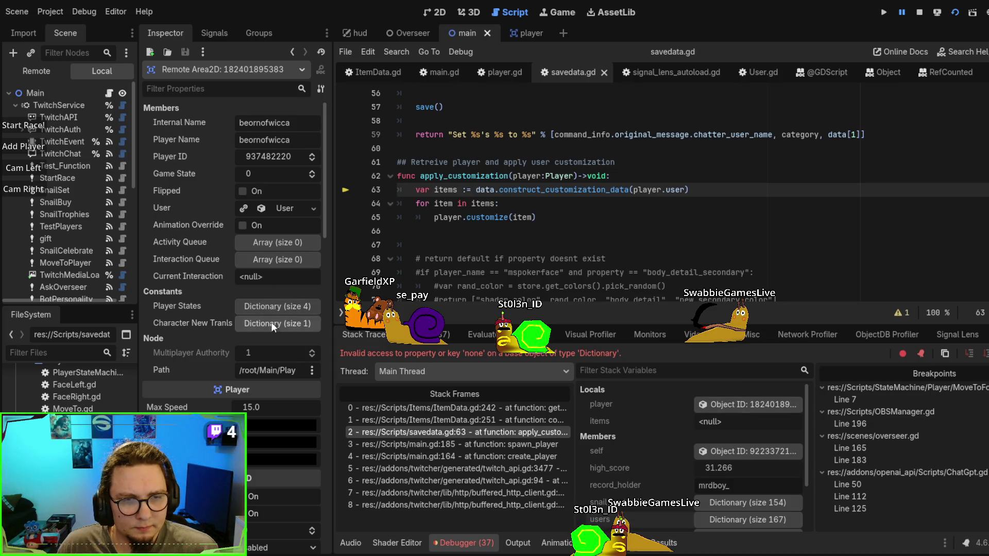
scroll(271, 322, "down", 2)
scroll(273, 310, "up", 1)
scroll(273, 252, "up", 1)
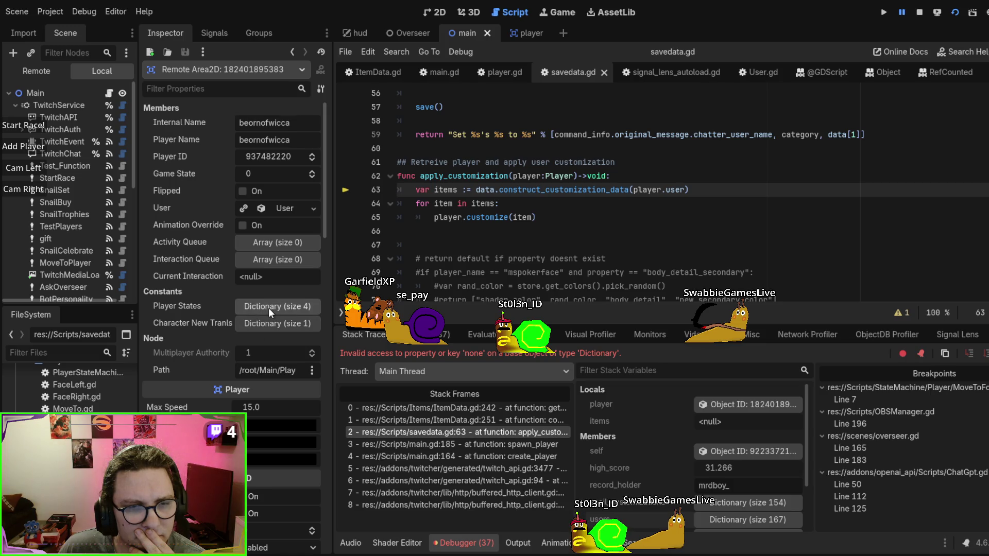
scroll(268, 308, "down", 3)
scroll(267, 308, "up", 2)
scroll(269, 310, "up", 3)
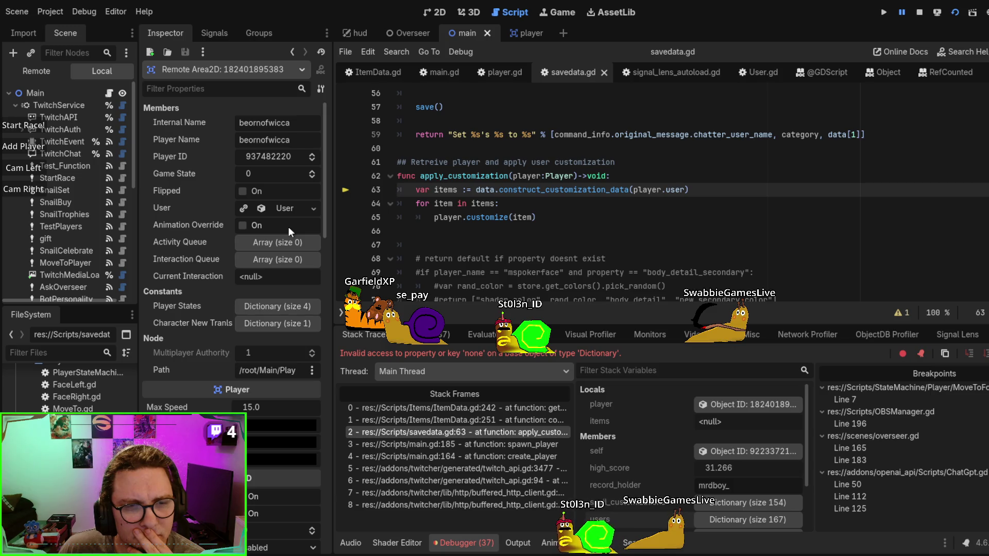
scroll(288, 227, "down", 6)
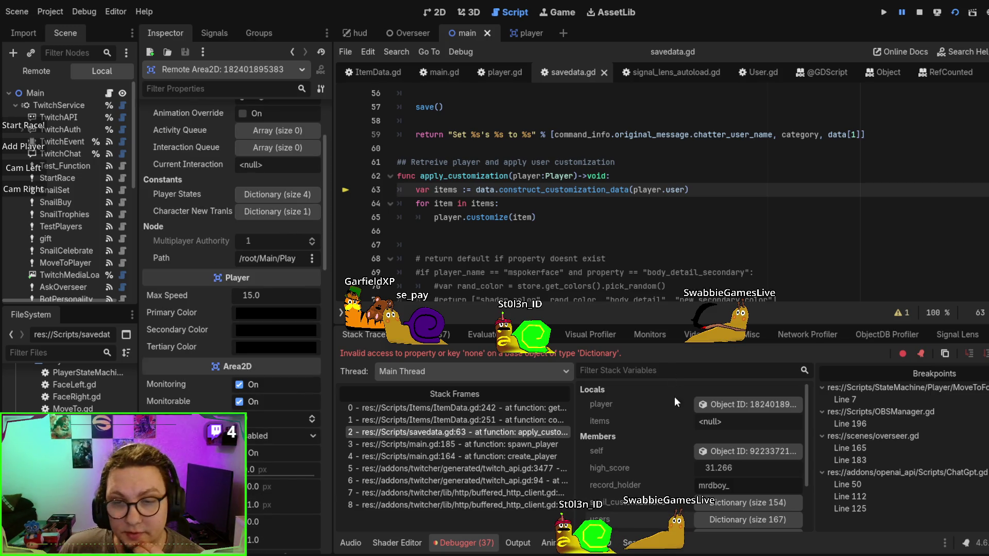
Check the player local variable, then switch to the player.gd script
left_click(724, 403)
scroll(237, 244, "up", 3)
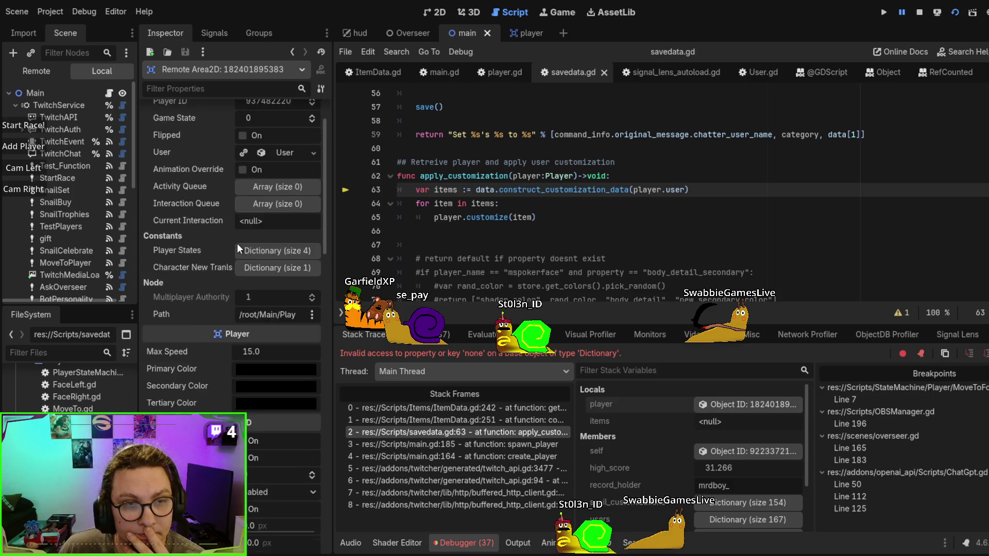
scroll(237, 249, "up", 3)
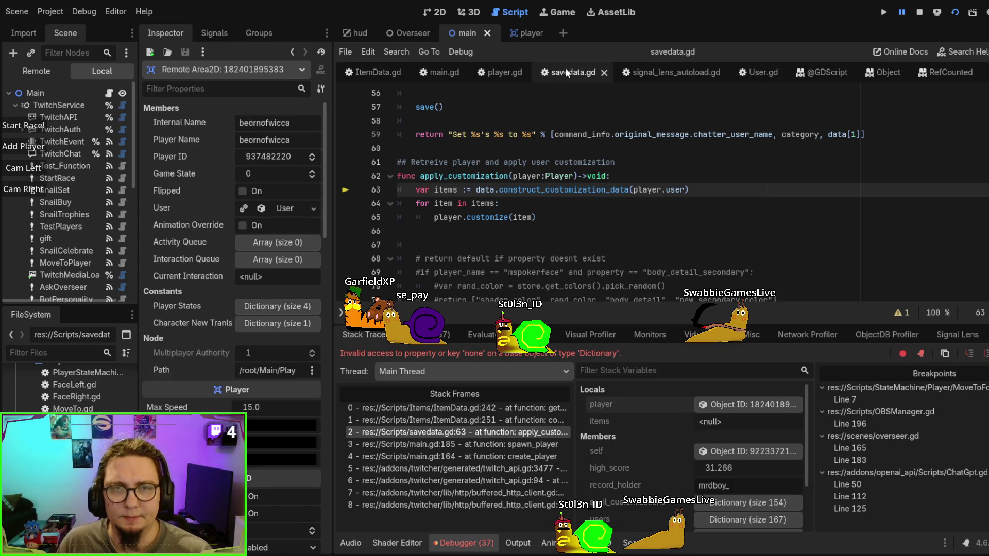
left_click(504, 72)
scroll(557, 183, "up", 10)
scroll(556, 183, "up", 20)
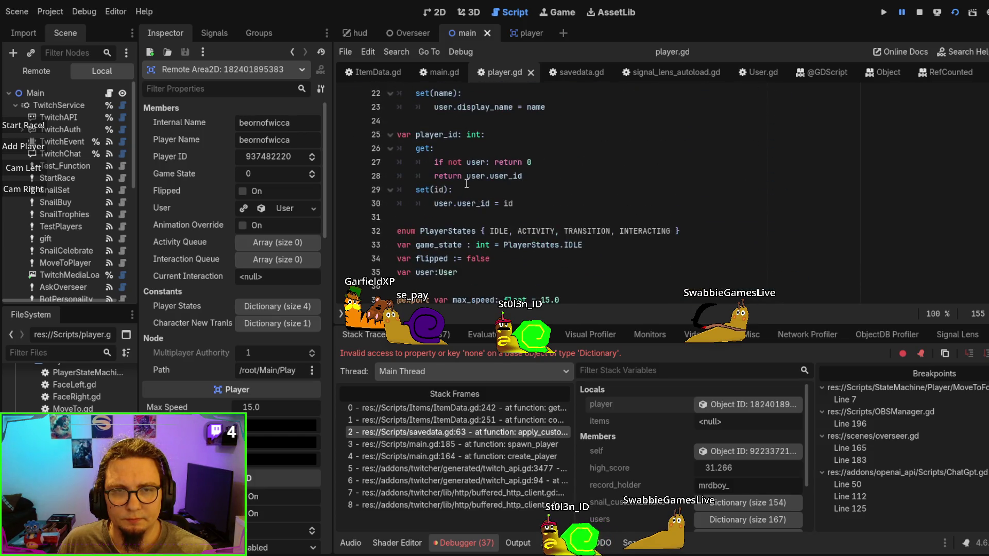
scroll(466, 184, "down", 2)
left_click_drag(429, 217, 393, 217)
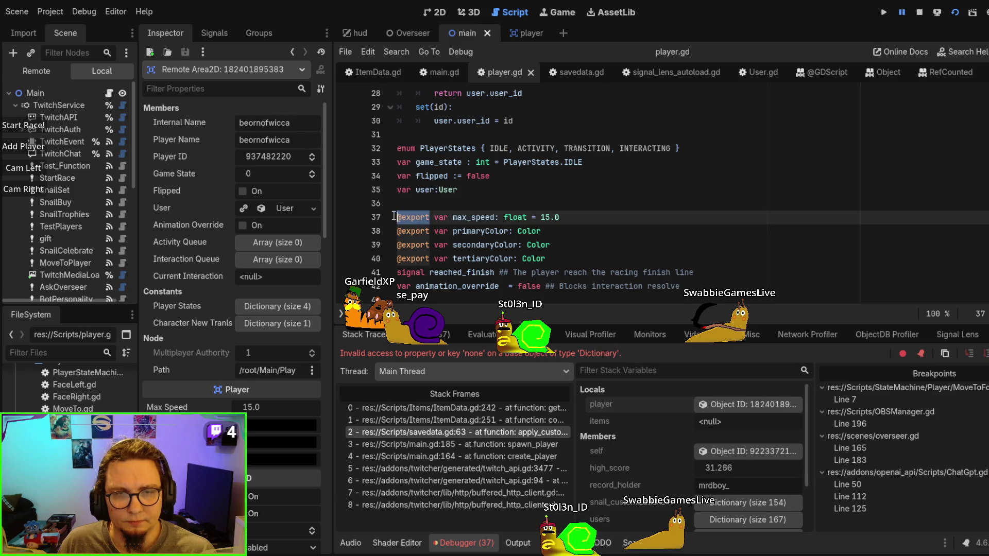
left_click(397, 190)
type("@export")
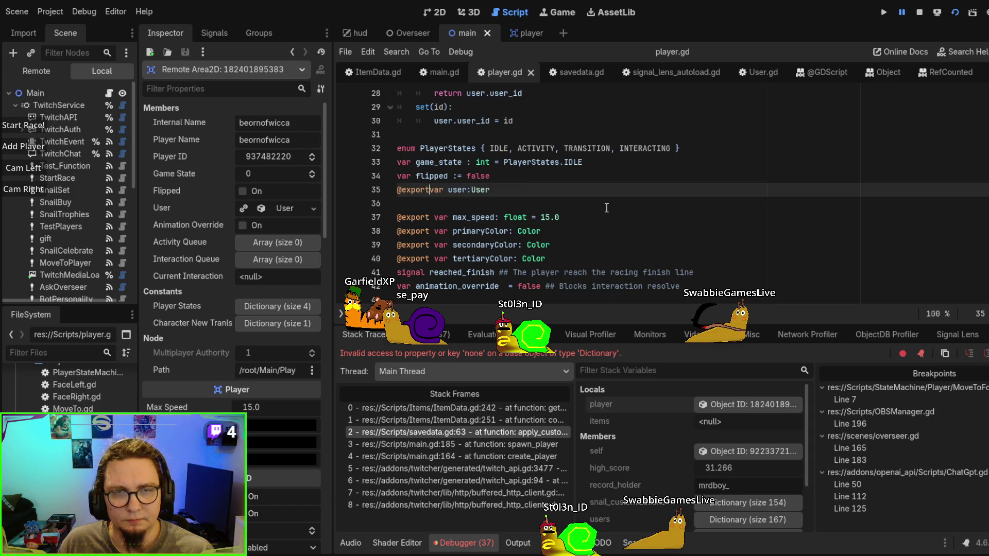
key("F8")
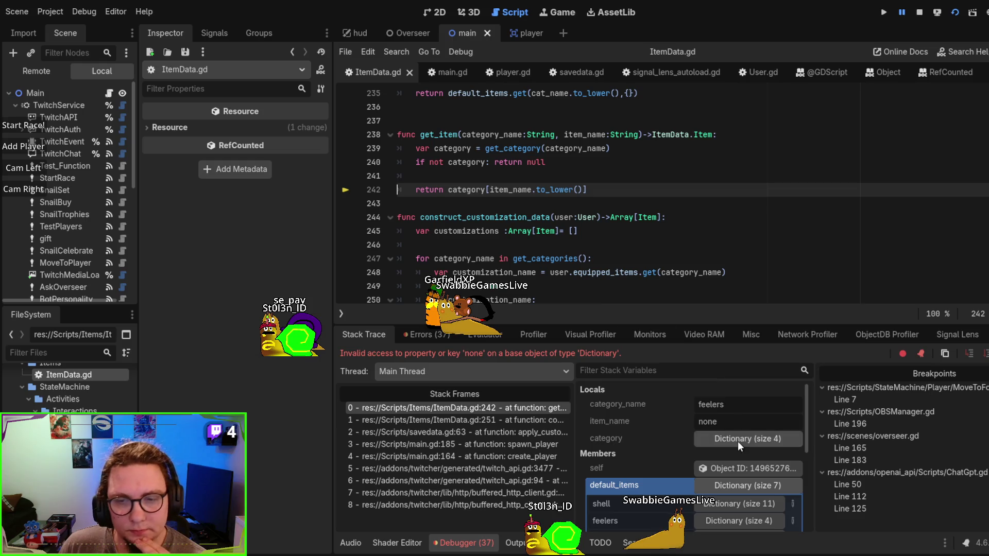
Select the construct_customization_data frame and expand the remote User's Owned Items and Equipped Items
left_click(525, 420)
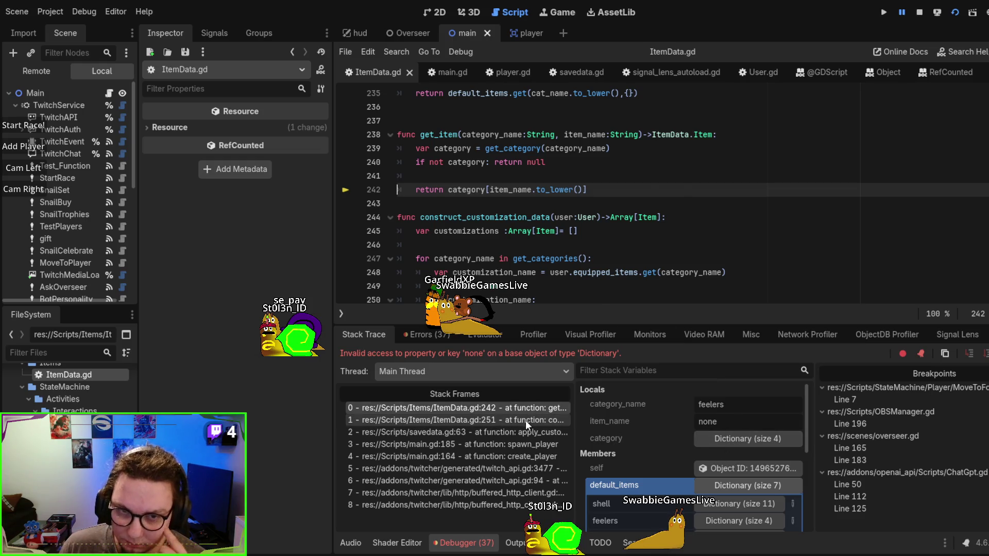
left_click(733, 406)
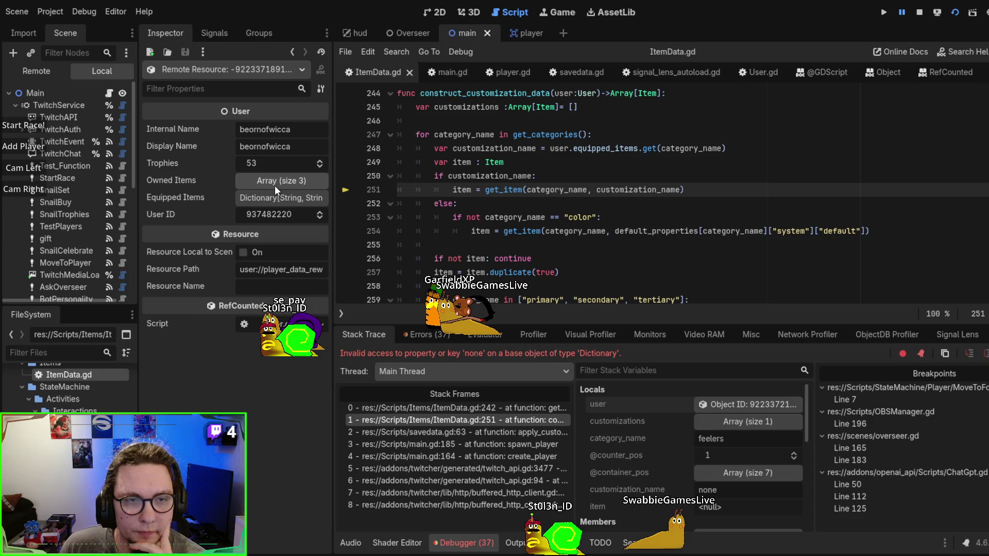
left_click(274, 186)
left_click(274, 184)
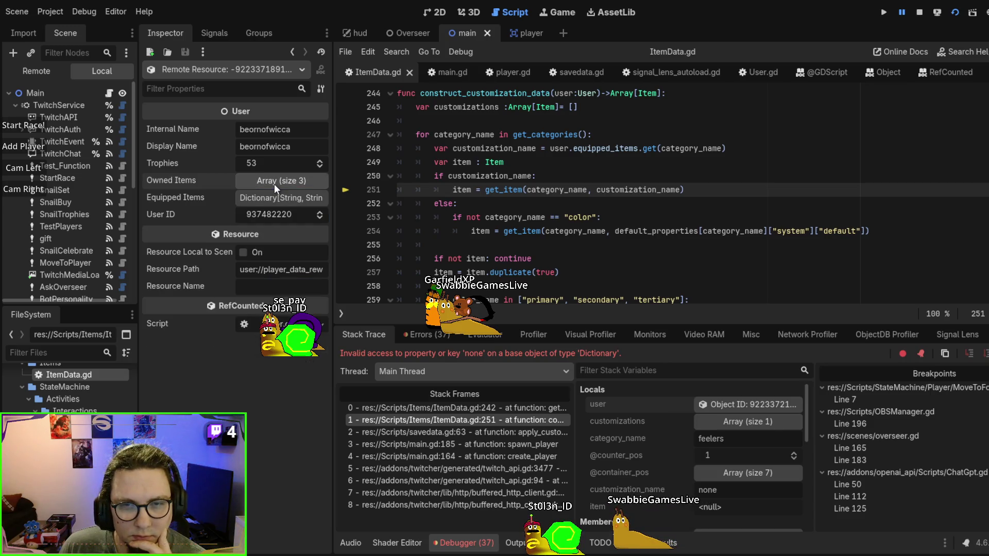
left_click(274, 184)
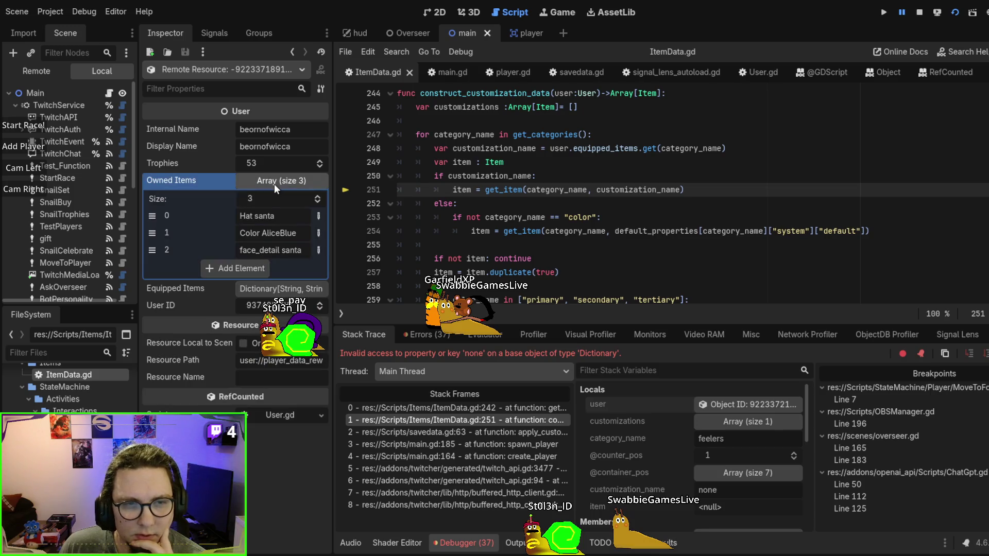
left_click(274, 184)
left_click(274, 197)
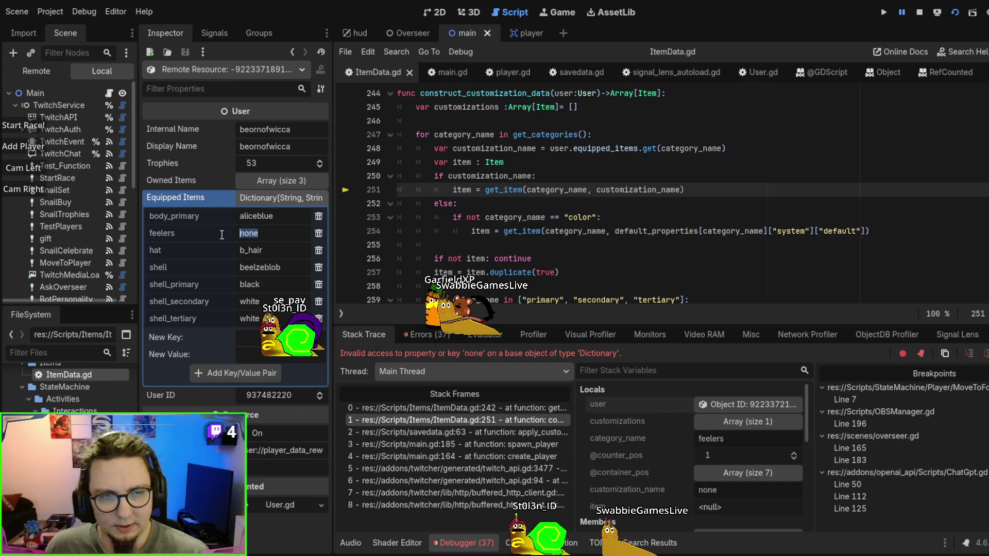
key("Up")
Draft a "none" entry in the body dictionary from the standard entry's properties, then delete it
scroll(565, 117, "up", 20)
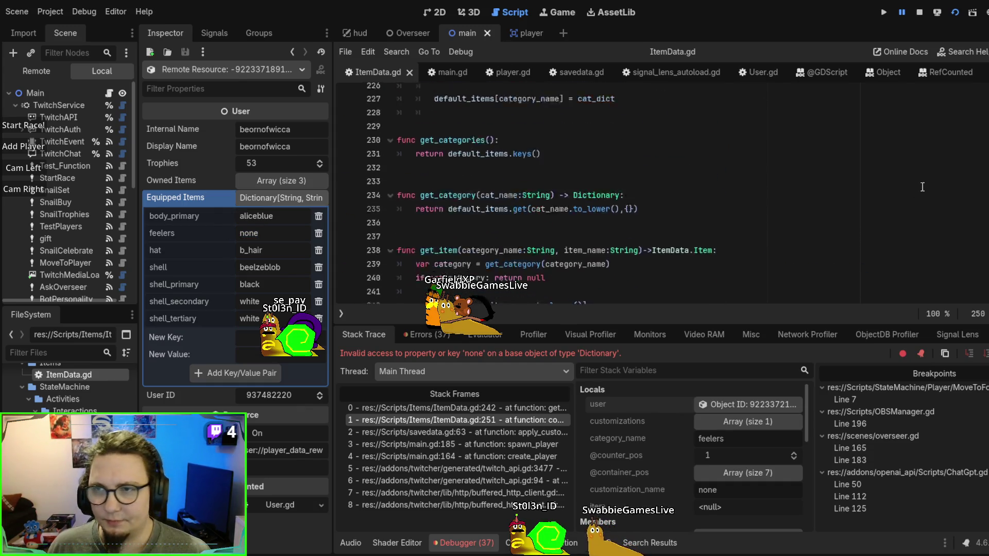
scroll(646, 178, "up", 6)
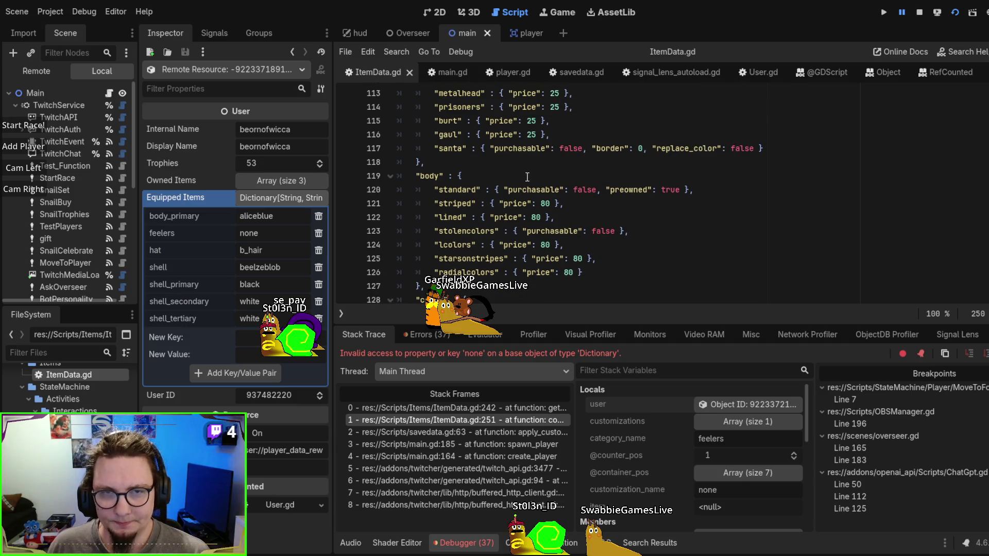
left_click(527, 176)
key("Return")
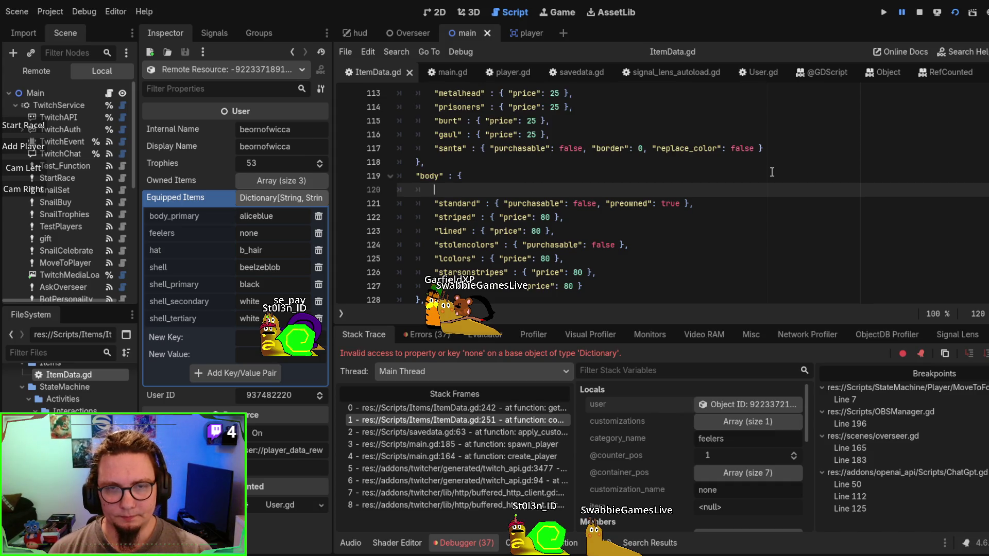
type("\"none")
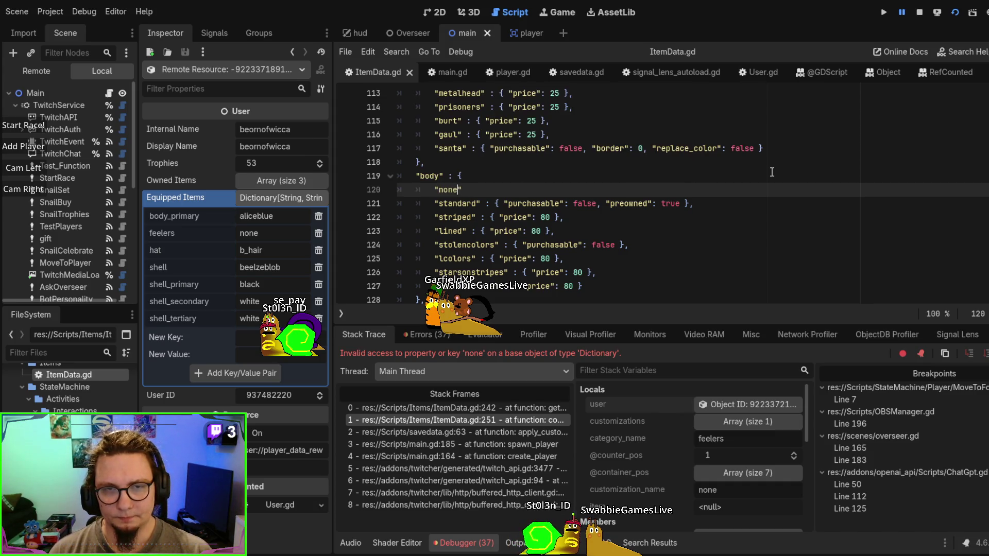
type("\" : { purch")
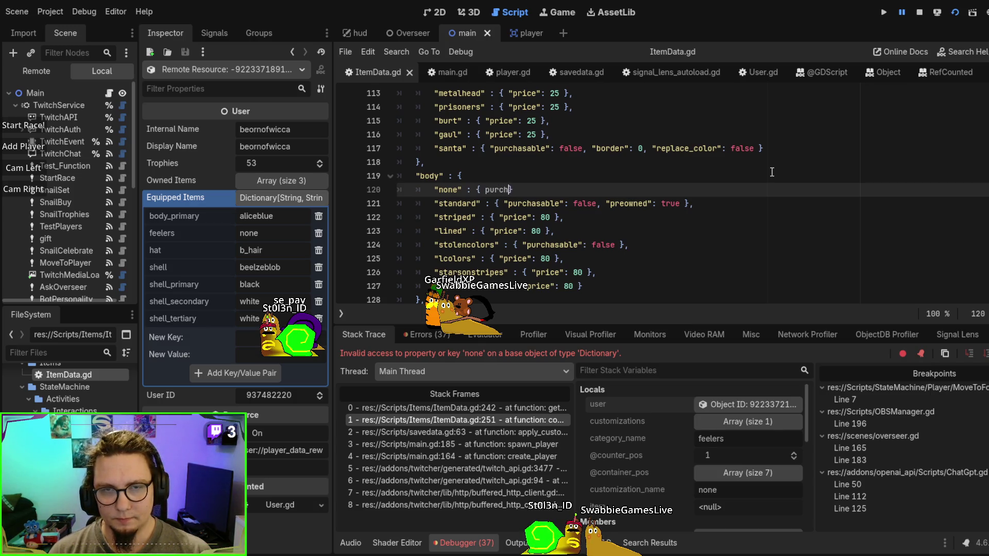
key("BackSpace")
key("BackSpace")
key("BackSpace")
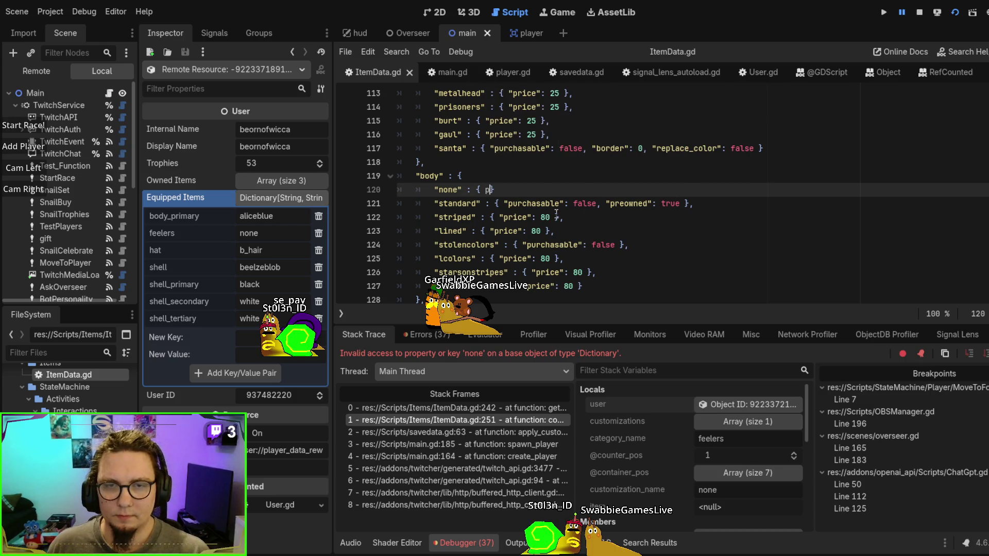
left_click_drag(489, 204, 705, 201)
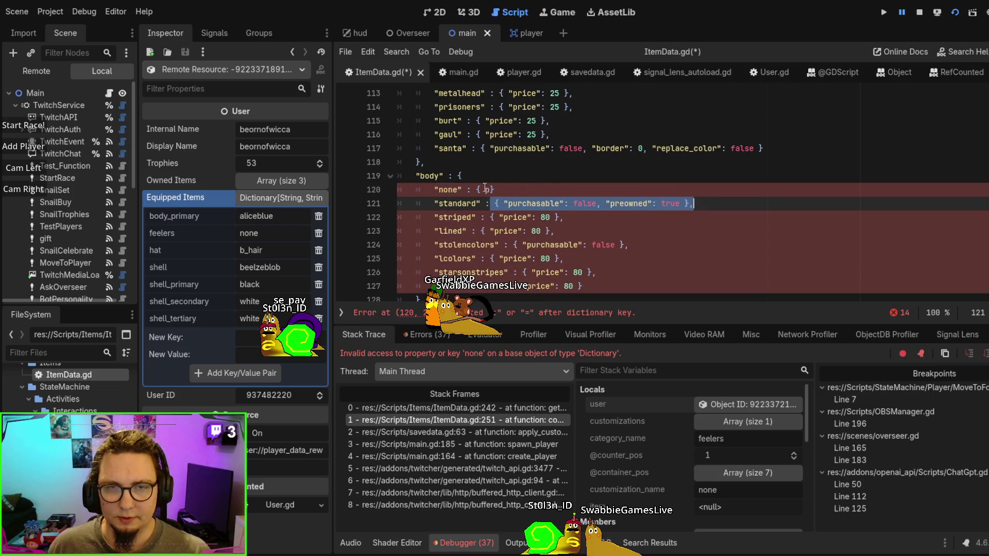
key("ctrl+c")
left_click_drag(477, 189, 495, 189)
key("ctrl+v")
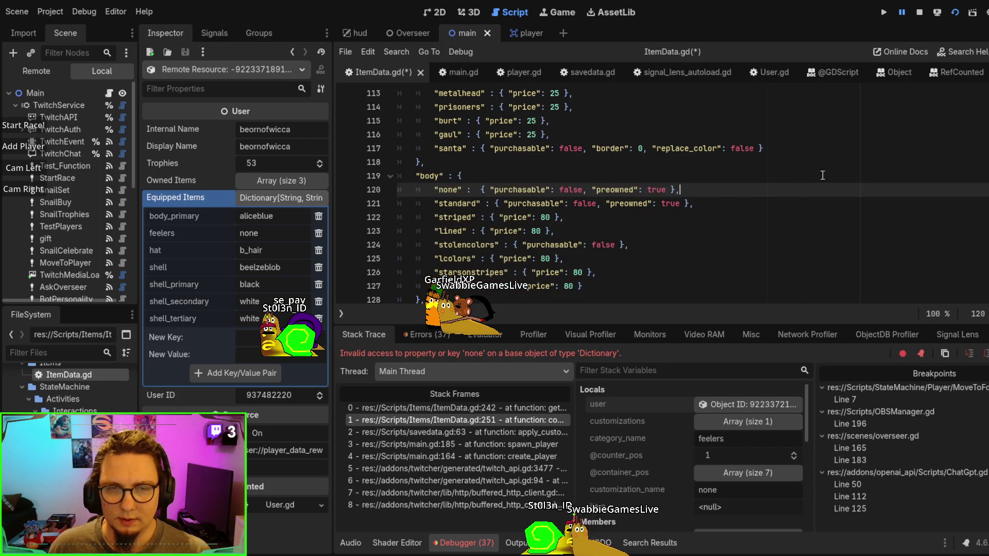
key("Down")
scroll(784, 204, "up", 2)
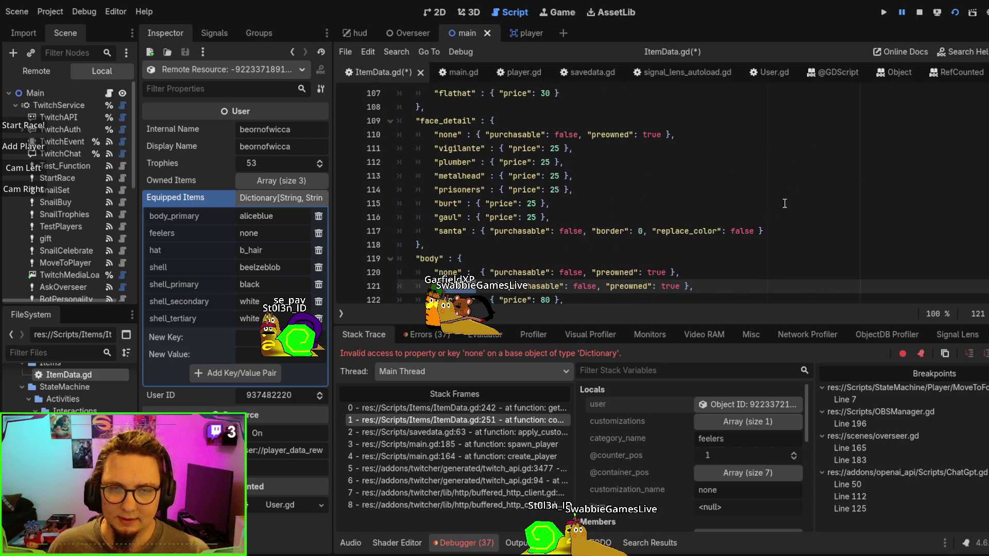
scroll(784, 203, "down", 1)
left_click_drag(700, 232, 700, 219)
key("Delete")
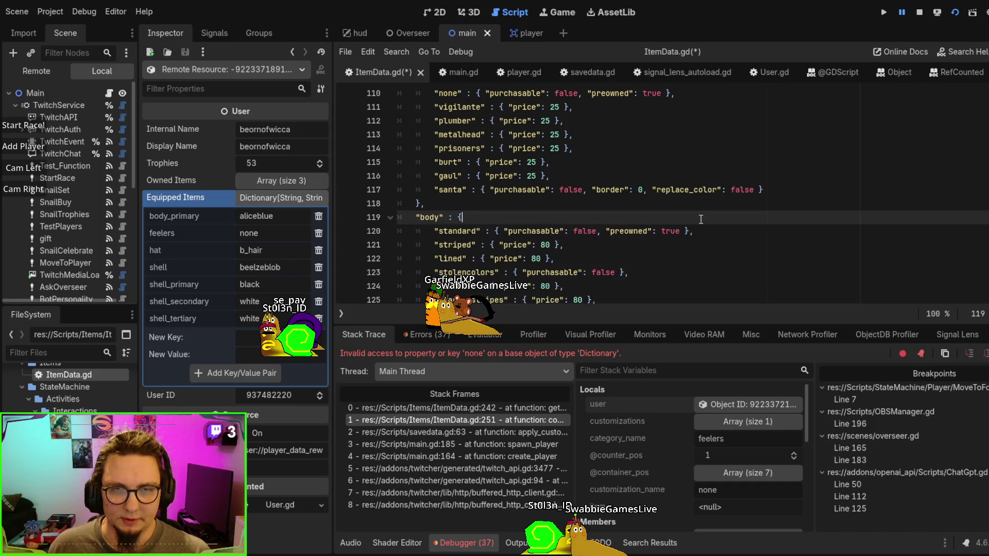
Add a "none" entry to feelers with only "purchasable": false, removing its preowned flag, and save
scroll(700, 219, "up", 2)
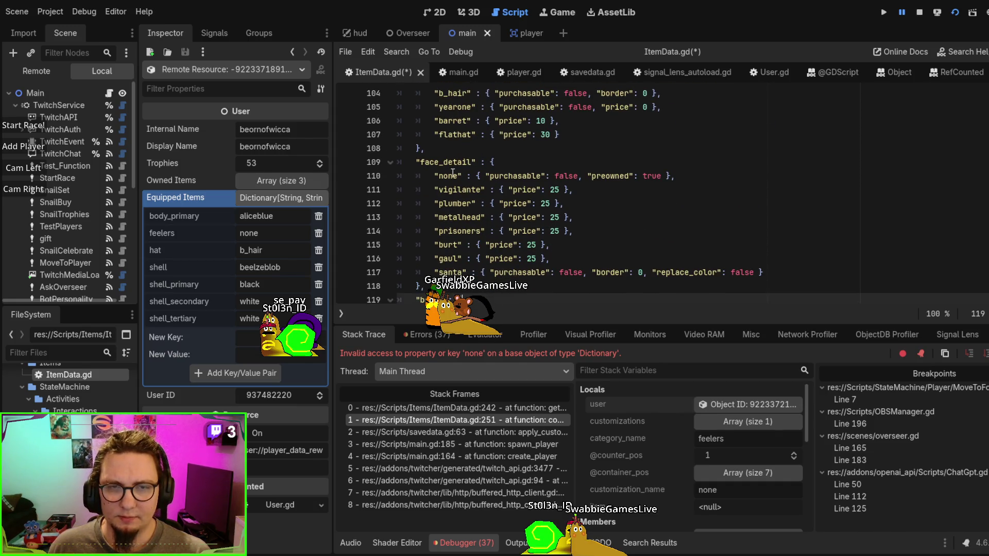
scroll(509, 170, "up", 4)
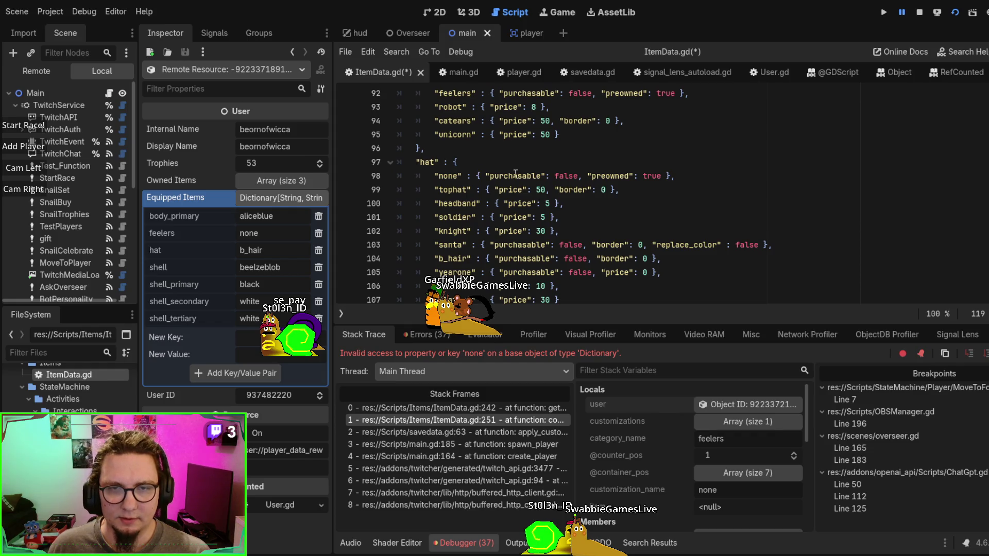
scroll(565, 177, "up", 2)
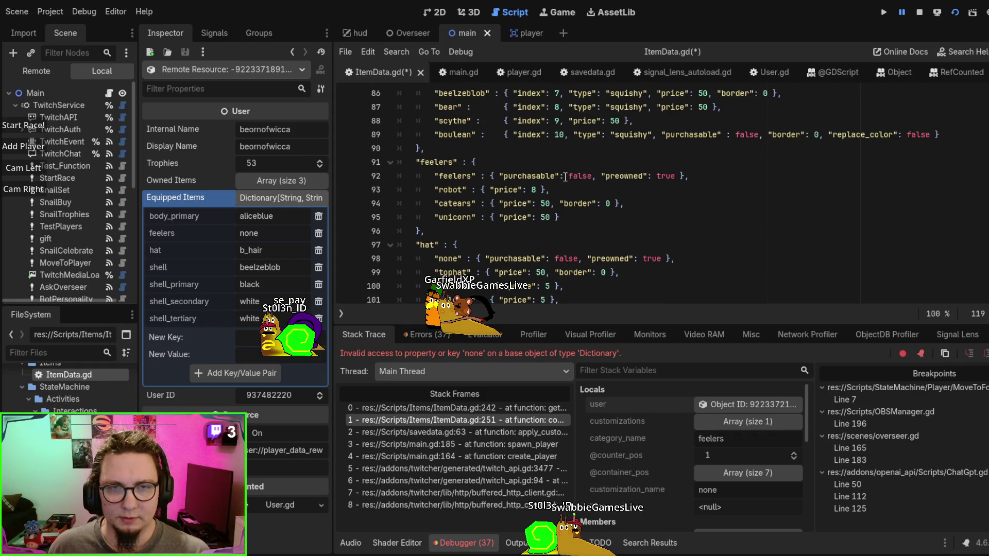
scroll(700, 184, "up", 2)
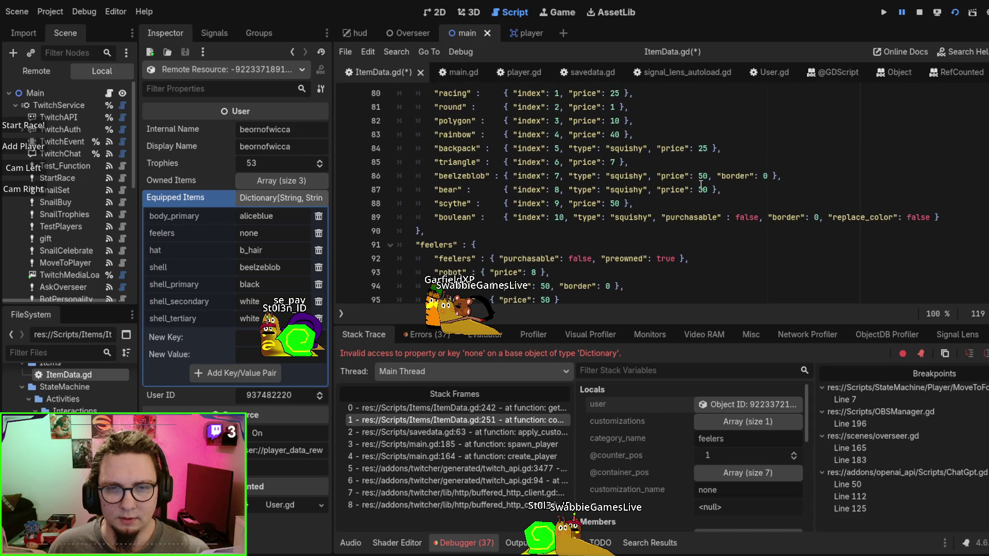
scroll(701, 184, "down", 2)
left_click(513, 162)
key("ctrl+v")
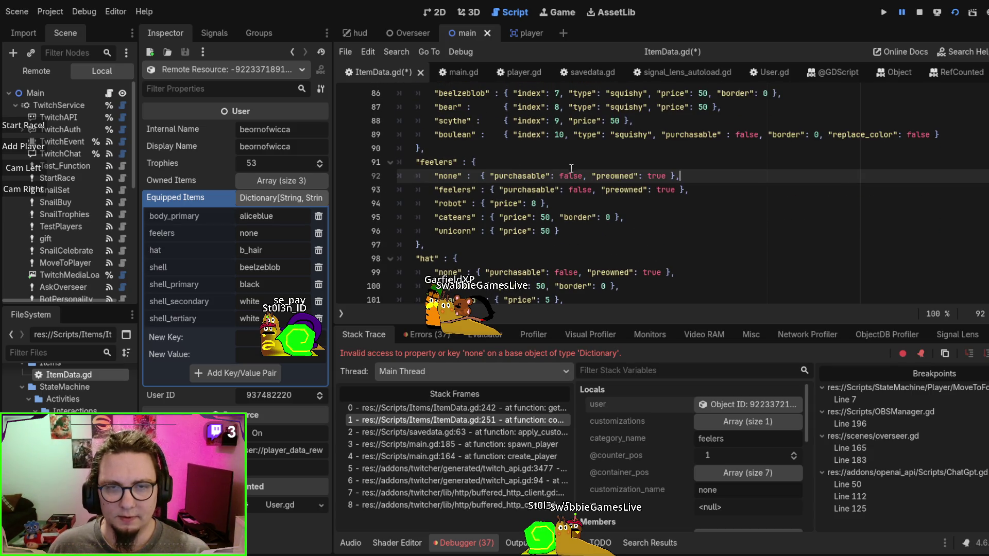
scroll(779, 184, "up", 4)
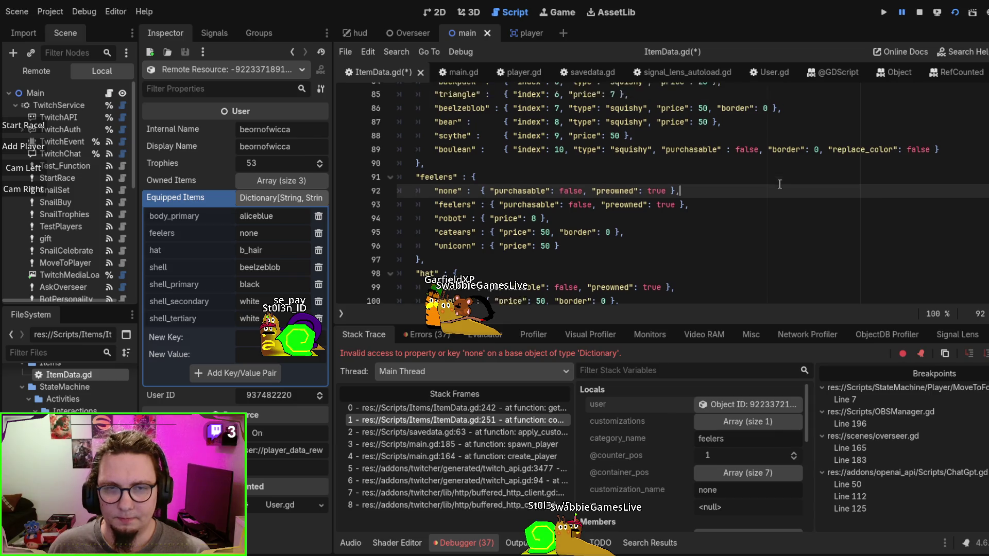
scroll(780, 198, "down", 3)
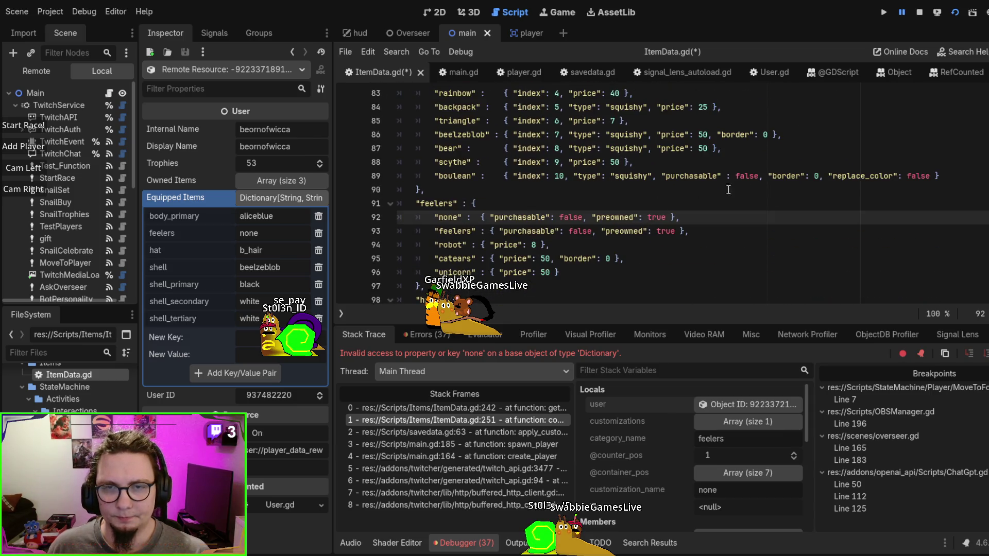
double_click(614, 217)
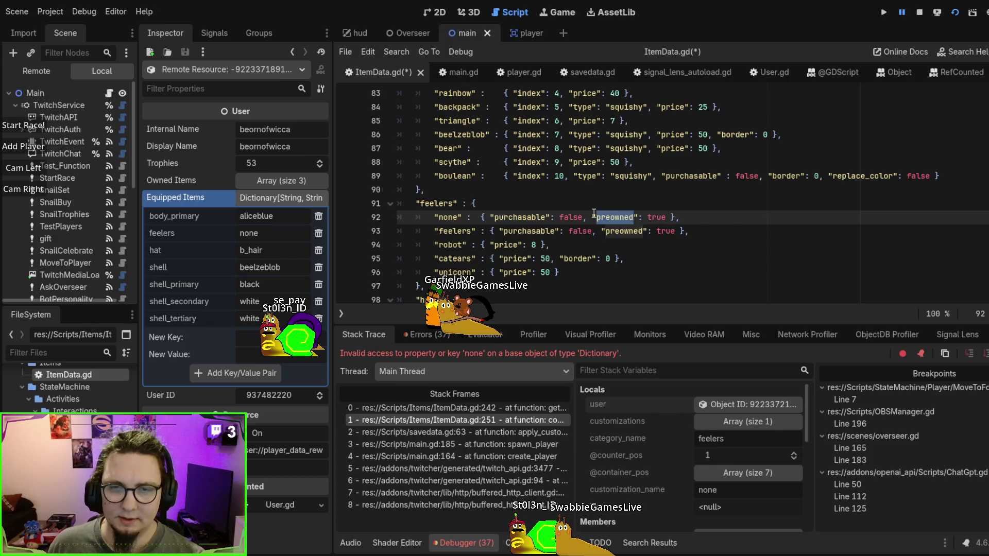
left_click_drag(585, 218, 664, 213)
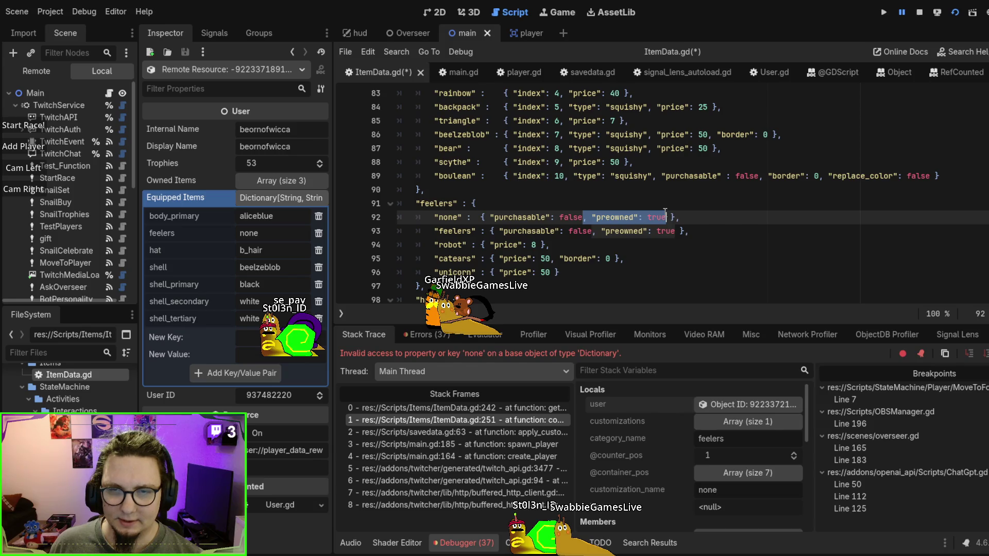
key("BackSpace")
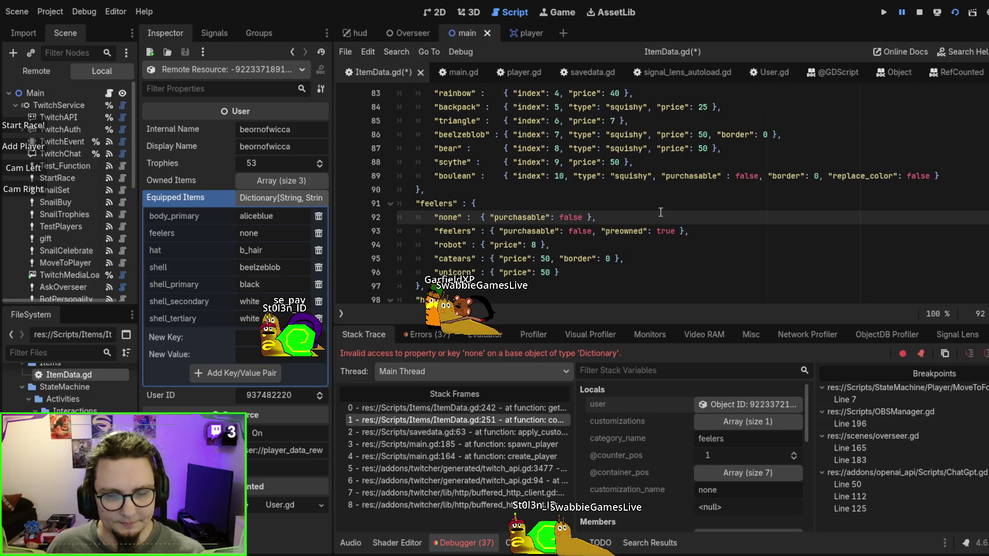
key("ctrl+s")
scroll(660, 212, "up", 3)
scroll(660, 212, "down", 3)
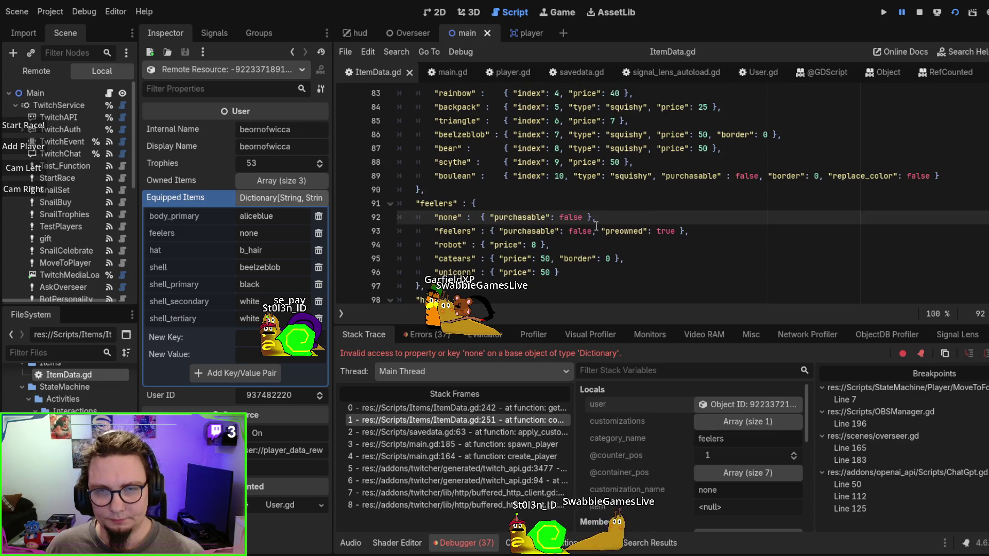
scroll(597, 226, "up", 2)
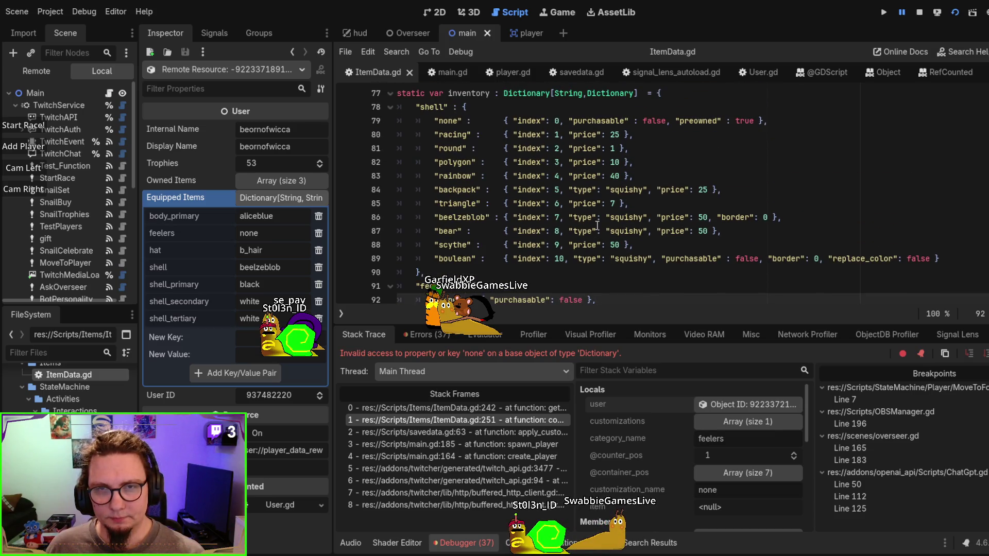
Rerun and stop the game, then delete the scythe shell's index value 9 on line 88
key("F5")
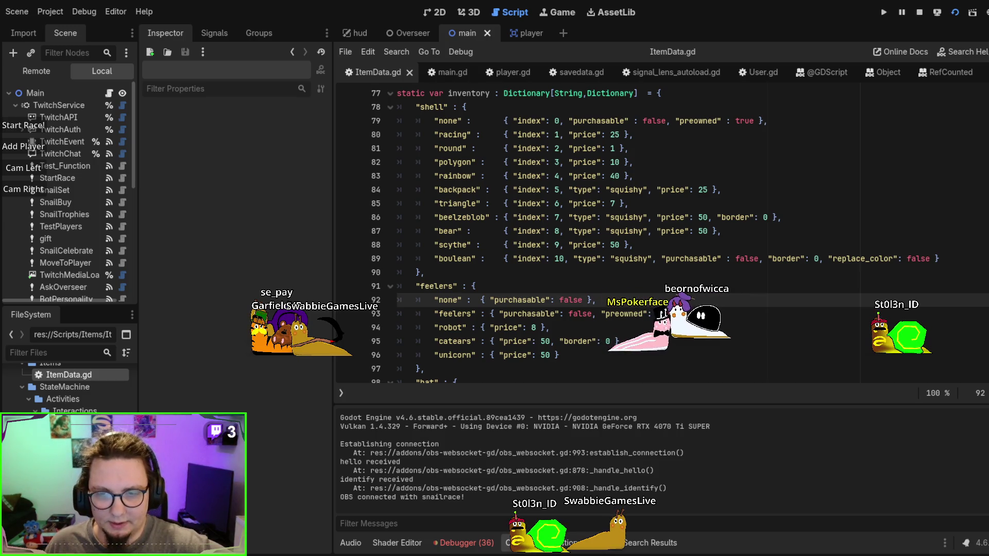
key("F8")
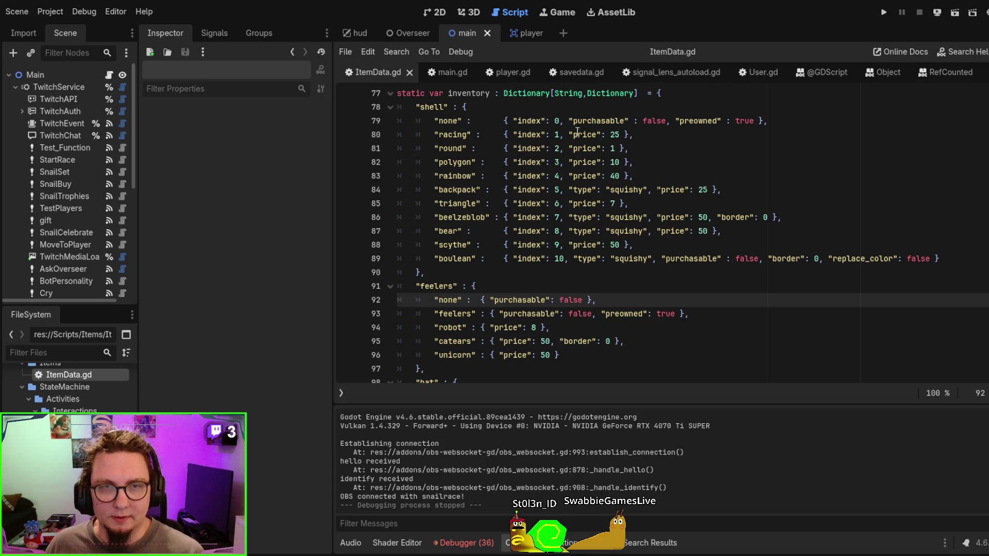
scroll(577, 131, "up", 1)
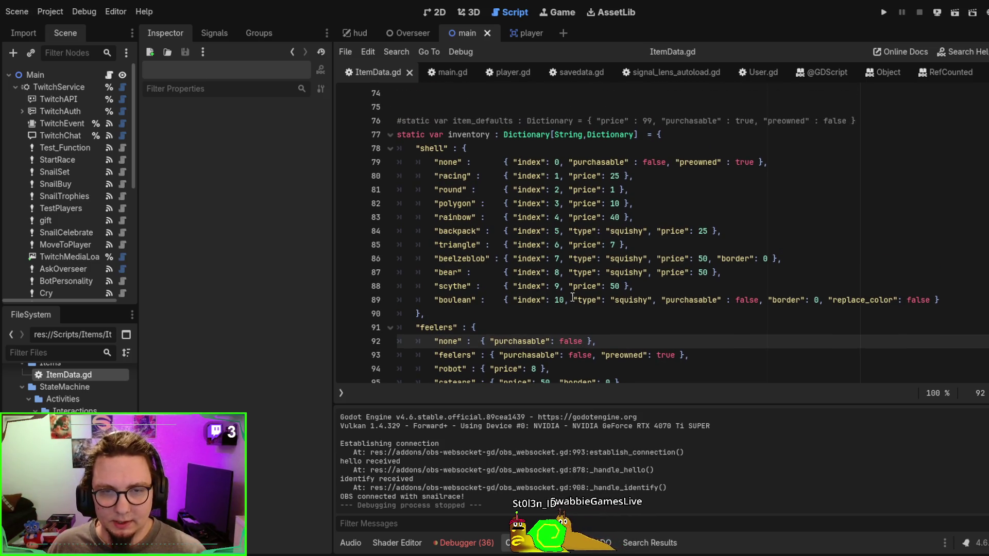
left_click(555, 286)
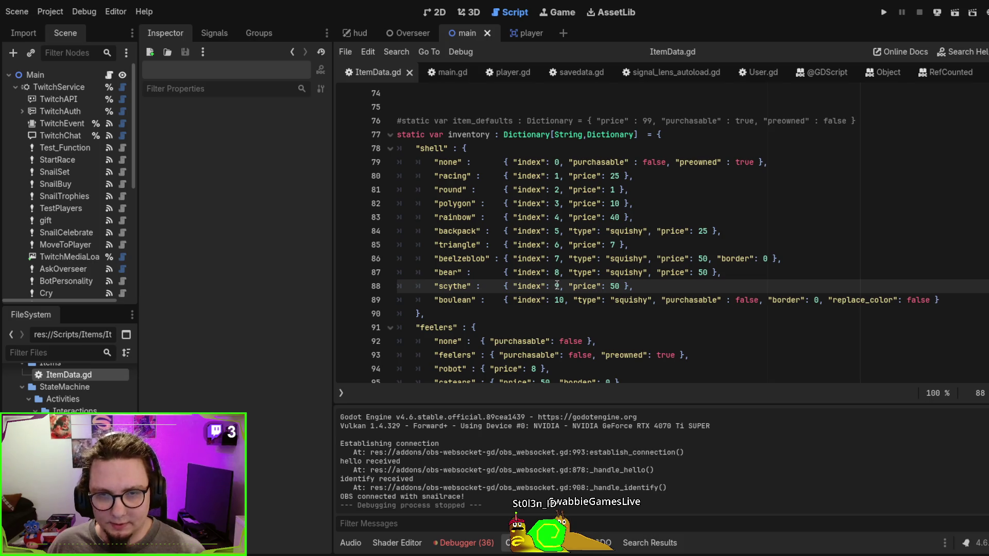
key("Delete")
Enter 0 as the scythe index, edit the none shell's index, and save-run with F6
type("0")
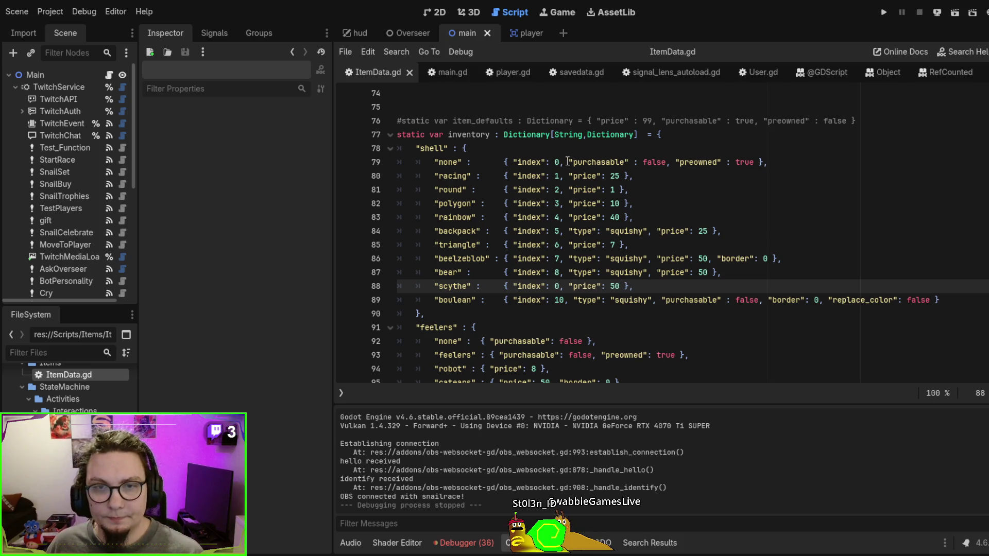
double_click(557, 161)
type("9")
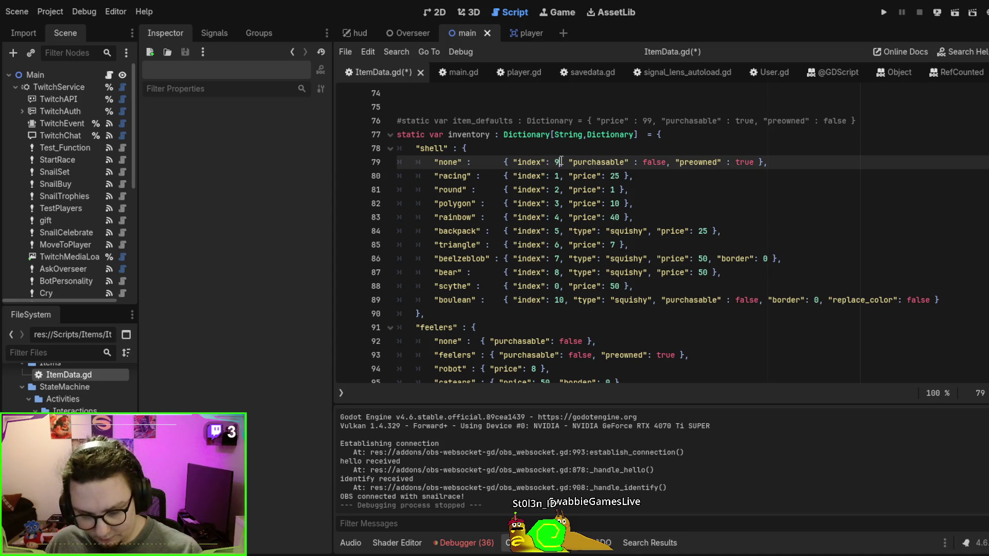
left_click(694, 259)
key("F6")
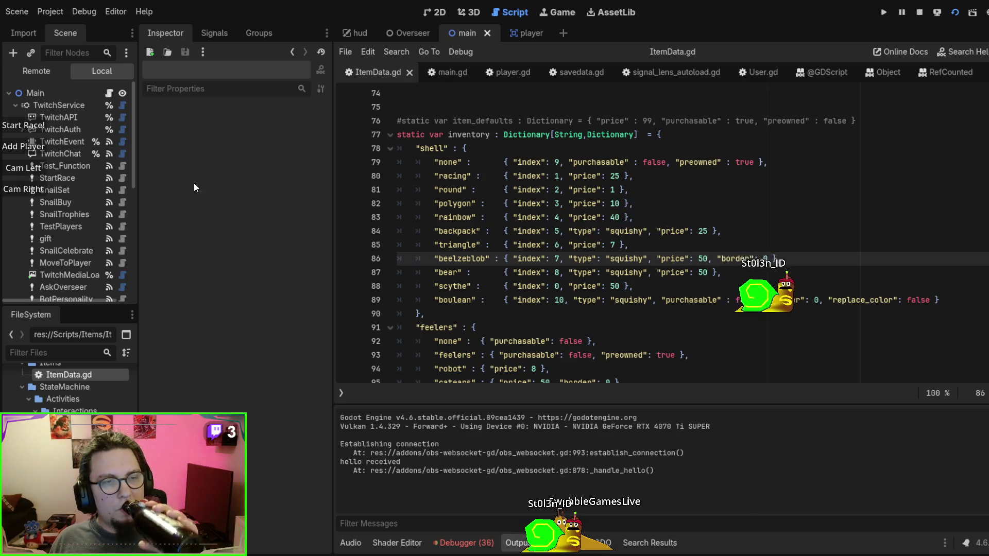
Spawn four test player snails with Add Player, then stop the game
left_click(39, 146)
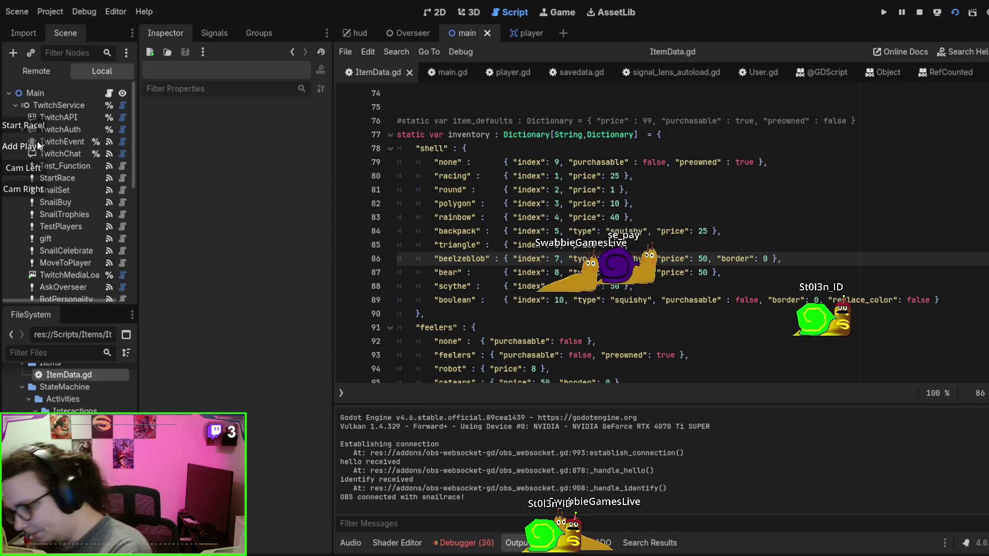
left_click(39, 147)
left_click(39, 147)
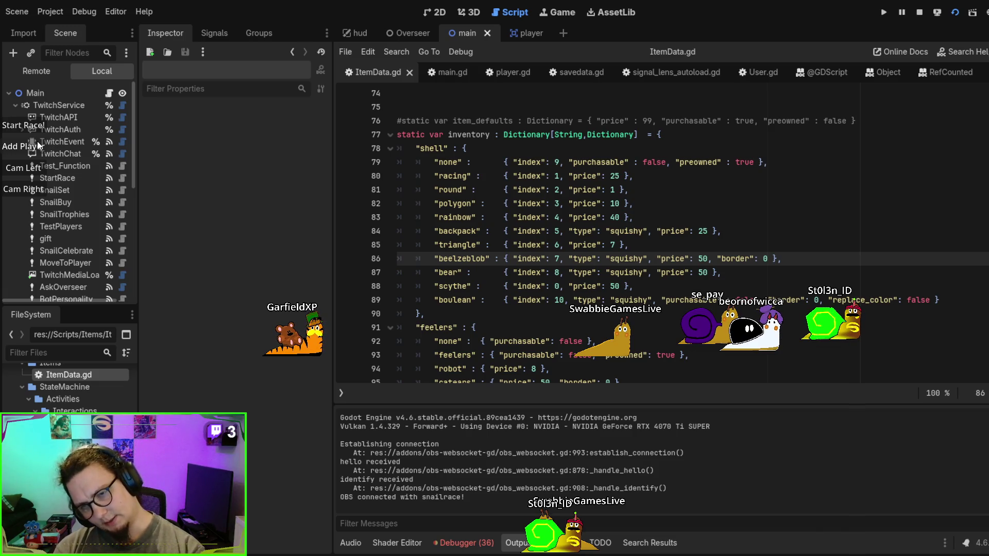
left_click(39, 145)
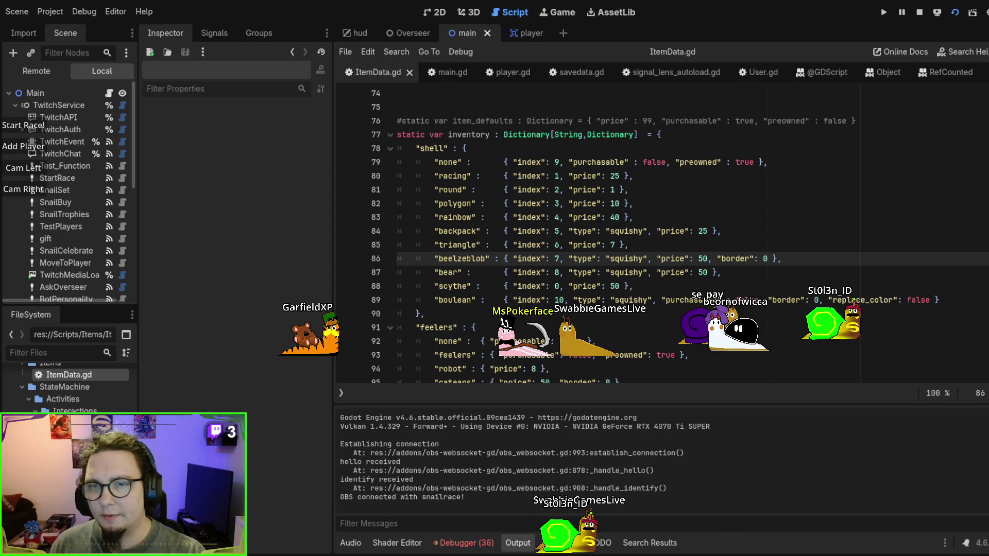
key("F8")
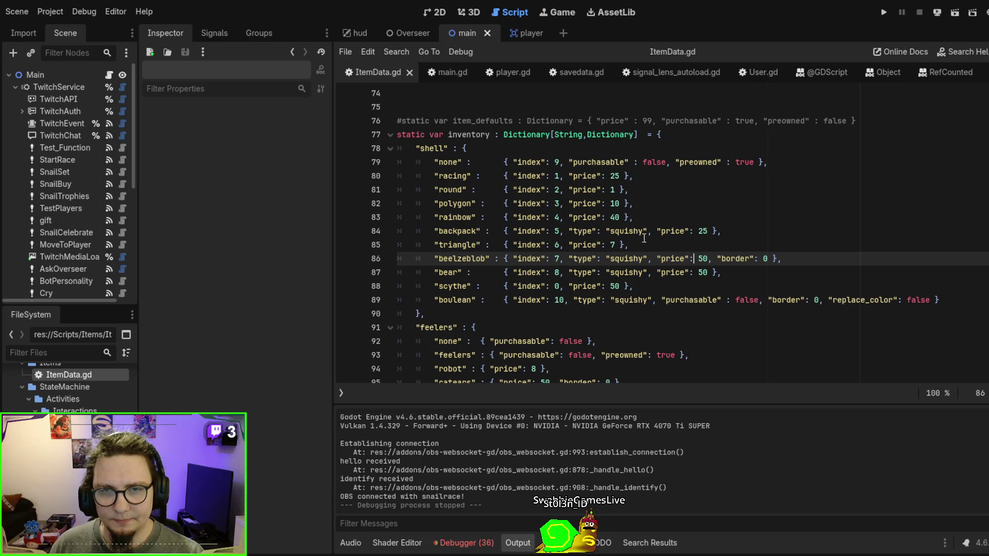
Replace the 1.25 border default on line 182 with 2, then run the scene with F6 and stop it
scroll(644, 239, "up", 4)
scroll(643, 239, "down", 20)
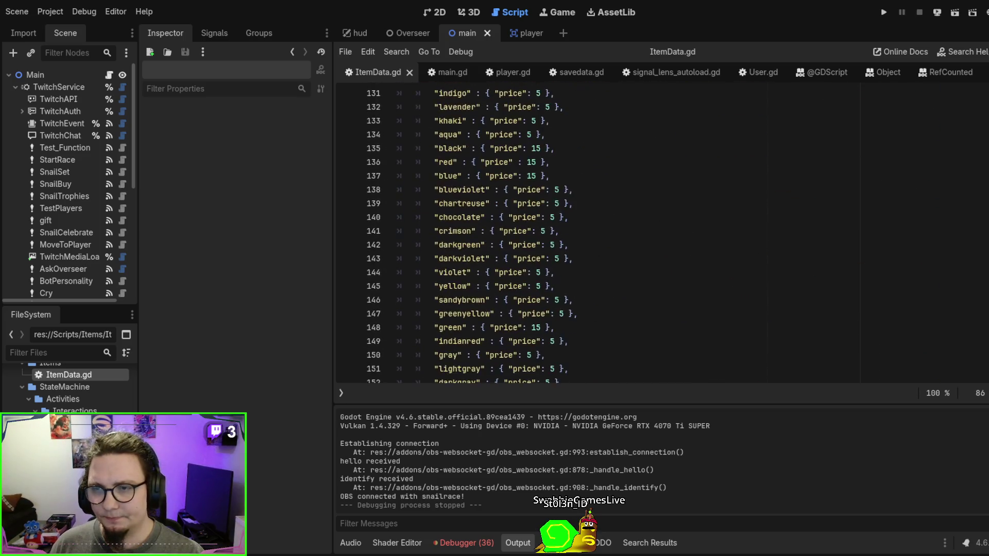
scroll(520, 245, "down", 13)
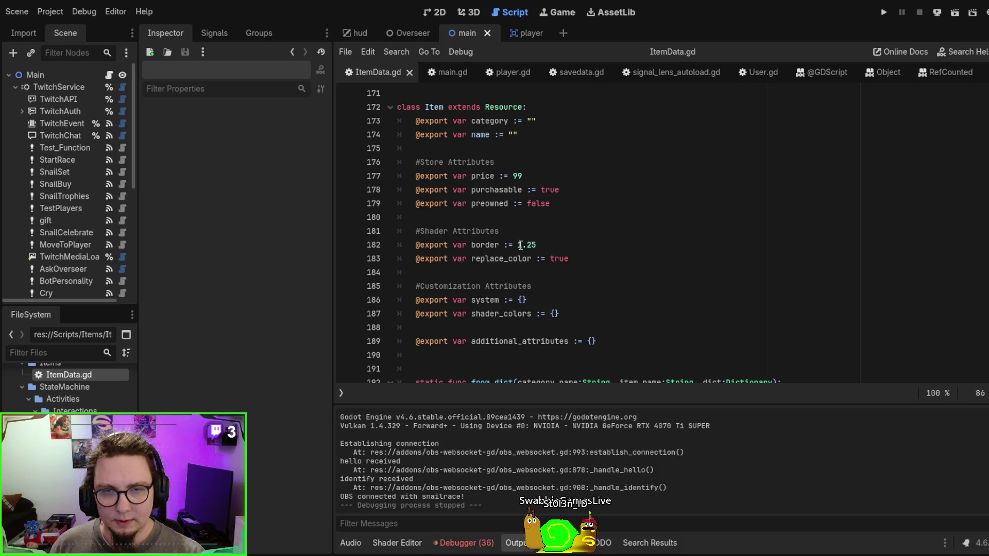
left_click(521, 245)
double_click(520, 245)
type("2")
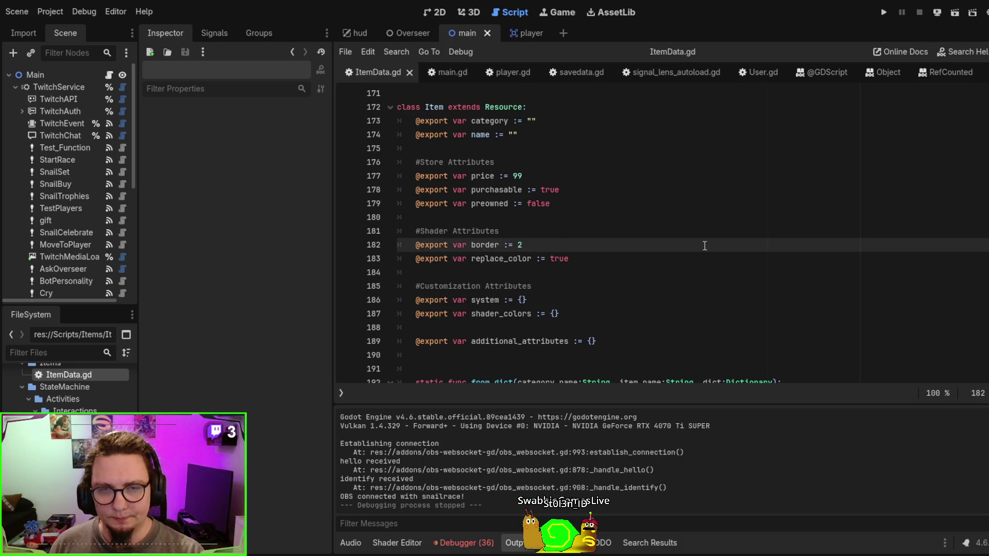
key("F6")
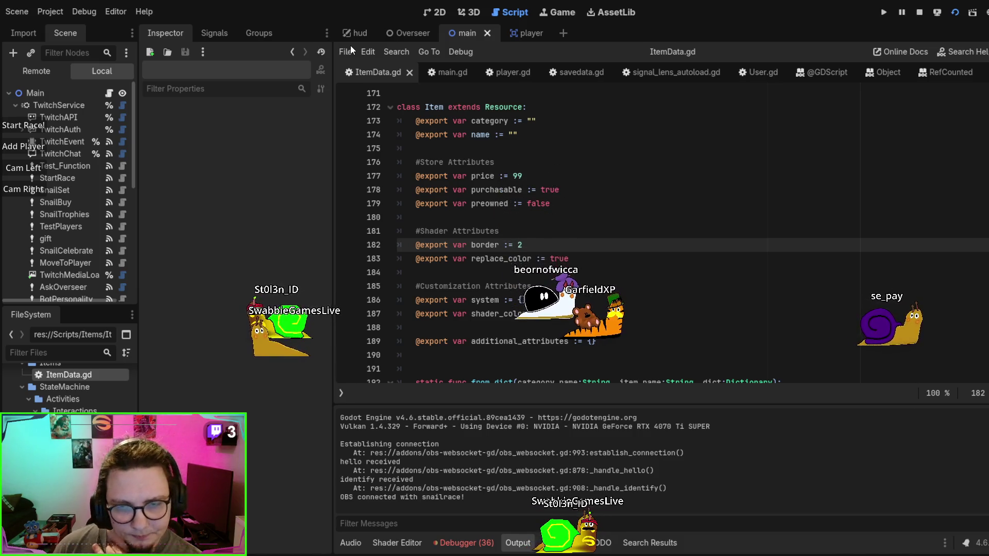
key("F8")
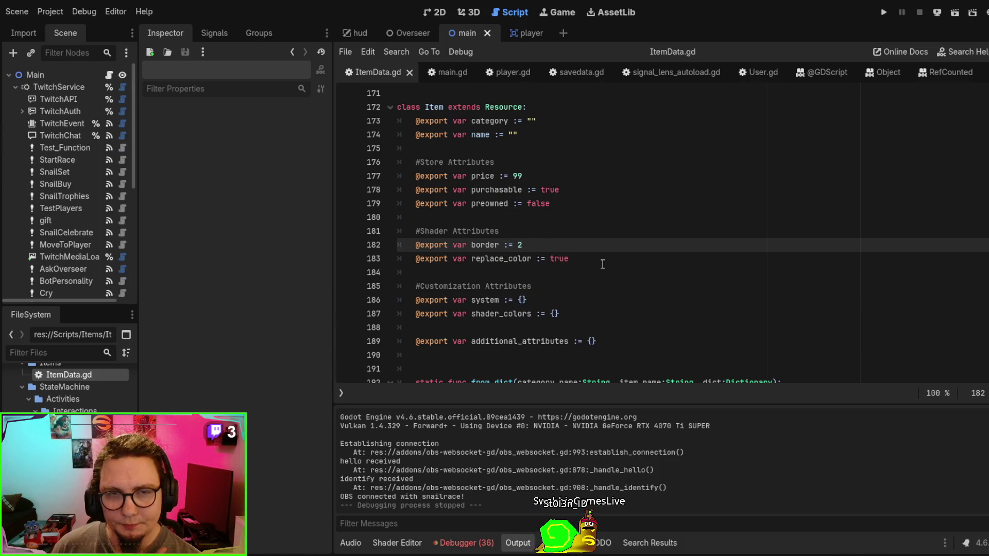
Flip through savedata.gd, player.gd and main.gd before returning to ItemData.gd
left_click(565, 70)
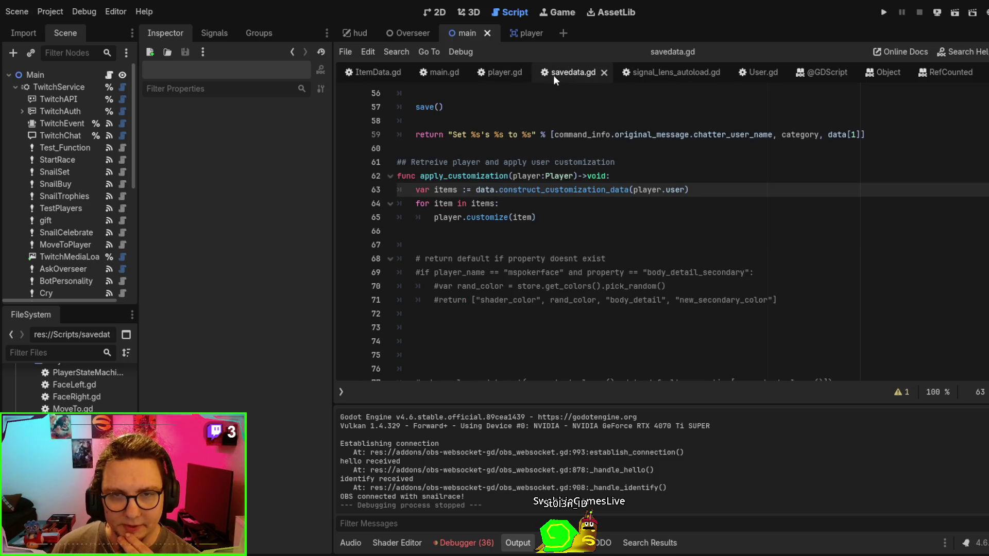
scroll(528, 113, "up", 2)
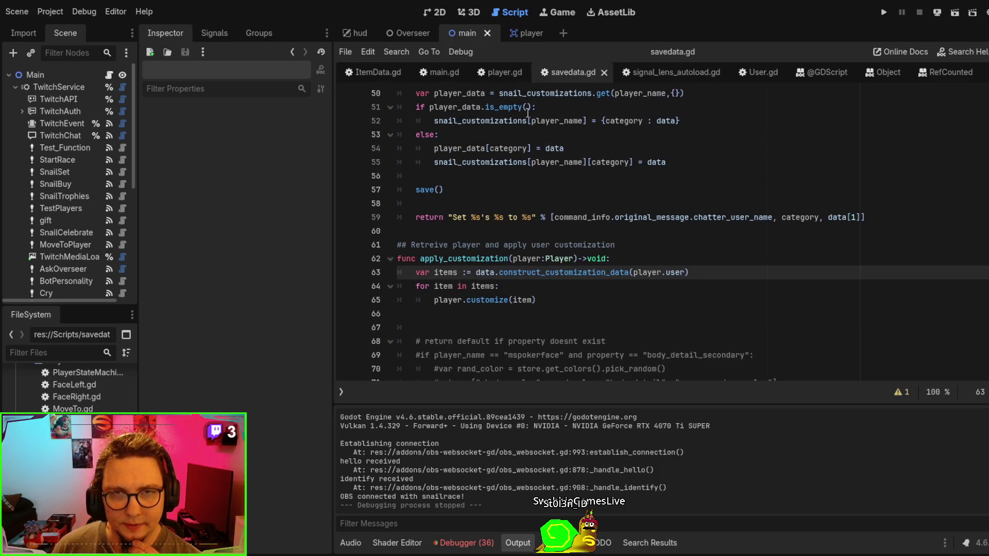
left_click(496, 75)
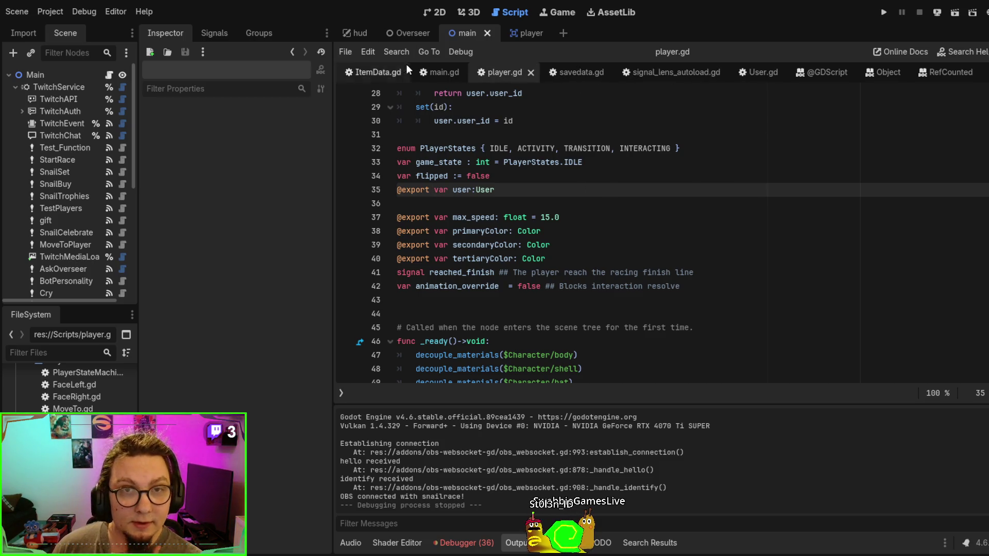
left_click(436, 71)
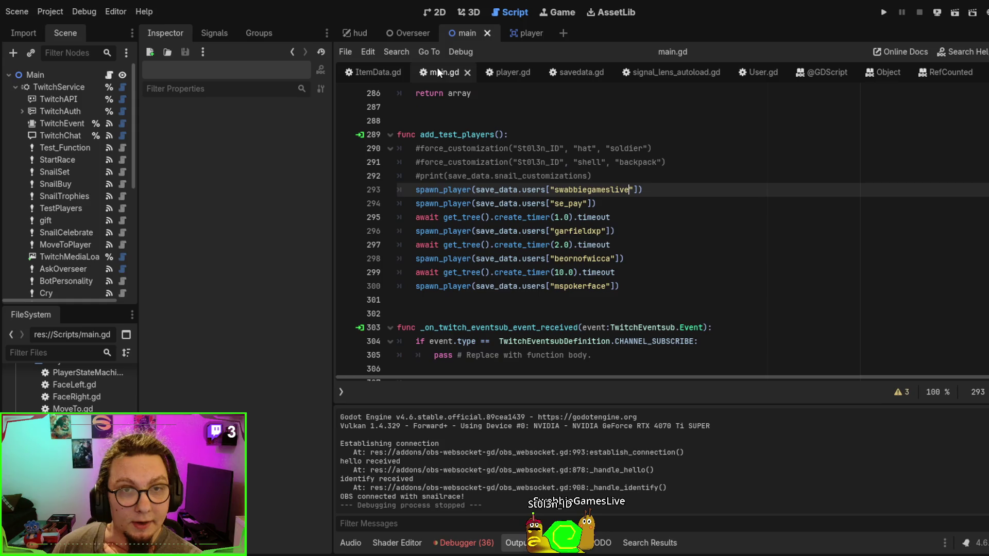
left_click(376, 76)
Review ItemData.gd's color_item check, then open player.gd at the customize_colors function
scroll(882, 249, "down", 12)
scroll(882, 249, "down", 14)
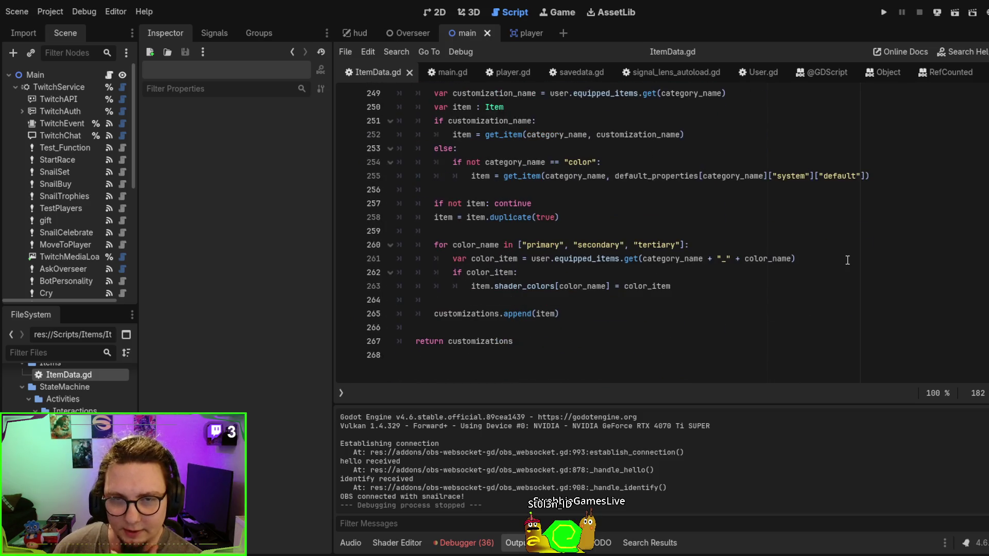
scroll(727, 289, "up", 2)
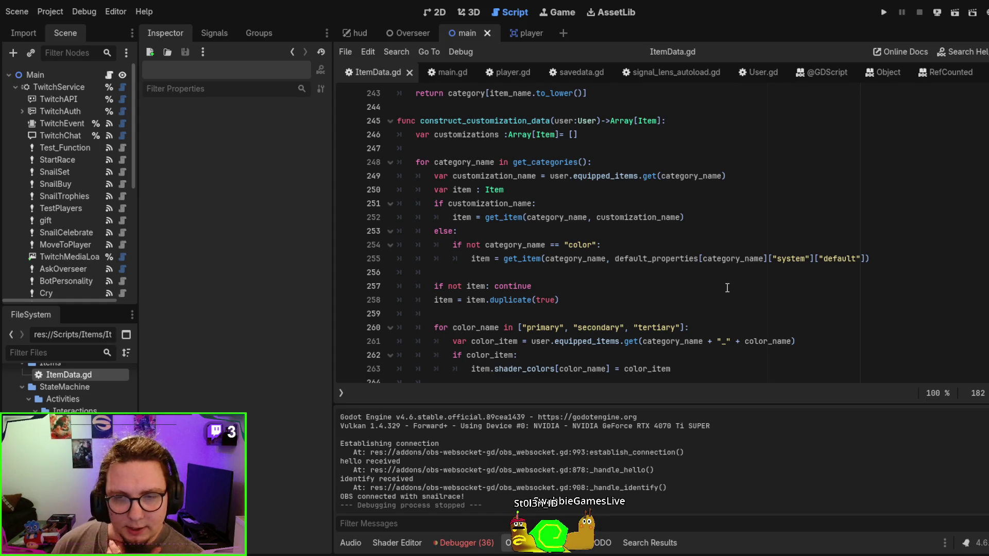
scroll(727, 288, "down", 1)
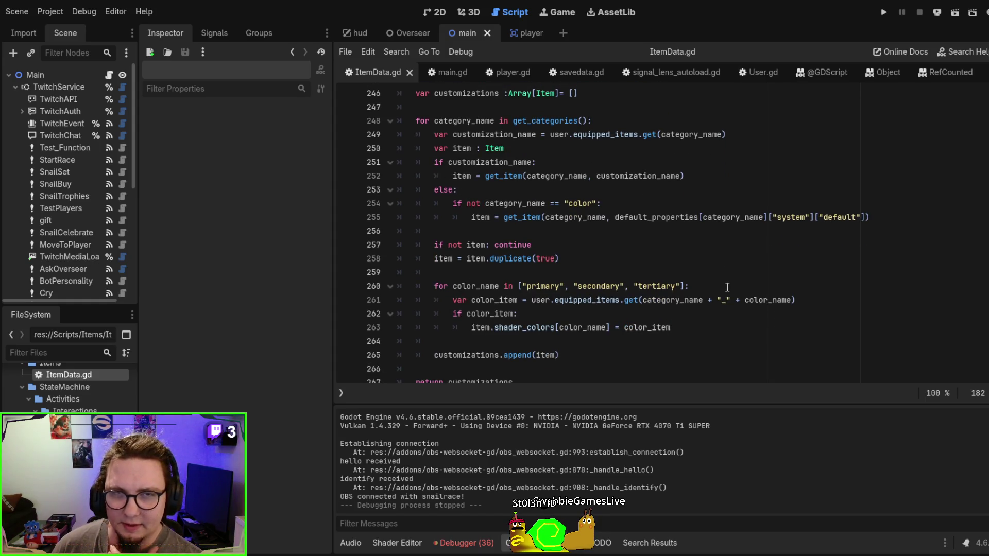
scroll(726, 287, "up", 1)
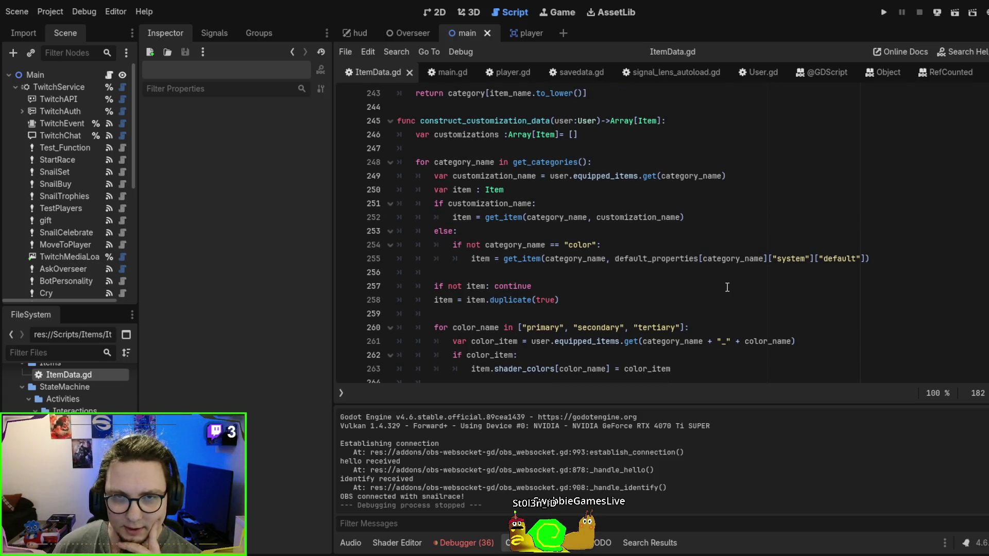
scroll(727, 287, "down", 2)
scroll(726, 287, "up", 1)
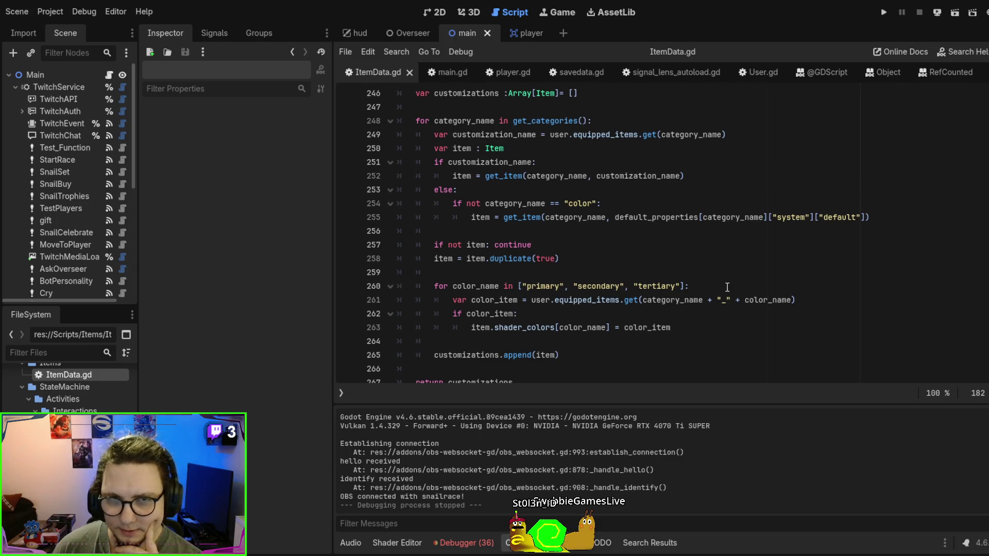
scroll(727, 287, "up", 1)
scroll(726, 286, "down", 1)
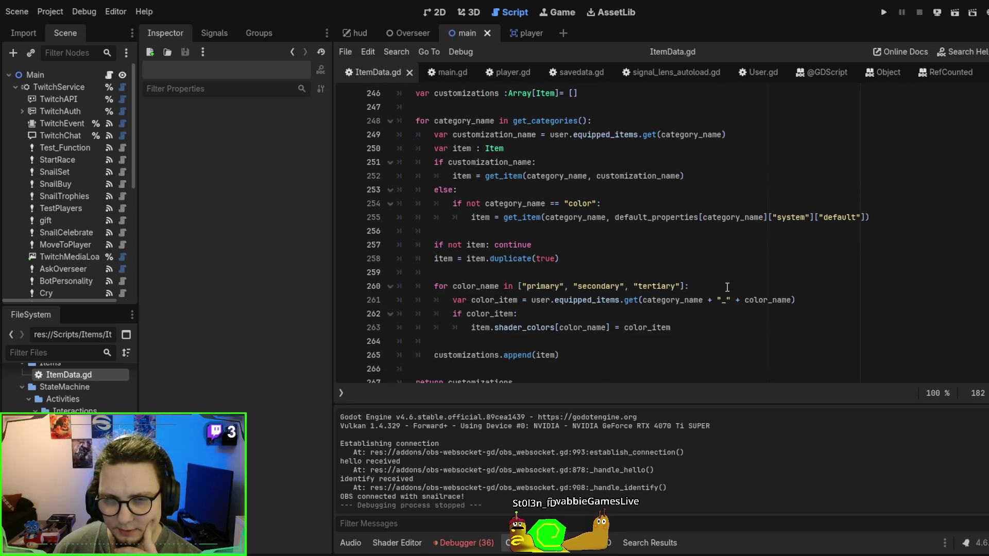
scroll(727, 287, "up", 1)
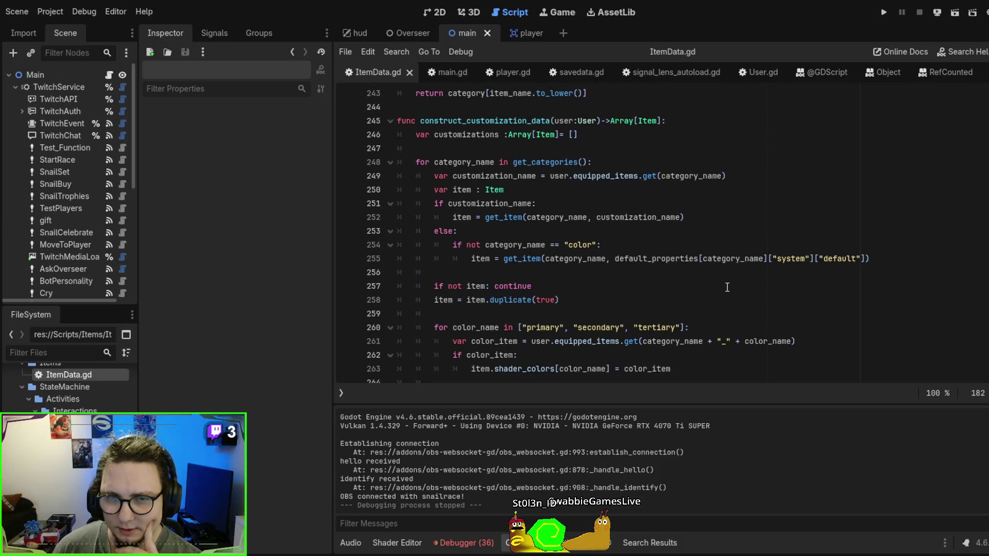
scroll(726, 287, "down", 1)
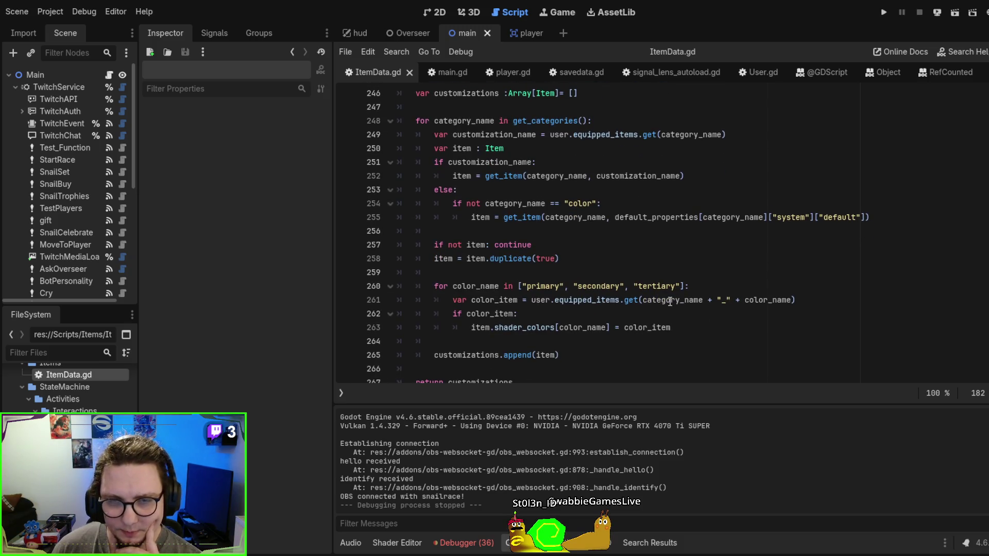
left_click(559, 317)
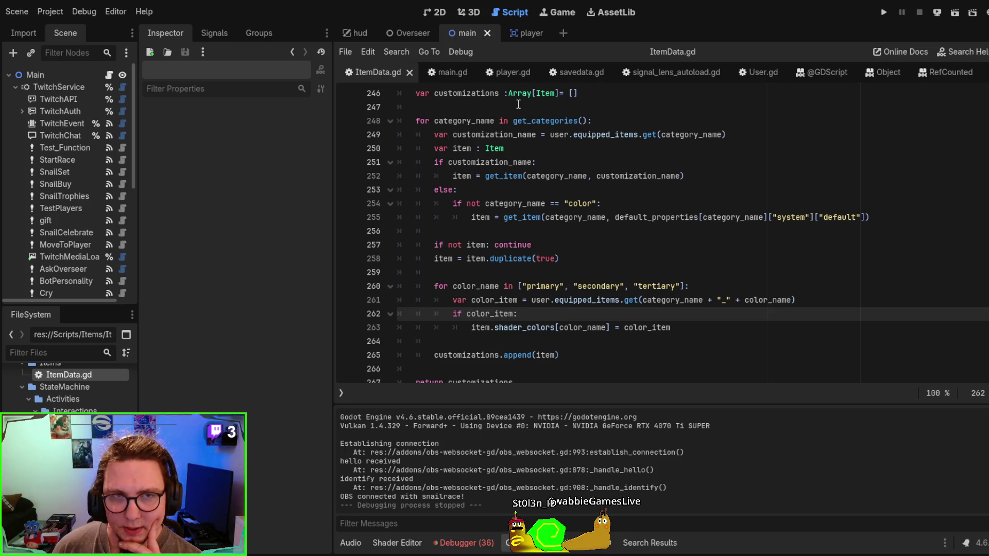
left_click(503, 71)
scroll(670, 237, "down", 20)
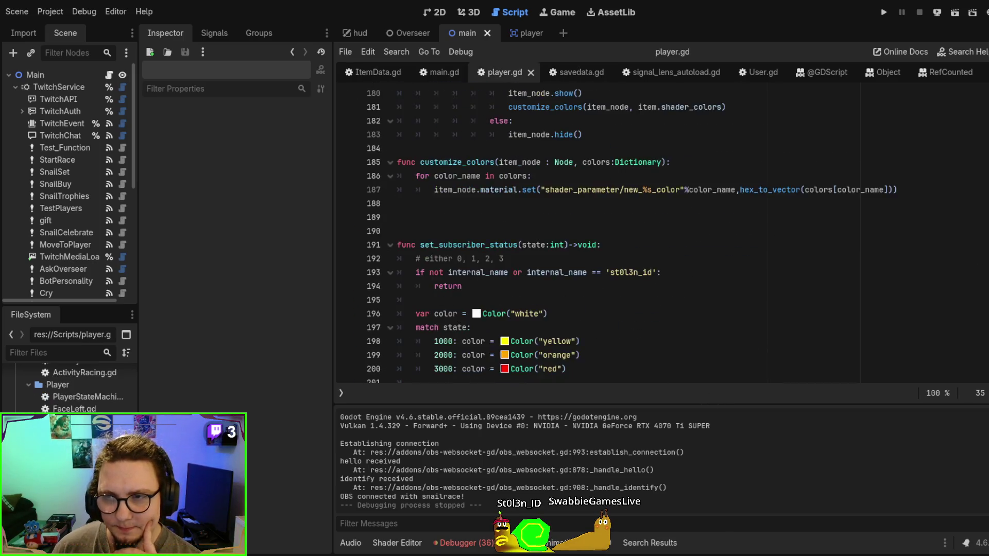
Jump back to the customize function in player.gd with alt+Left
scroll(801, 202, "down", 15)
scroll(802, 203, "up", 5)
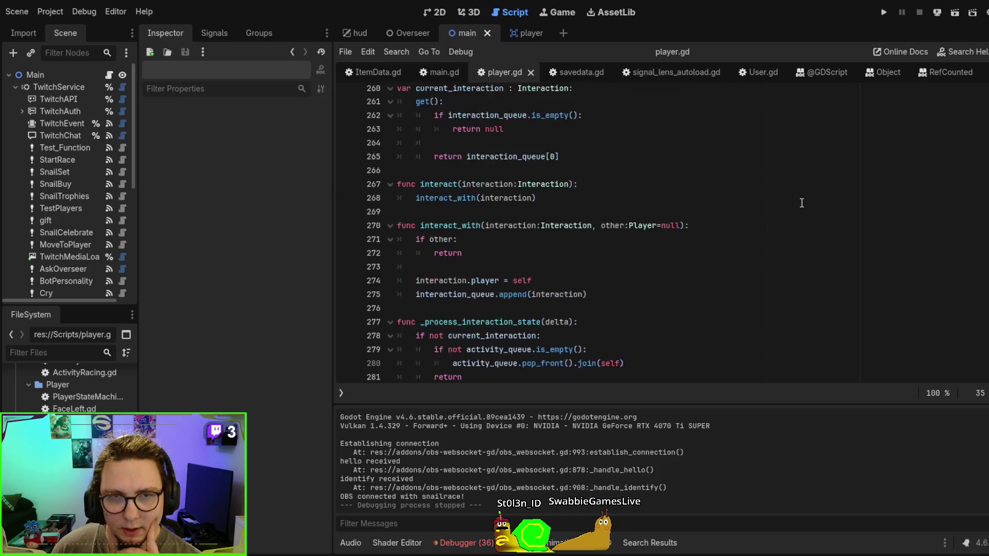
scroll(801, 203, "up", 1)
left_click(859, 161)
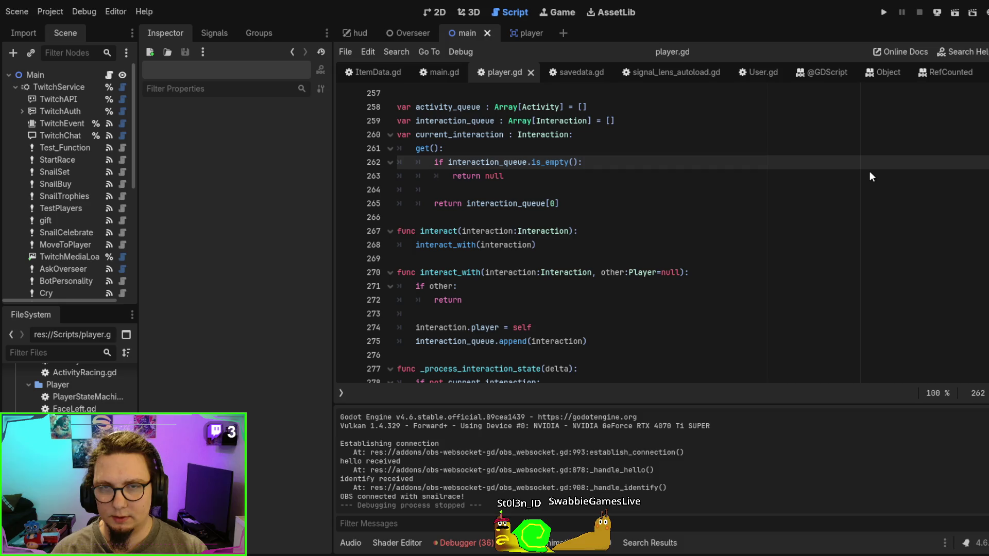
key("alt+Left")
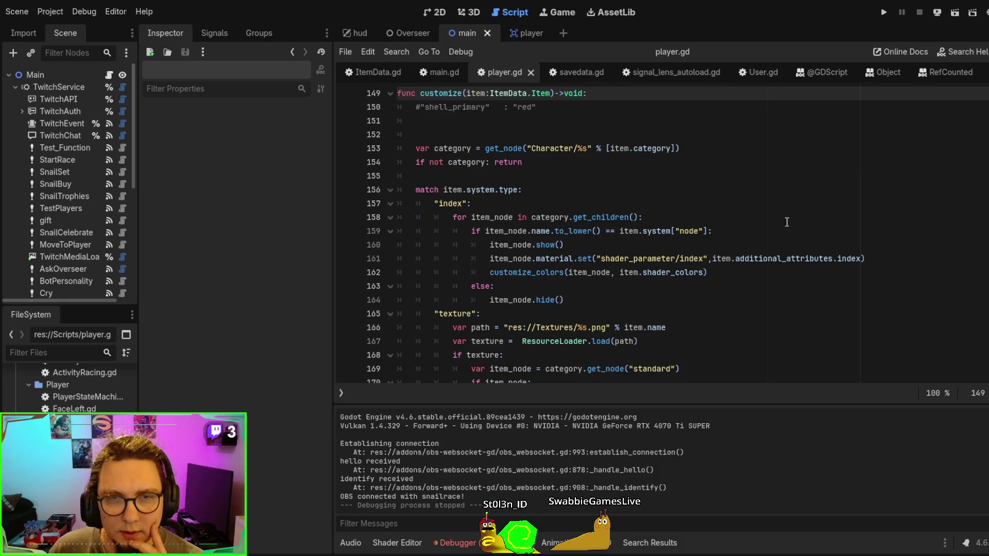
scroll(600, 192, "up", 2)
Delete the blank lines 151–152 and the commented shell_primary line, then go to customize_colors
left_click_drag(565, 177, 623, 143)
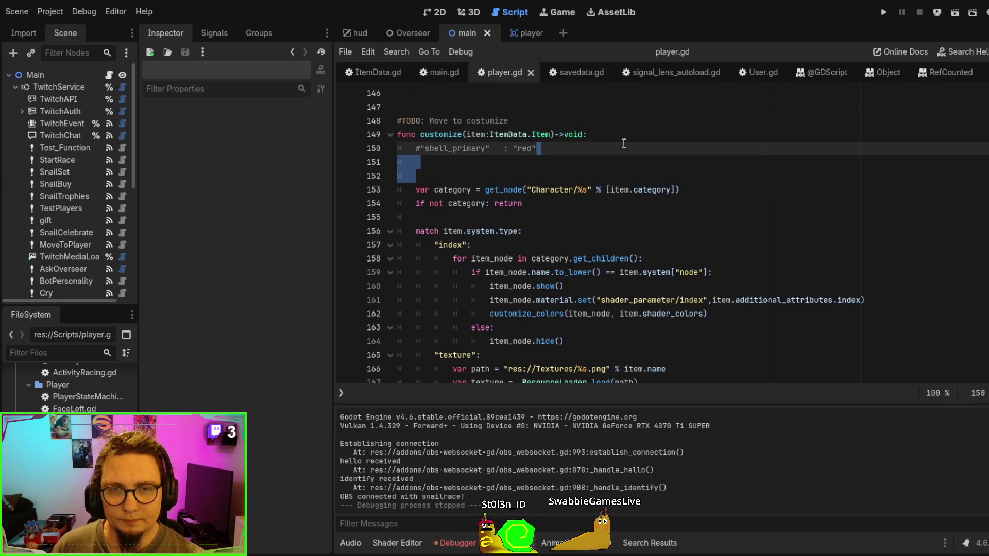
key("BackSpace")
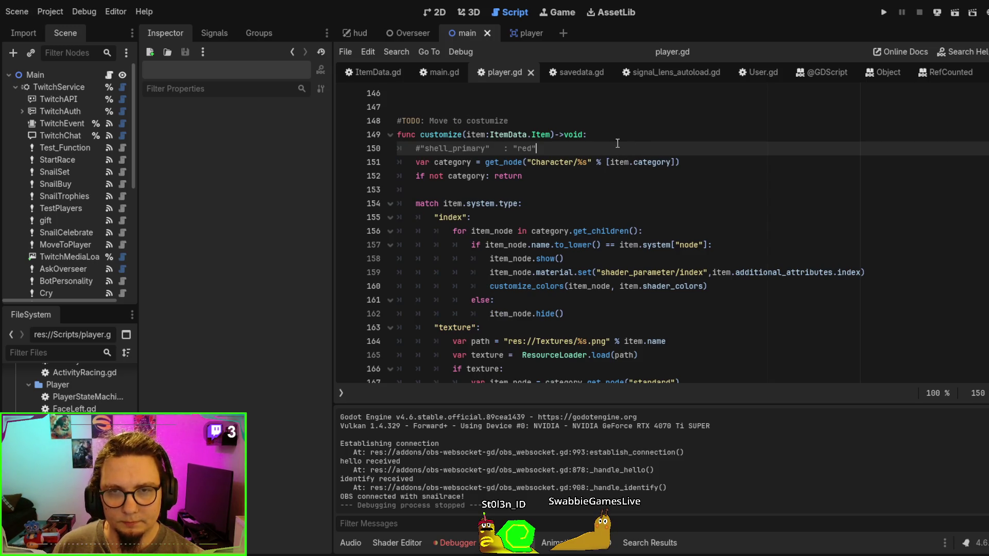
triple_click(618, 143)
key("BackSpace")
left_click(609, 192)
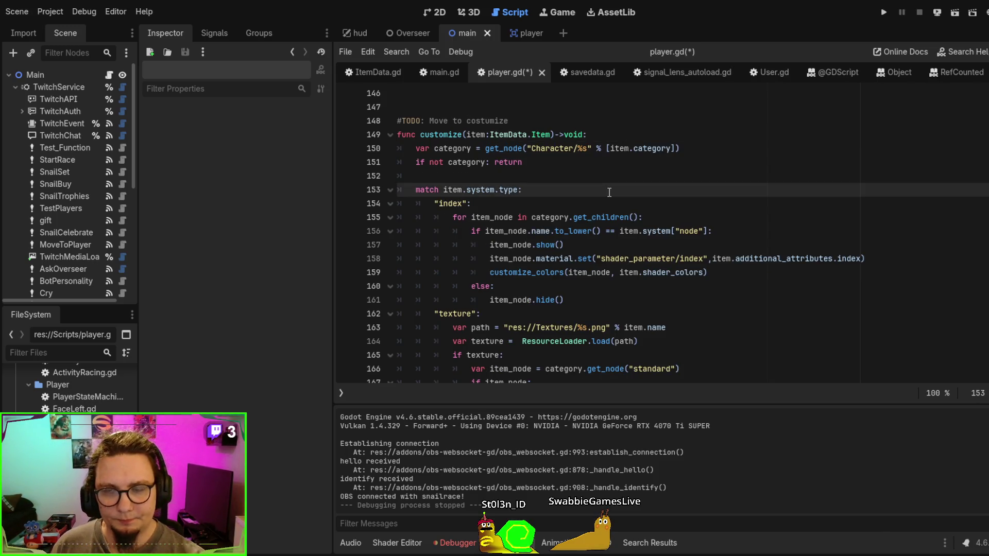
scroll(610, 189, "down", 1)
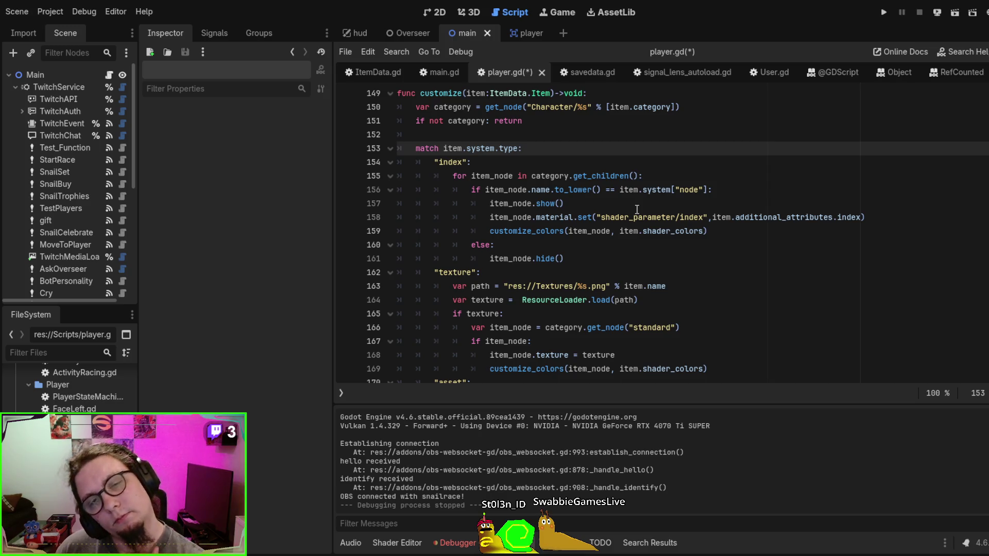
scroll(637, 210, "down", 6)
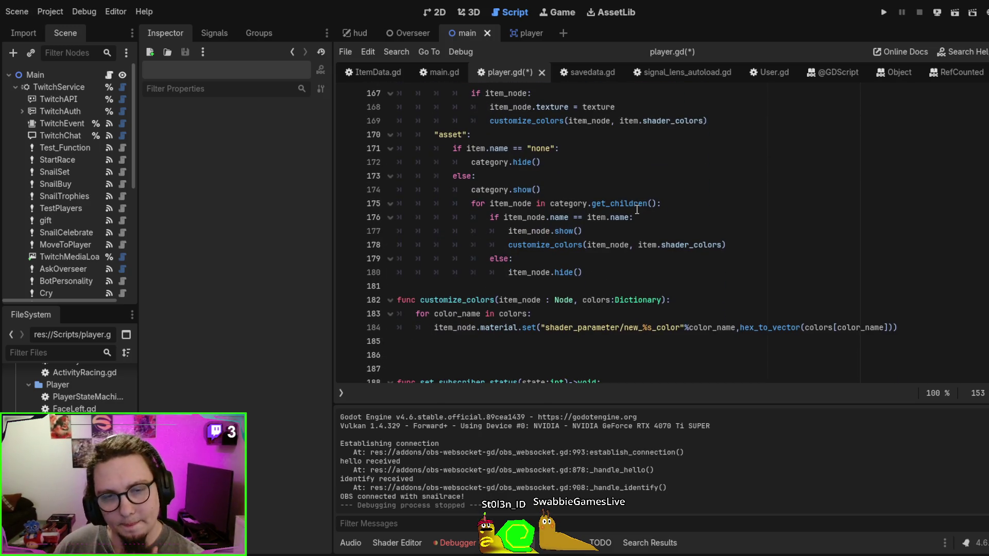
scroll(637, 209, "down", 1)
left_click(455, 259)
Make the customize_colors call on line 178 pass item instead of item.shader_colors
double_click(454, 259)
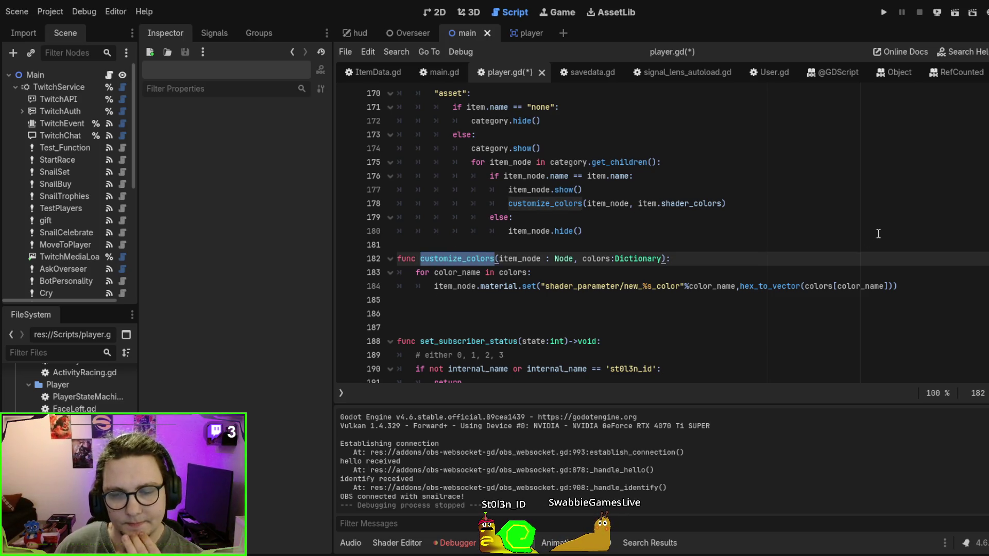
scroll(878, 234, "up", 1)
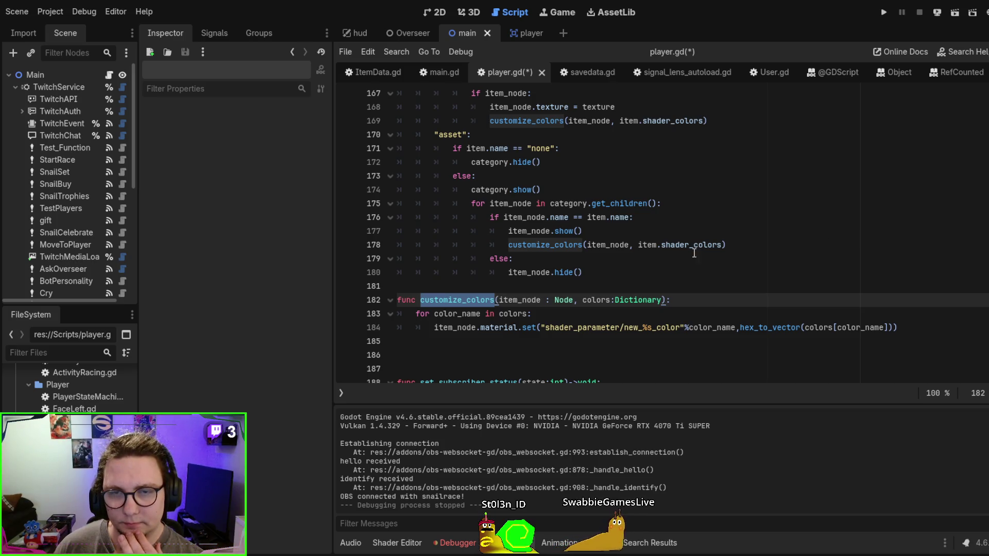
left_click(611, 246)
double_click(674, 244)
key("BackSpace")
key("BackSpace")
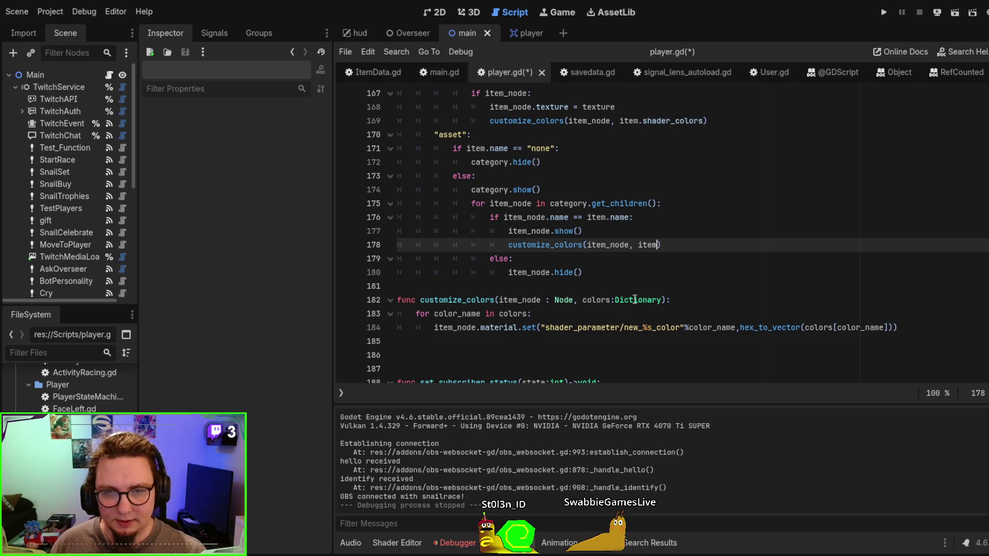
Replace the colors Dictionary parameter in customize_colors with item:ItemData.Item
double_click(635, 300)
key("BackSpace")
key("BackSpace")
key("BackSpace")
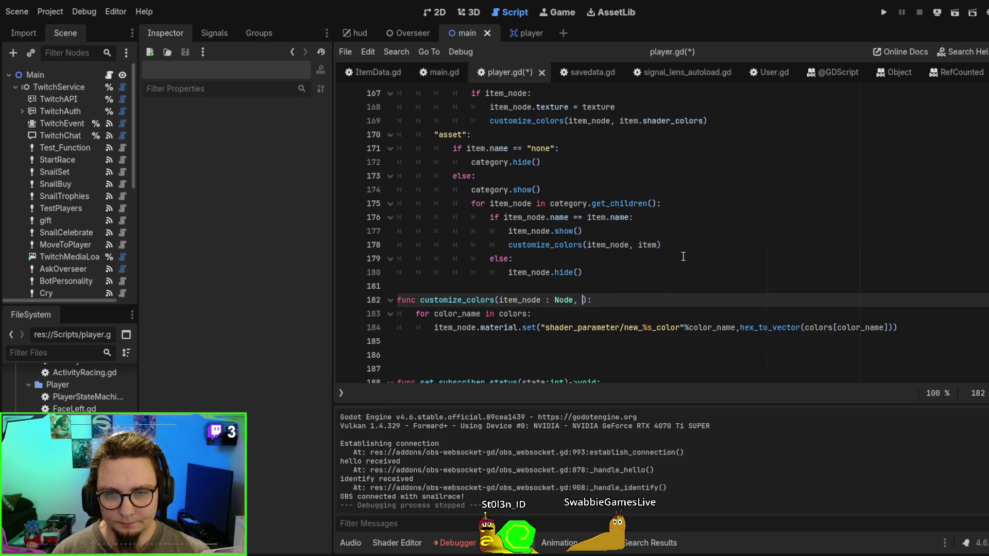
type("item:Itemm")
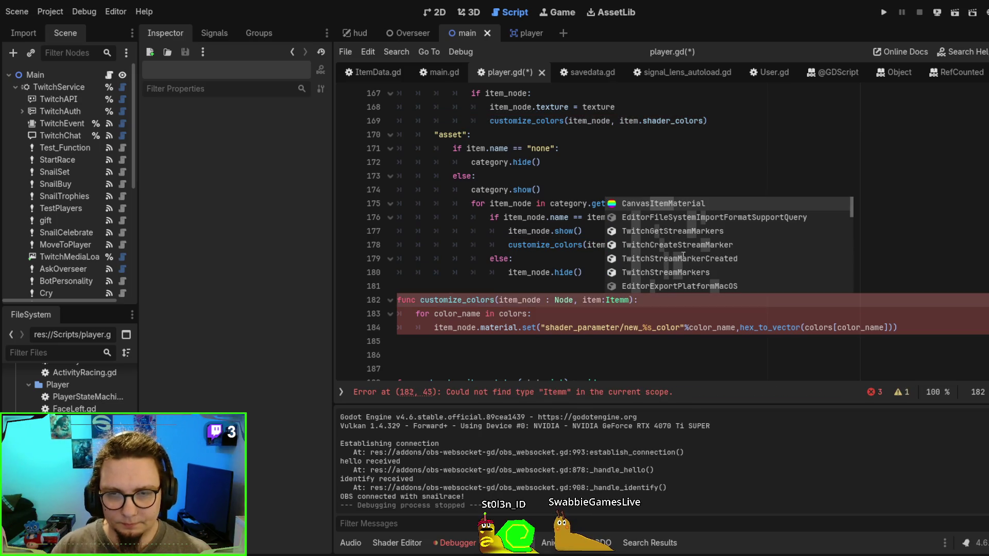
key("BackSpace")
key("Escape")
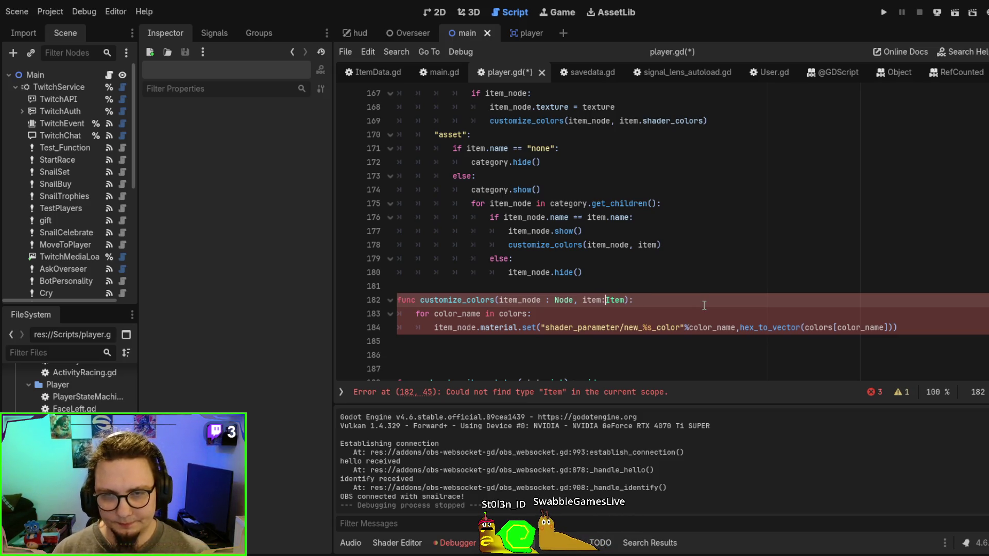
type("ItemData.Item")
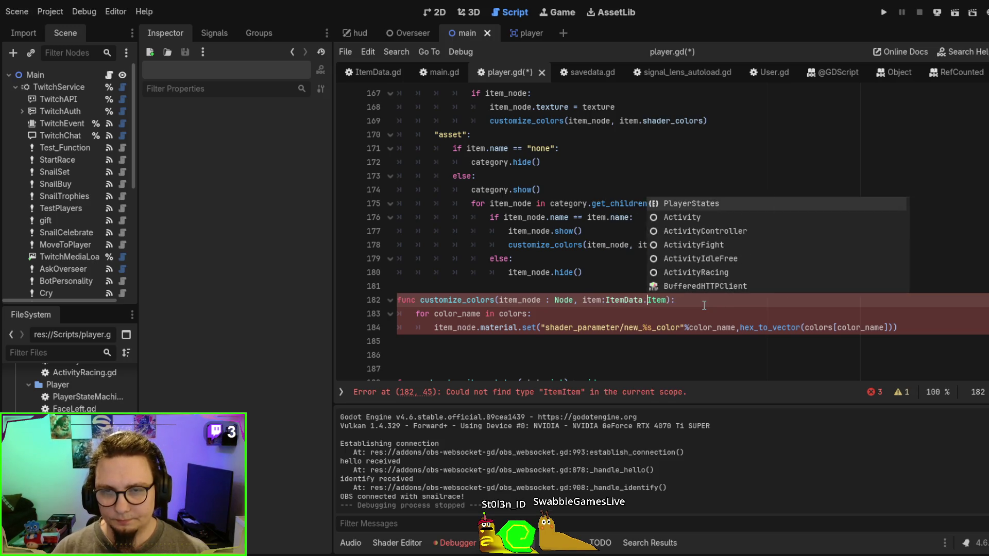
key("Escape")
Remove .shader_colors from the customize_colors calls on lines 169 and 159
scroll(708, 226, "up", 2)
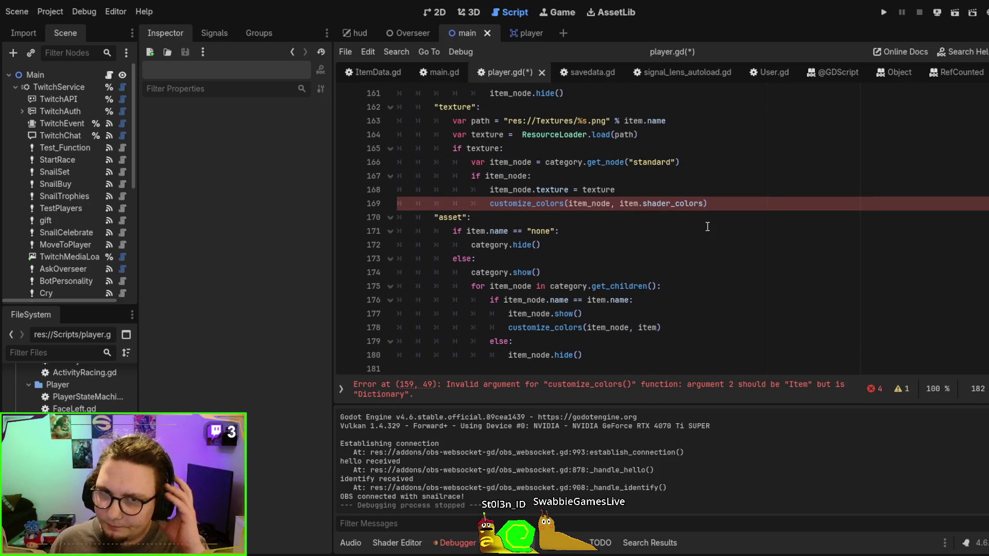
left_click_drag(707, 204, 628, 203)
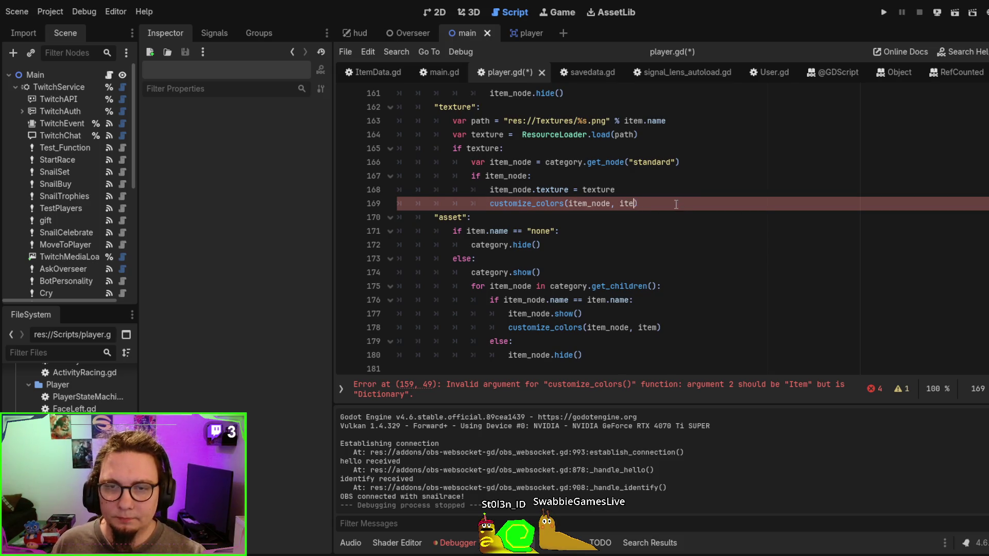
key("BackSpace")
scroll(677, 203, "up", 1)
key("ctrl+z")
key("BackSpace")
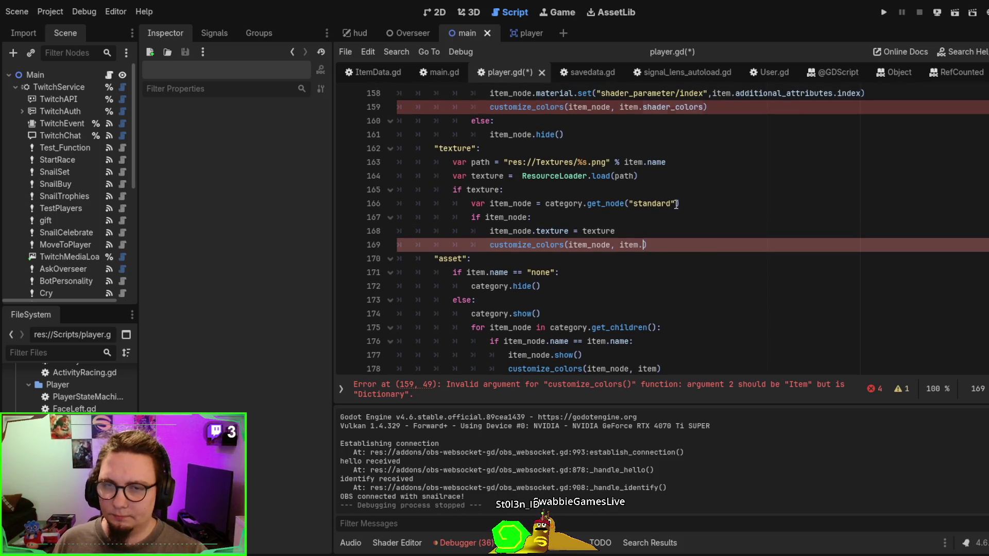
scroll(676, 204, "up", 3)
double_click(666, 232)
key("BackSpace")
key("BackSpace")
scroll(669, 234, "down", 8)
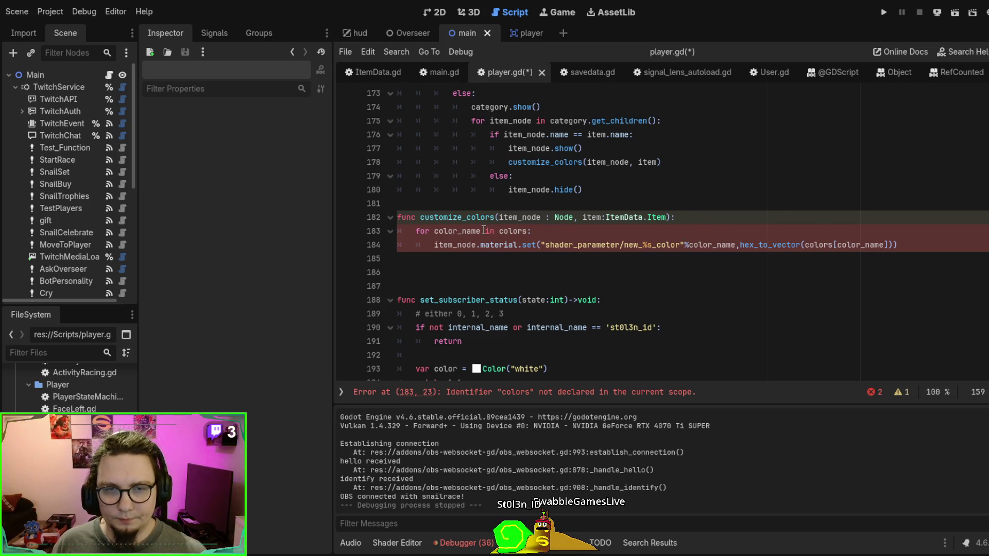
double_click(512, 231)
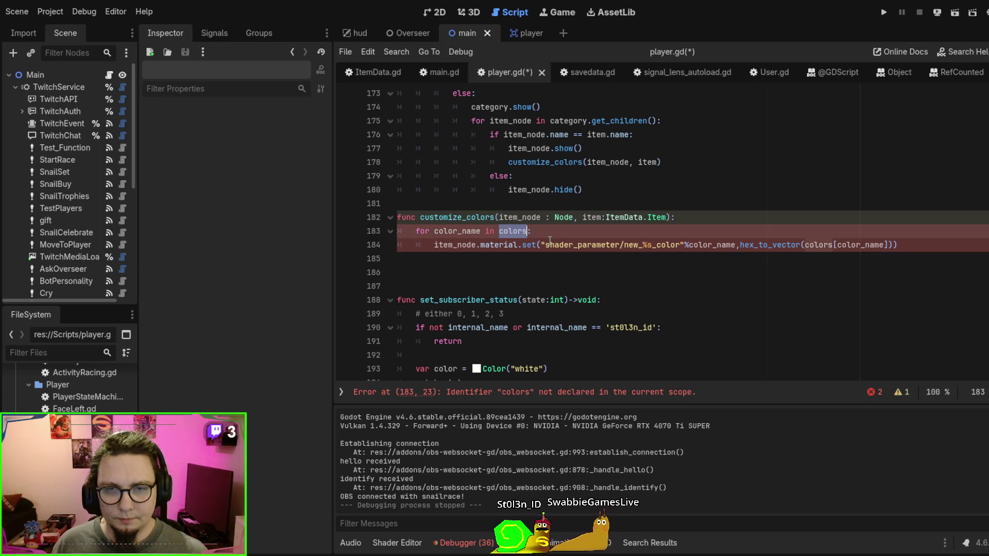
type("ite")
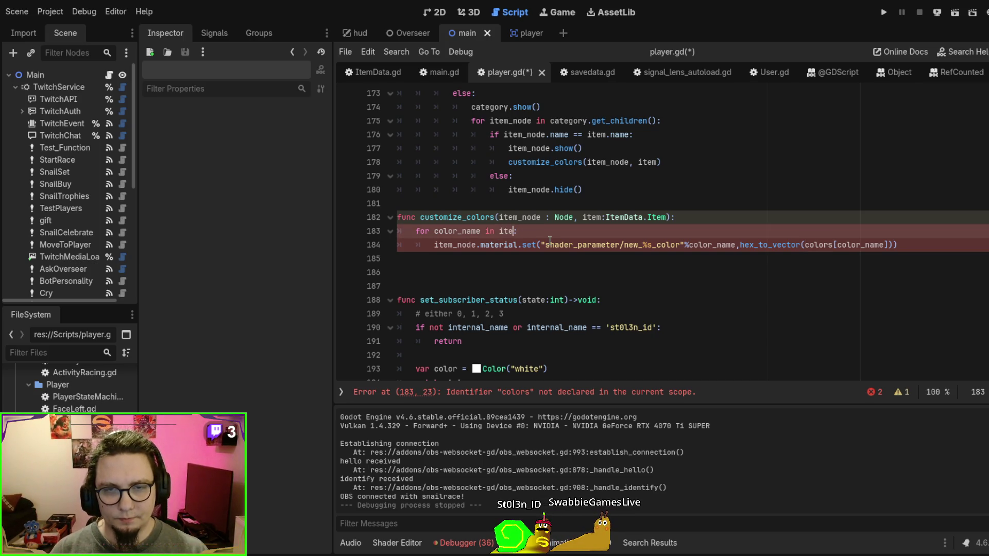
type("m.shade3")
key("BackSpace")
type("er_colors:")
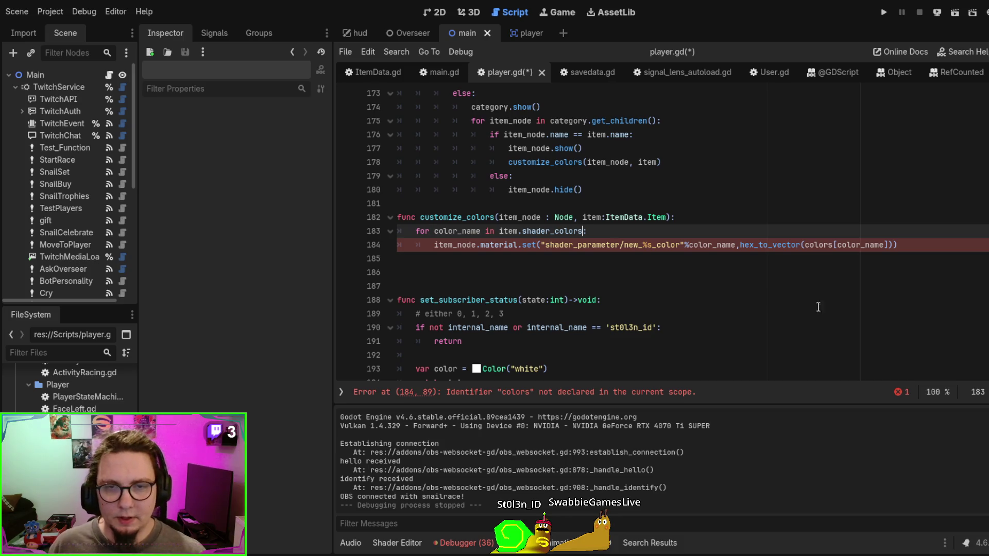
left_click(851, 270)
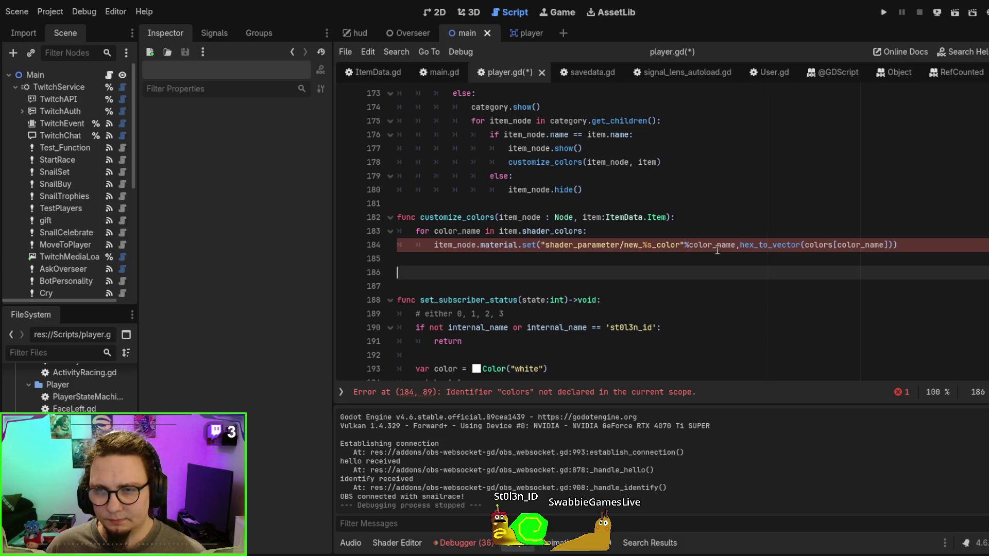
left_click_drag(501, 231, 587, 230)
key("ctrl+c")
double_click(818, 244)
key("ctrl+v")
left_click(600, 265)
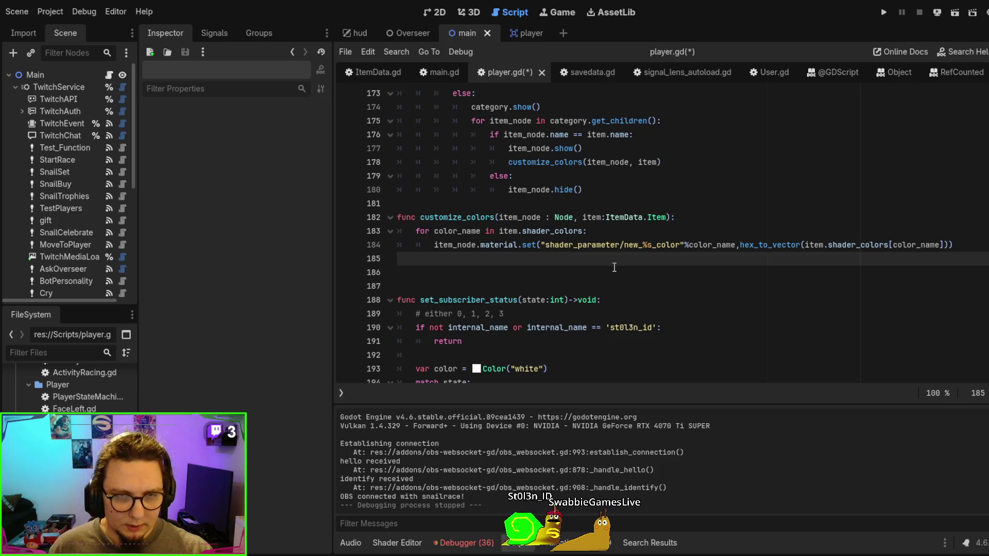
key("Tab")
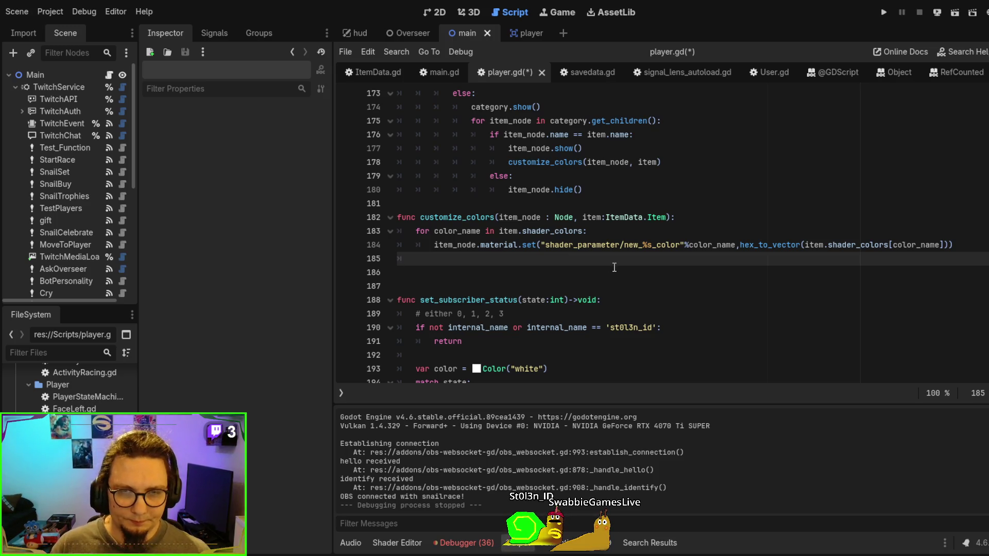
key("Return")
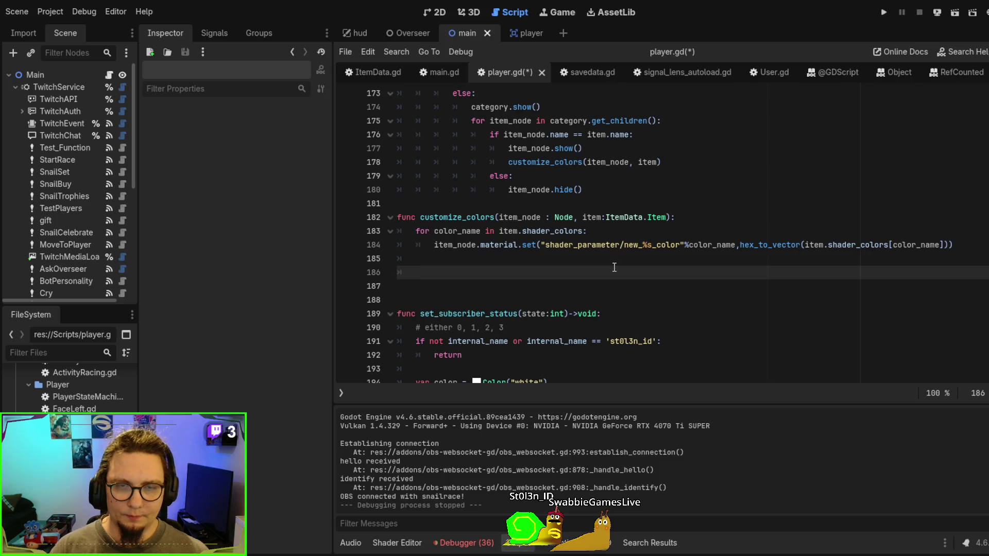
key("BackSpace")
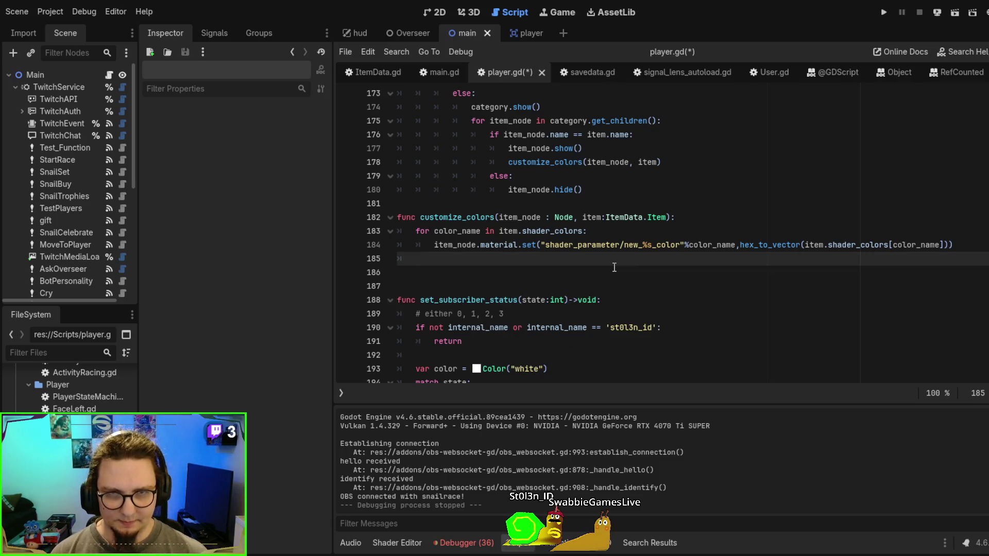
scroll(613, 267, "up", 2)
double_click(470, 301)
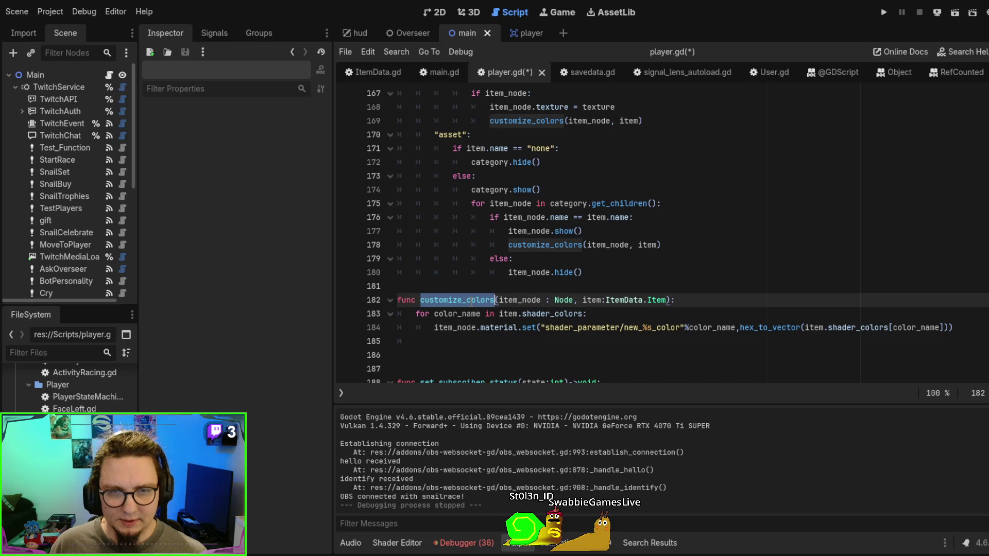
Rename the function on line 182 to customize_shader and copy the new name
type("custommiz")
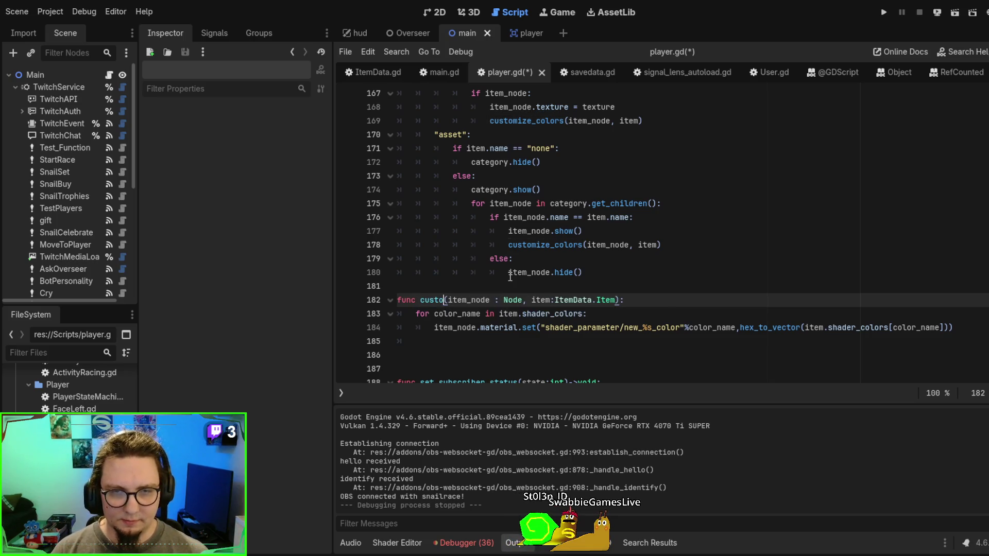
key("BackSpace")
key("BackSpace")
key("BackSpace")
type("ize_")
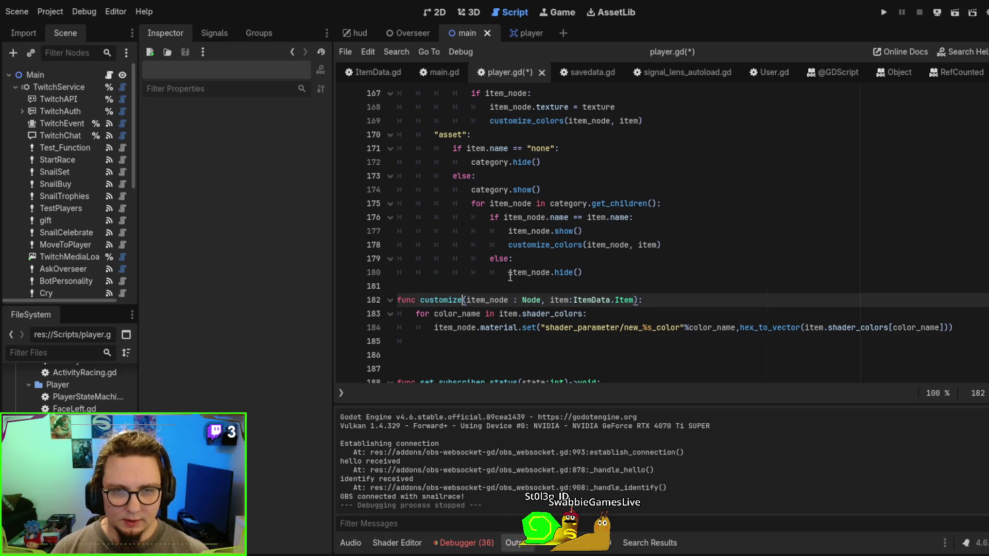
type("shader")
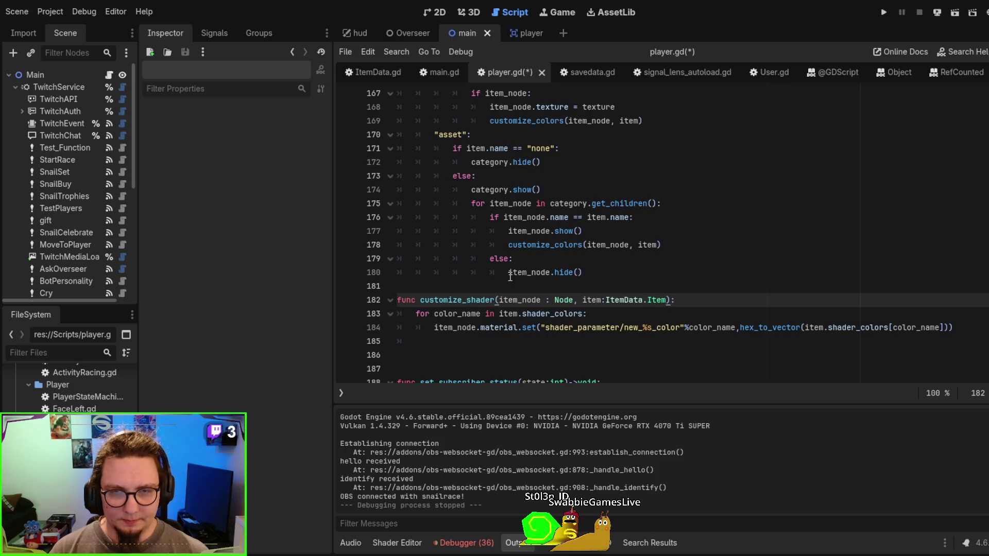
double_click(467, 299)
key("ctrl+c")
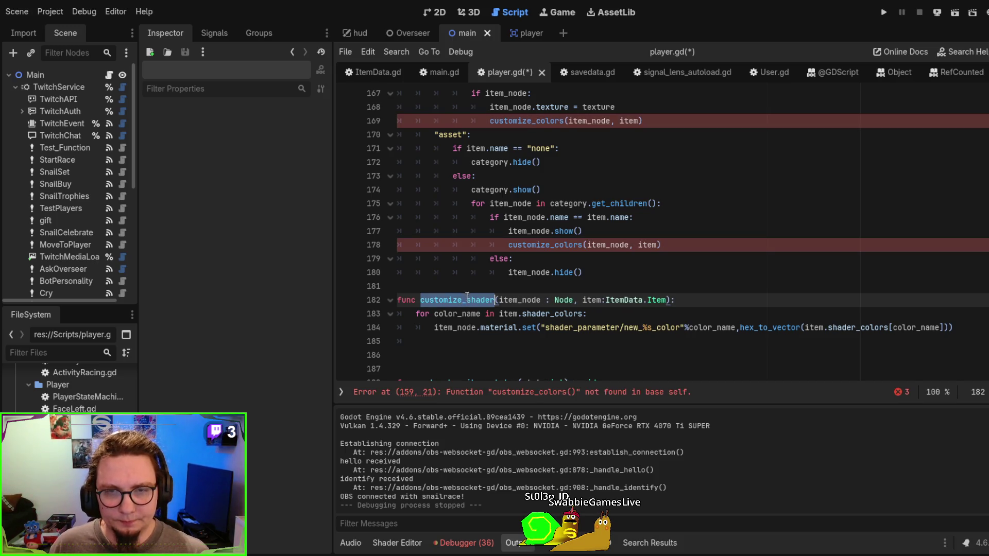
Replace customize_colors with customize_shader in the calls on lines 178, 169 and 159
double_click(544, 244)
key("ctrl+v")
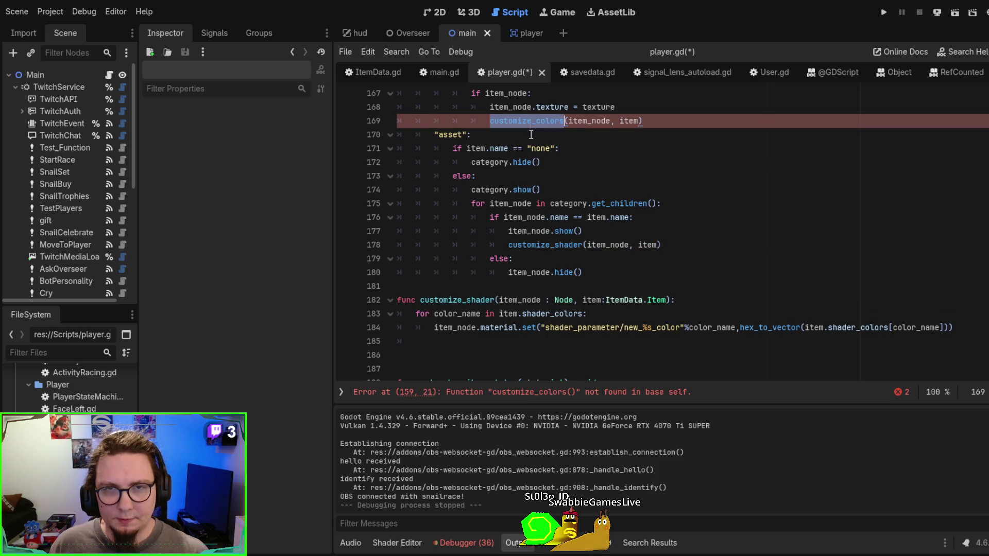
scroll(576, 242, "up", 3)
double_click(546, 244)
key("ctrl+v")
scroll(576, 241, "up", 1)
double_click(528, 149)
key("ctrl+v")
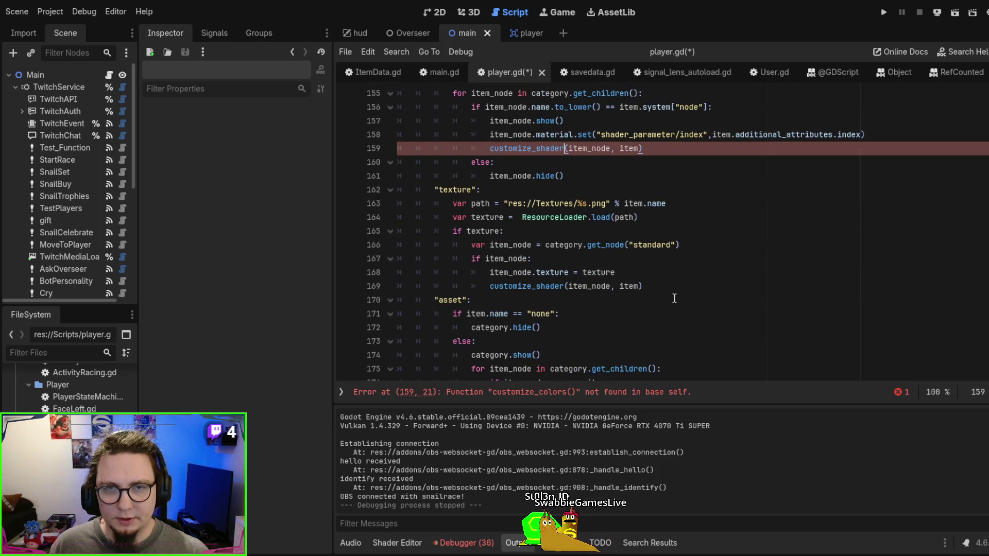
scroll(675, 298, "up", 2)
scroll(675, 297, "down", 9)
Select the start of the material.set call on line 184 inside customize_shader
left_click(746, 231)
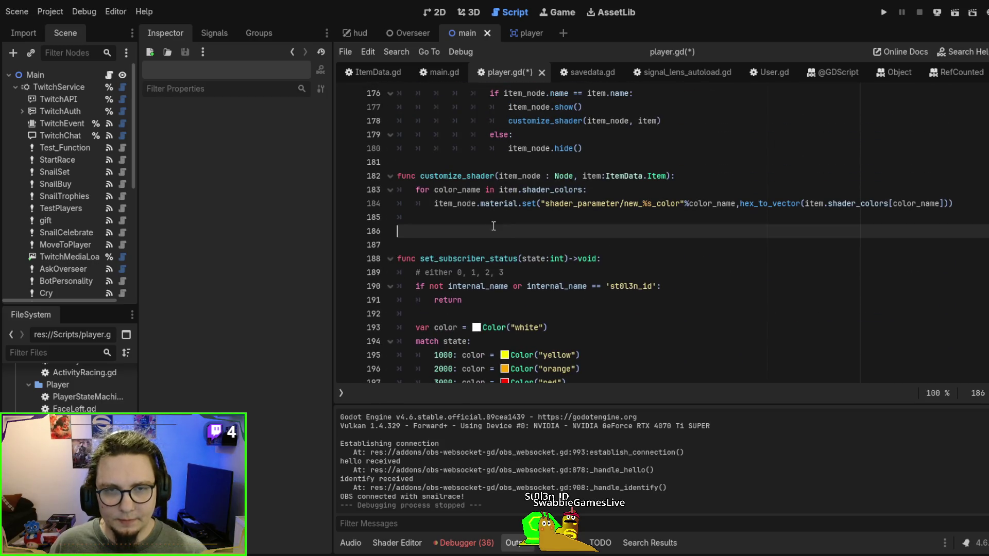
key("Up")
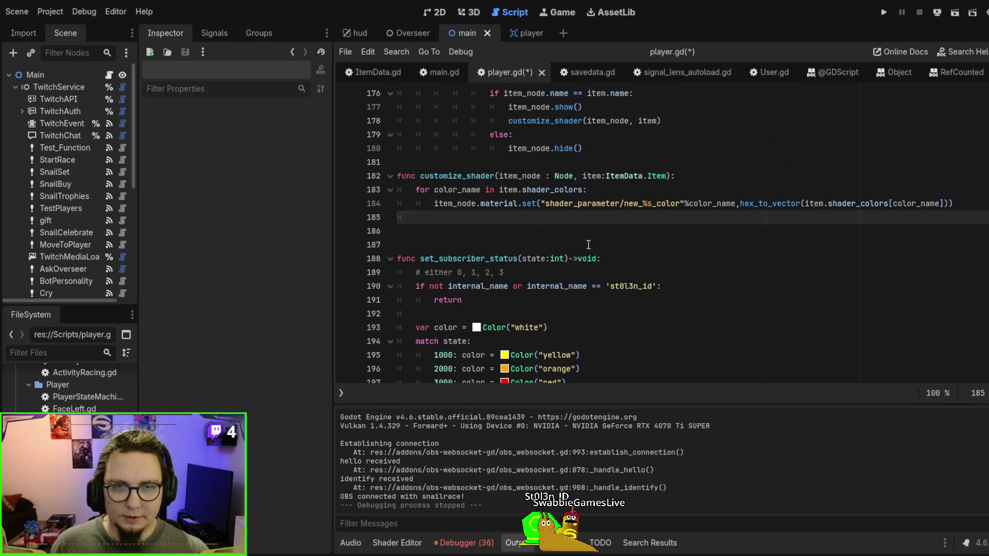
mouse_move(434, 203)
left_mouse_down()
mouse_move(644, 203)
mouse_move(587, 192)
mouse_move(551, 204)
mouse_move(714, 204)
mouse_move(614, 208)
left_mouse_up()
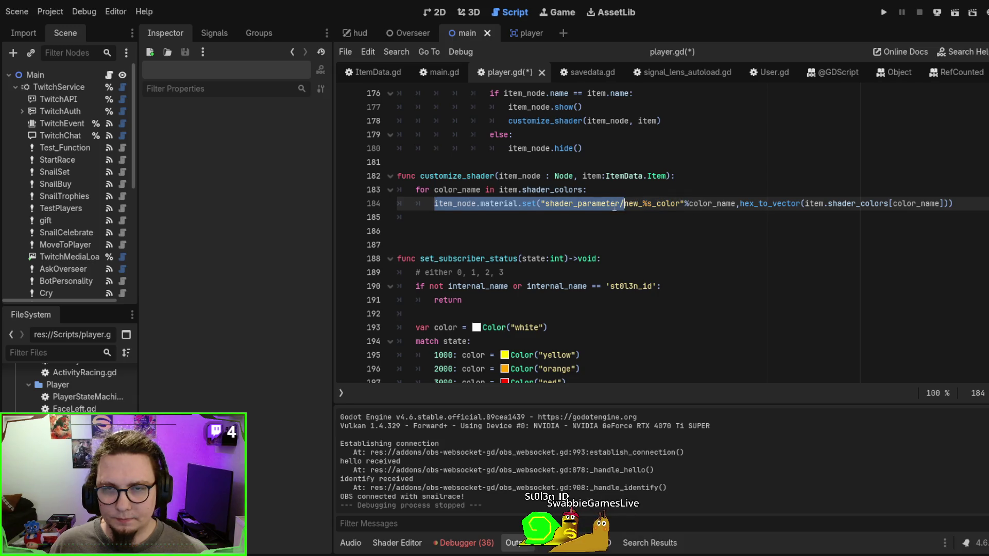
Add a material.set "border", item.border line on line 185, duplicate it twice, then view main.gd
key("ctrl+c")
key("Down")
key("ctrl+v")
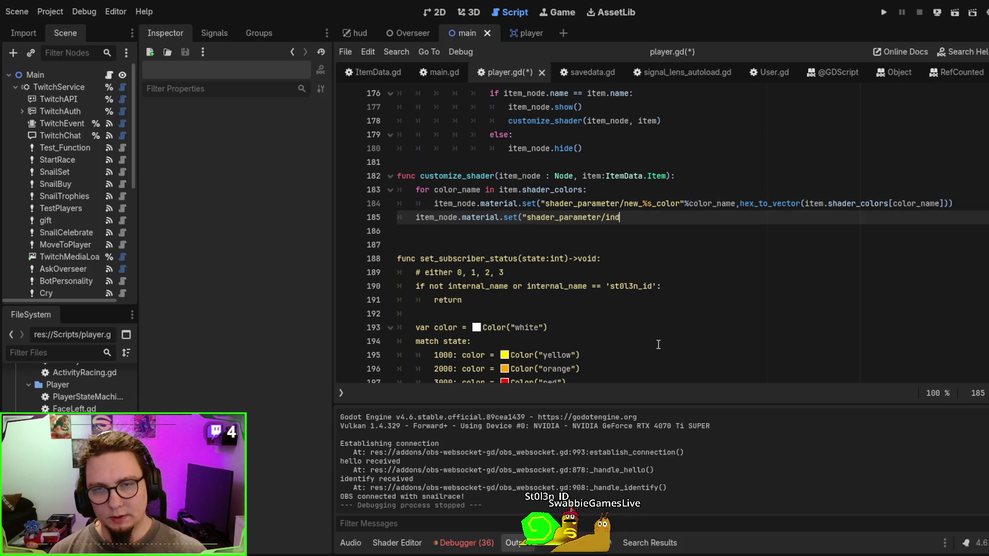
type("\"")
key("BackSpace")
key("BackSpace")
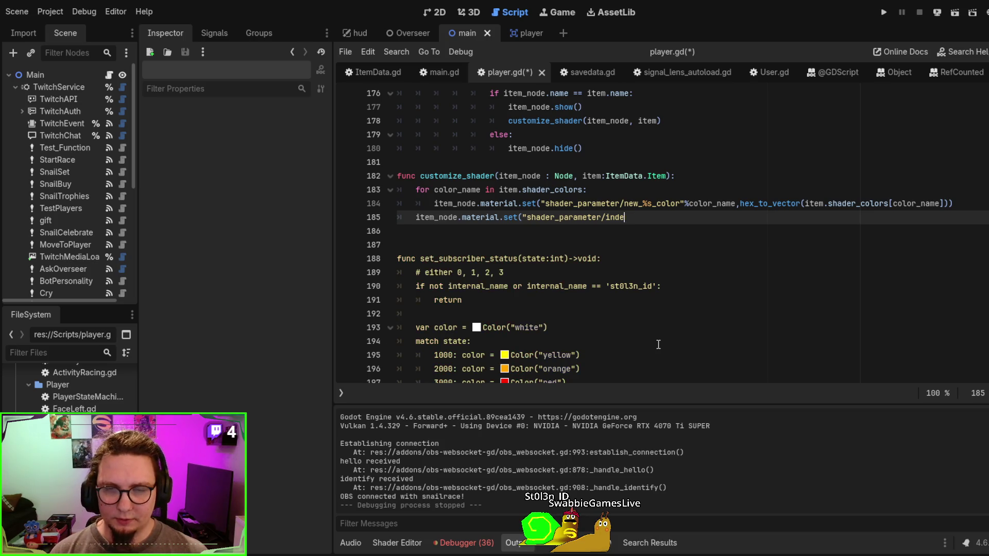
type("der\"")
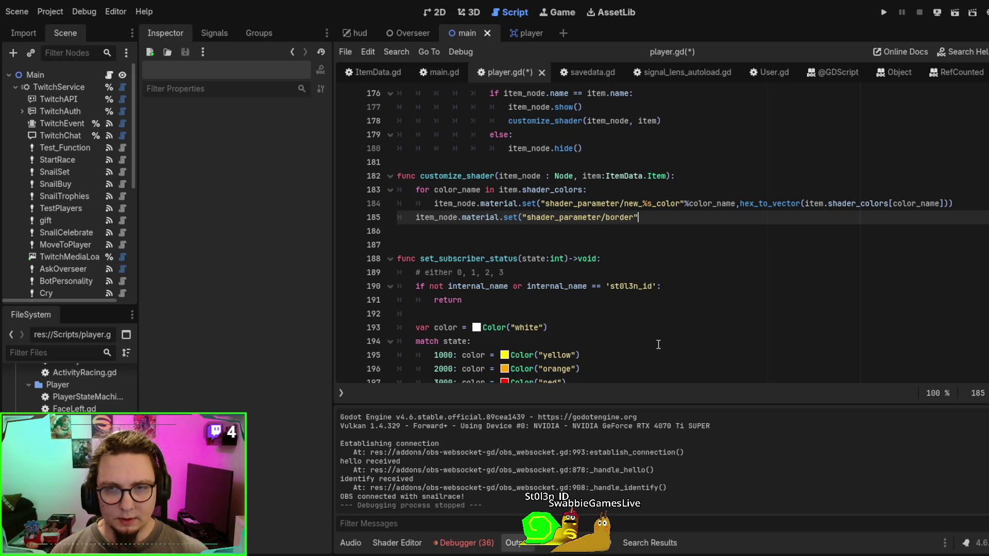
type(",ite")
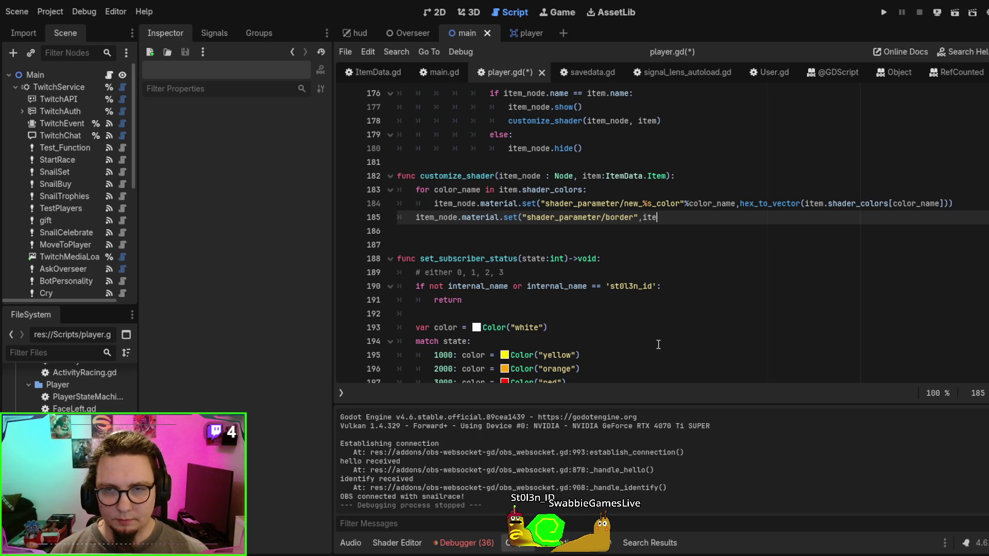
type("m.bordder")
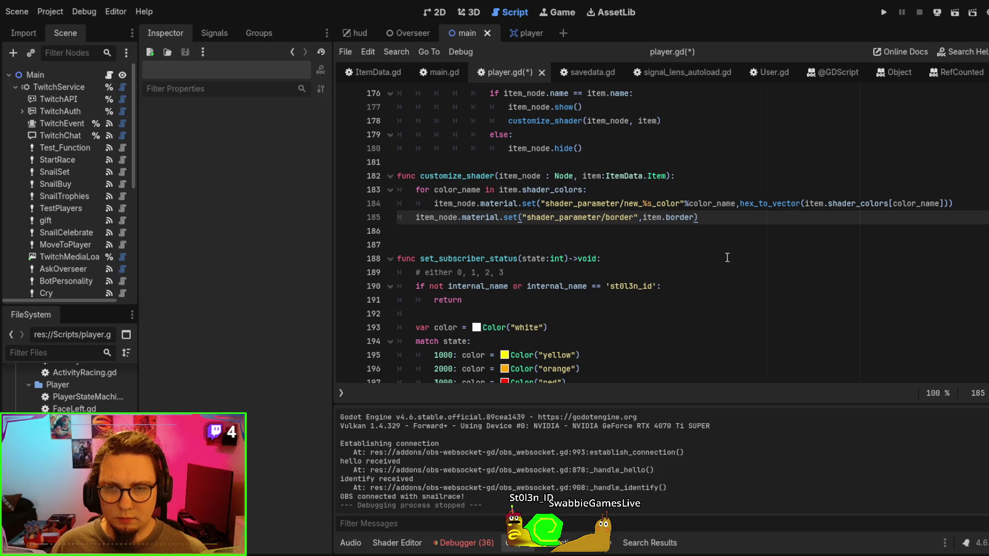
key("ctrl+shift+d")
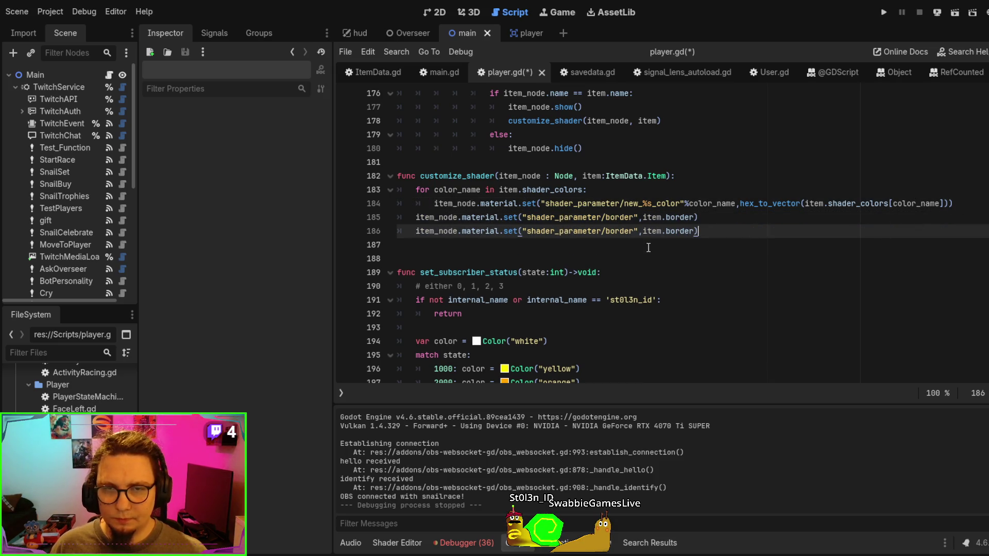
key("ctrl+shift+d")
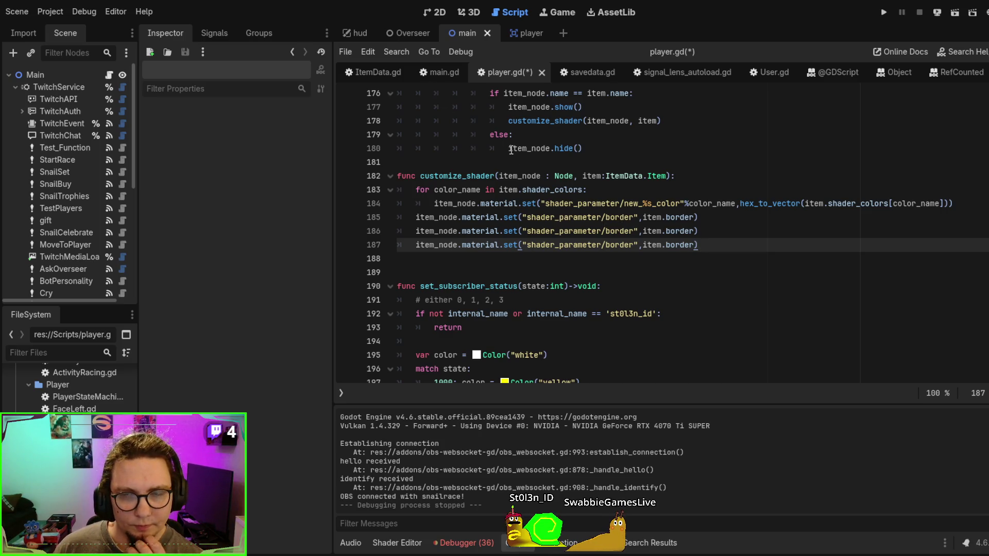
left_click(434, 73)
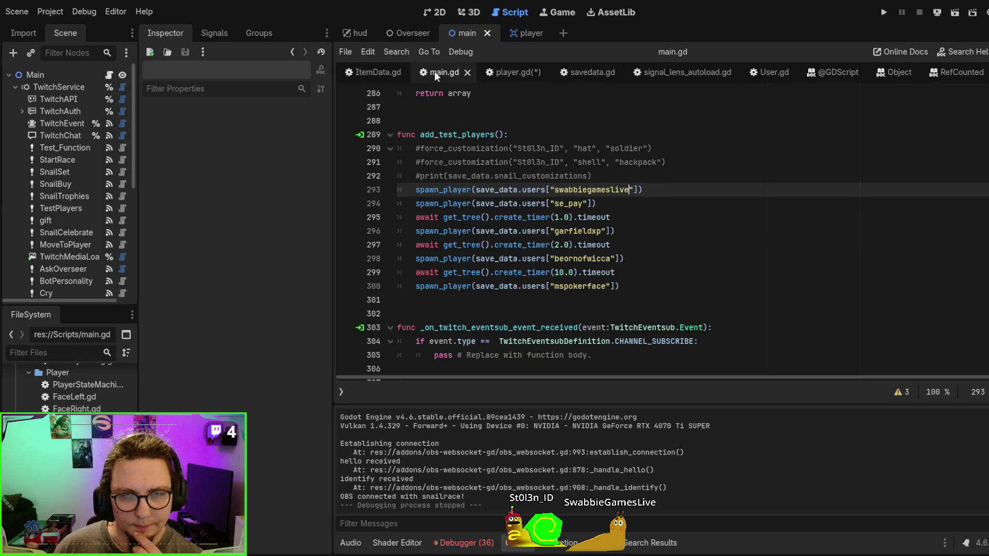
Look up the border and replace_color attributes in ItemData.gd's Item class, then return to player.gd
left_click(376, 71)
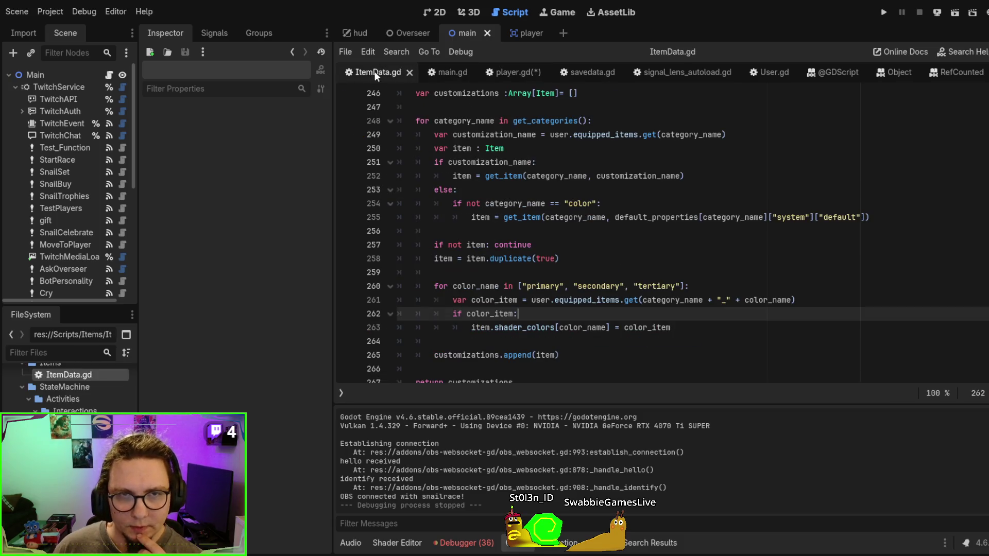
scroll(590, 193, "up", 10)
scroll(589, 188, "down", 15)
scroll(587, 182, "up", 17)
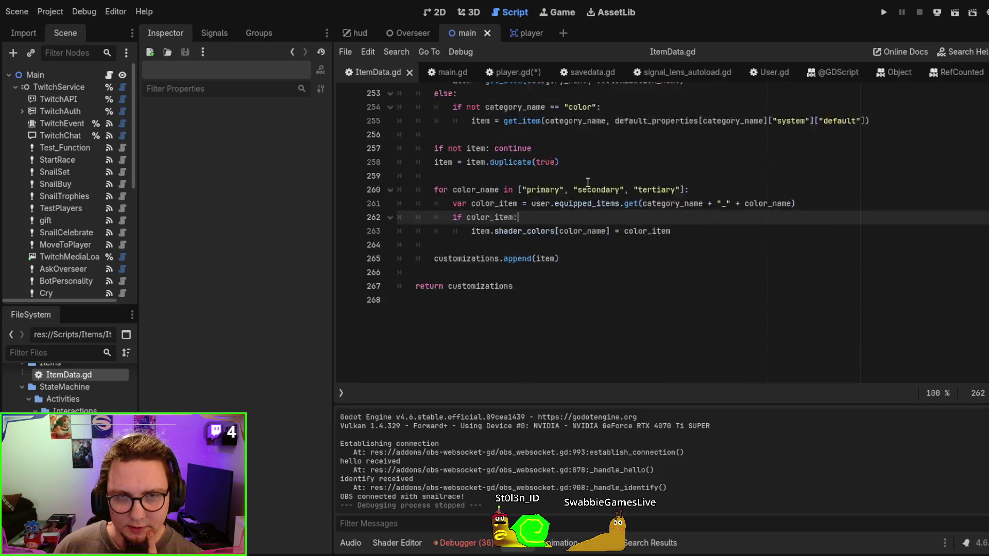
scroll(587, 182, "up", 12)
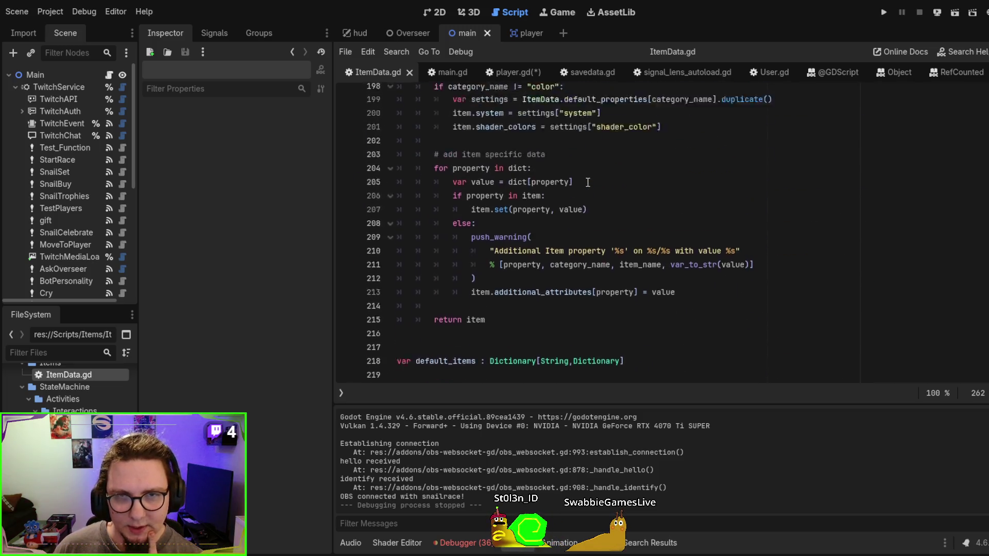
scroll(588, 182, "up", 2)
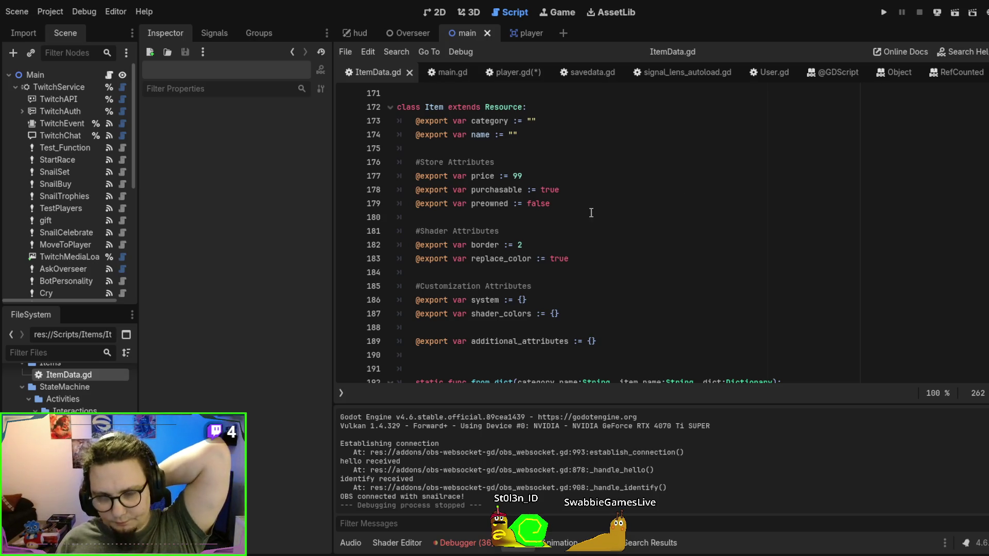
double_click(486, 245)
double_click(497, 257)
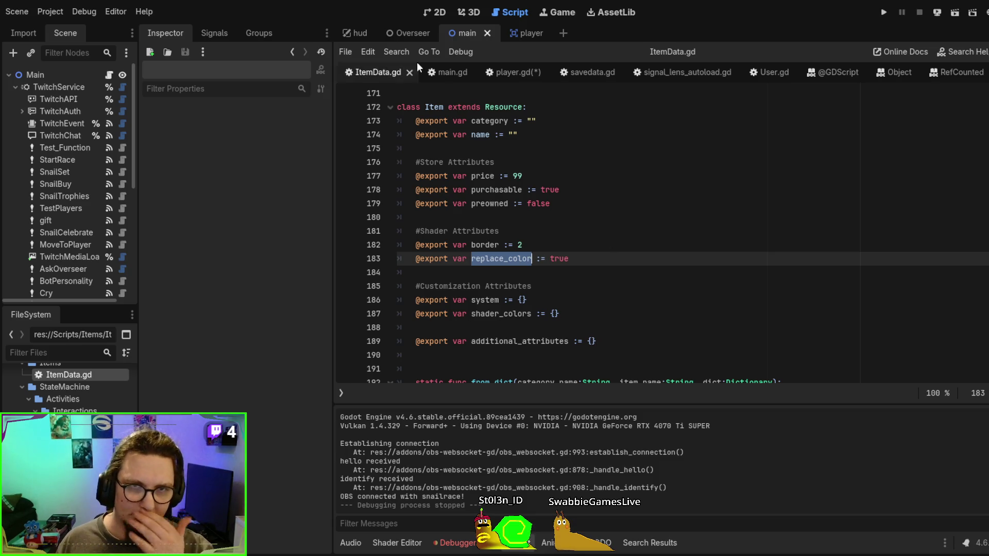
left_click(511, 72)
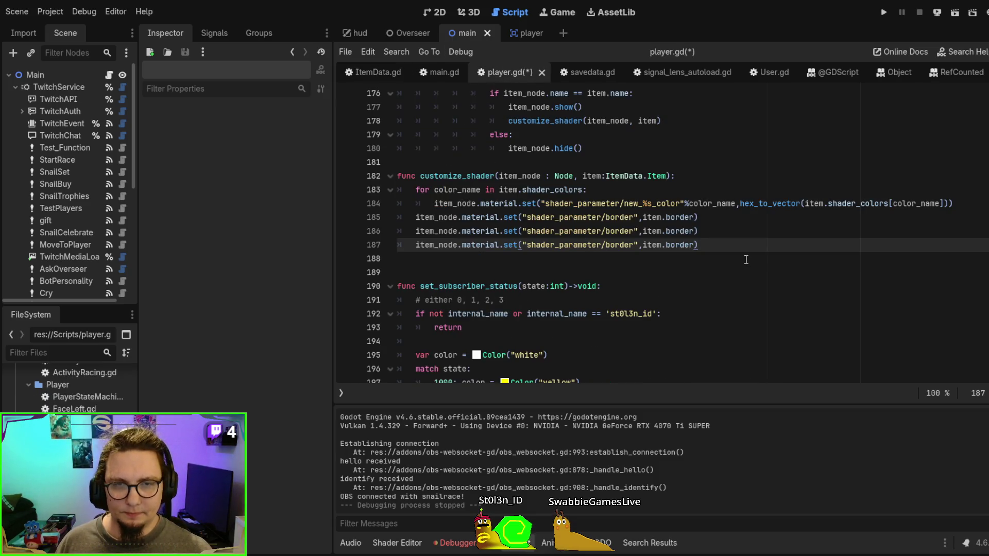
Change the parameter name in line 187's material.set string from border to index_based
left_click_drag(716, 245, 722, 231)
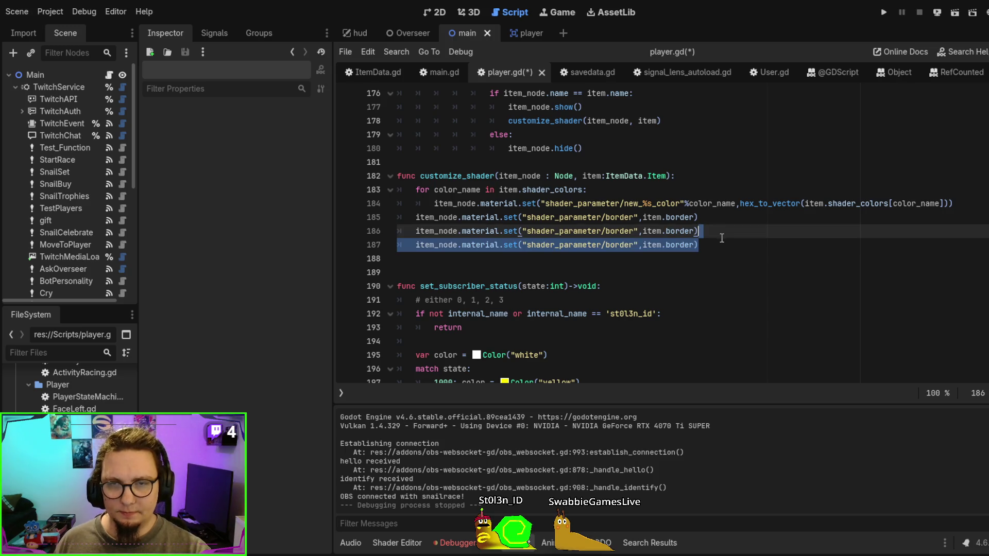
left_click(630, 243)
double_click(618, 245)
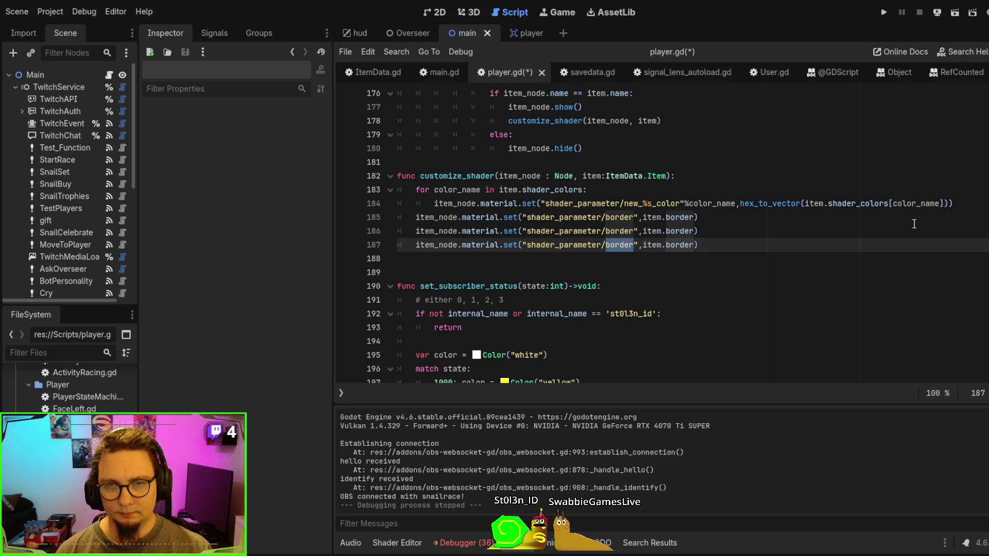
type("index_based")
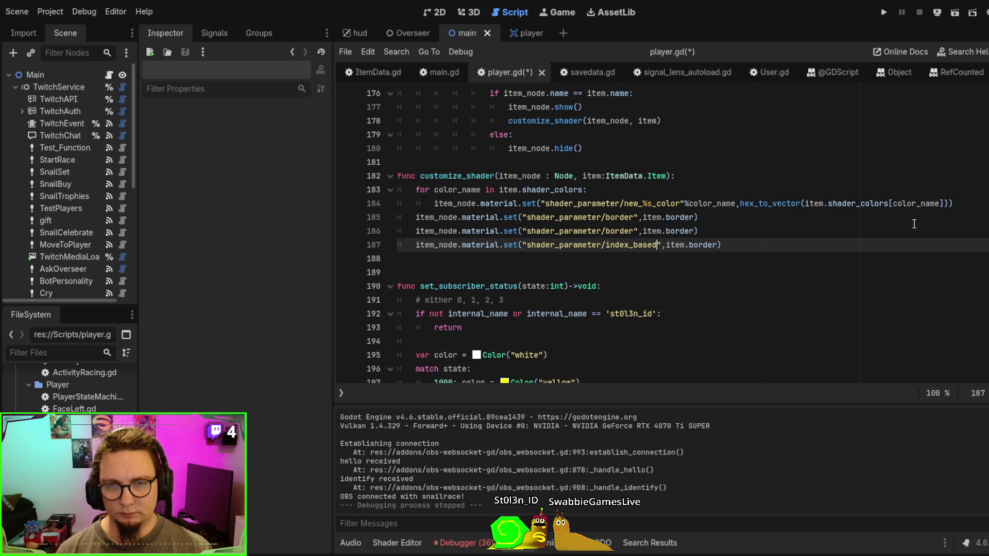
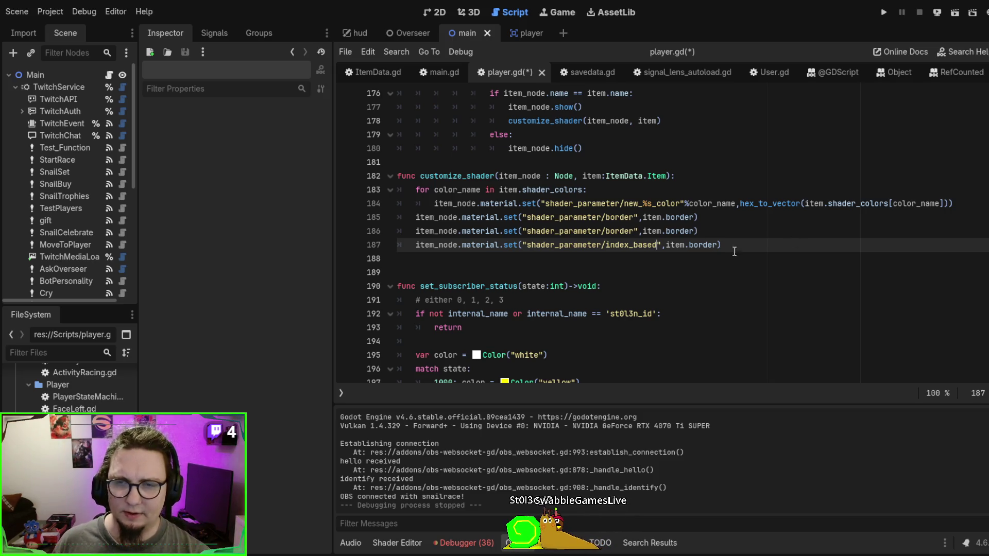
Delete the duplicate index_based line in customize_shader
left_click_drag(746, 247, 746, 237)
left_click(749, 240)
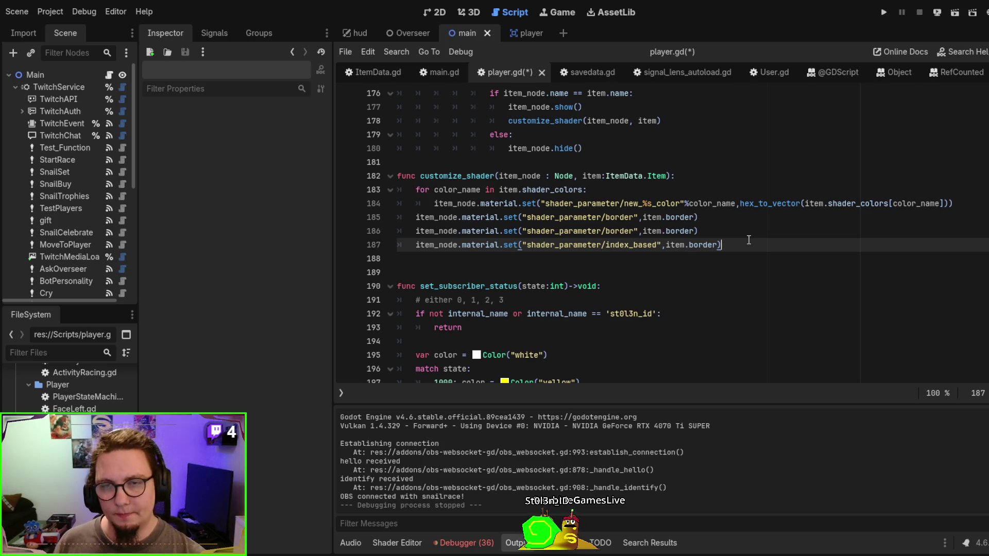
left_click_drag(748, 240, 754, 226)
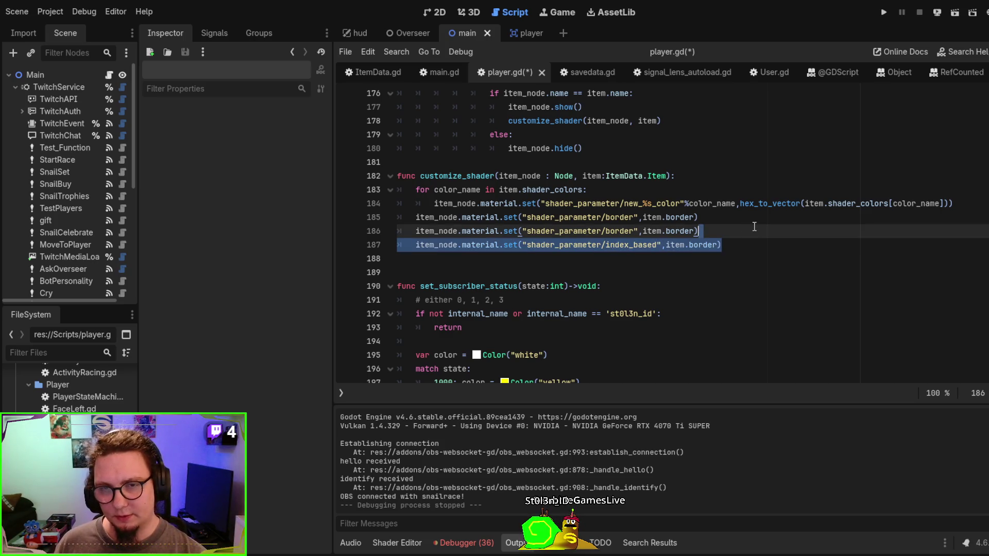
key("BackSpace")
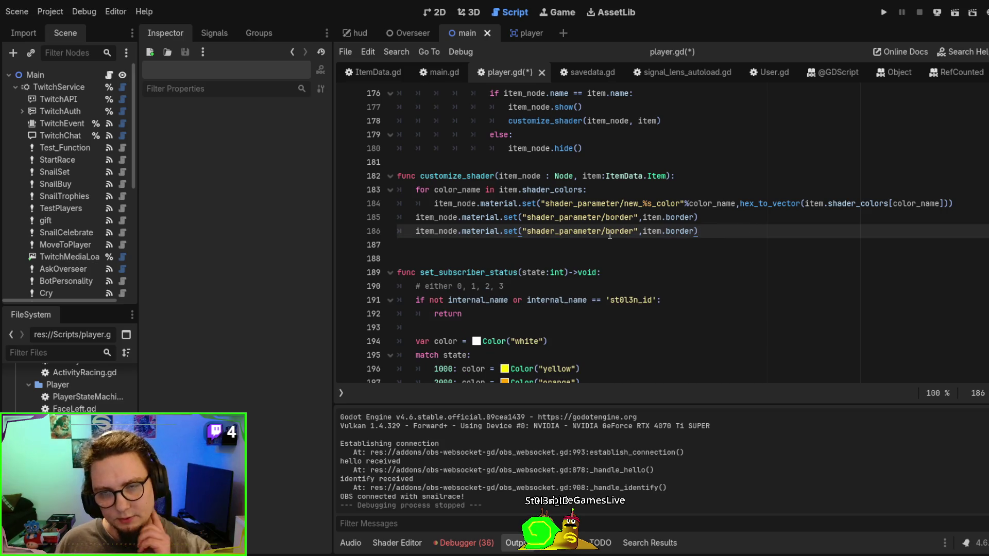
Set shader_parameter/replace_color from item.replace_color, save player.gd, and switch to the player scene
double_click(621, 232)
type("replace_color")
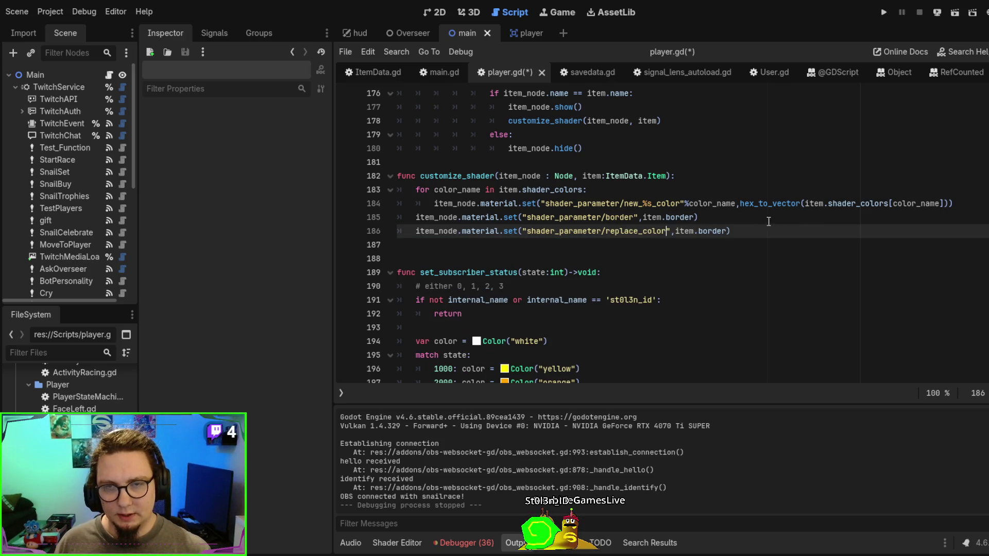
double_click(705, 230)
type("replace_color")
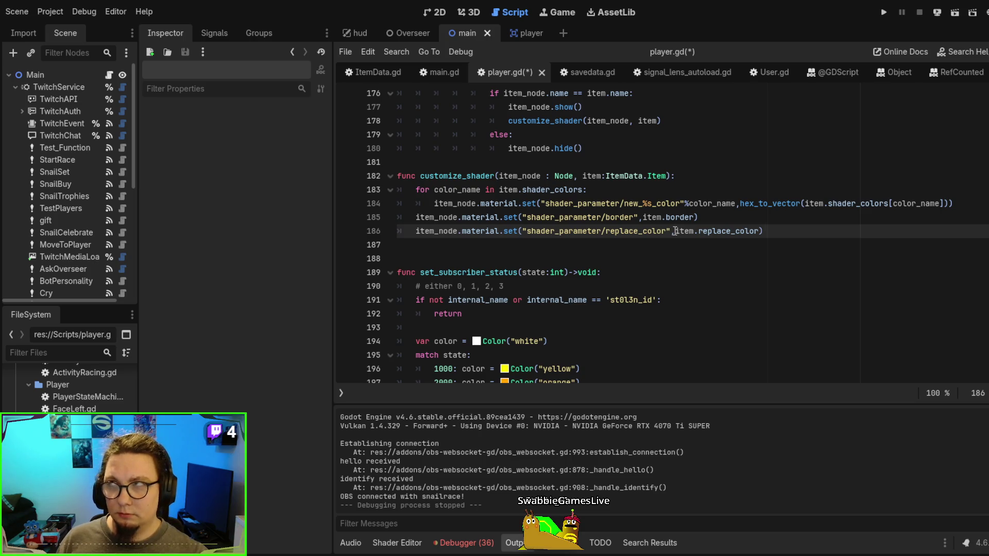
left_click(717, 223)
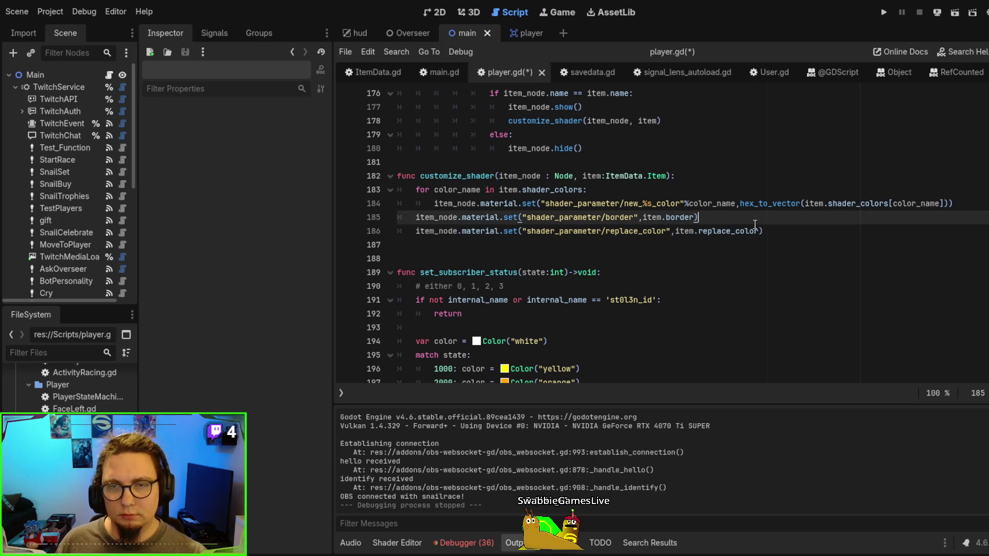
left_click(679, 231)
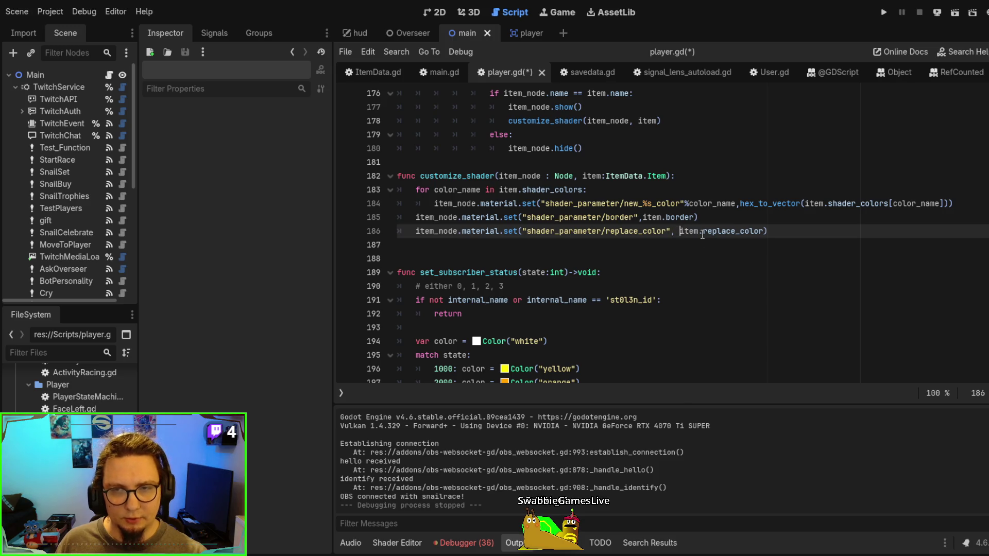
key("ctrl+s")
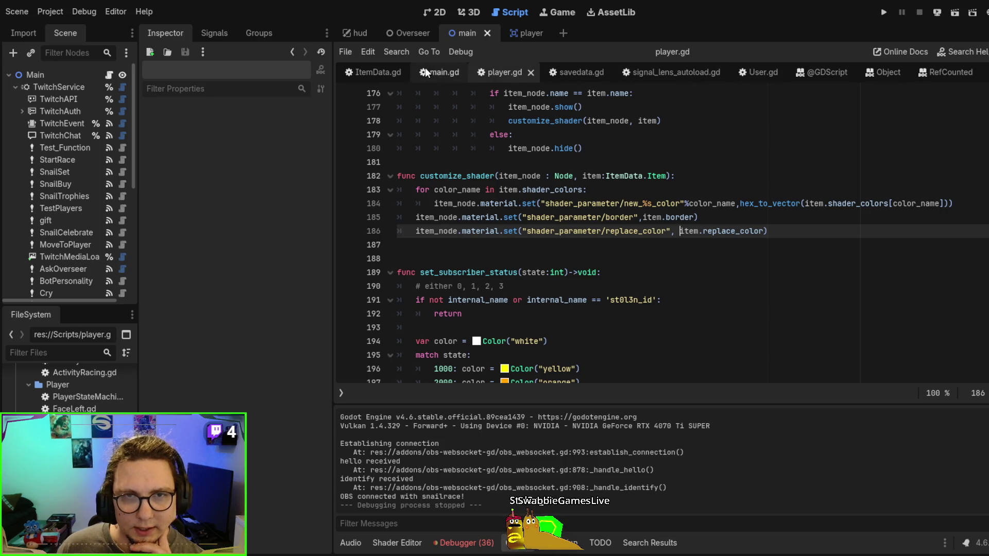
left_click(525, 33)
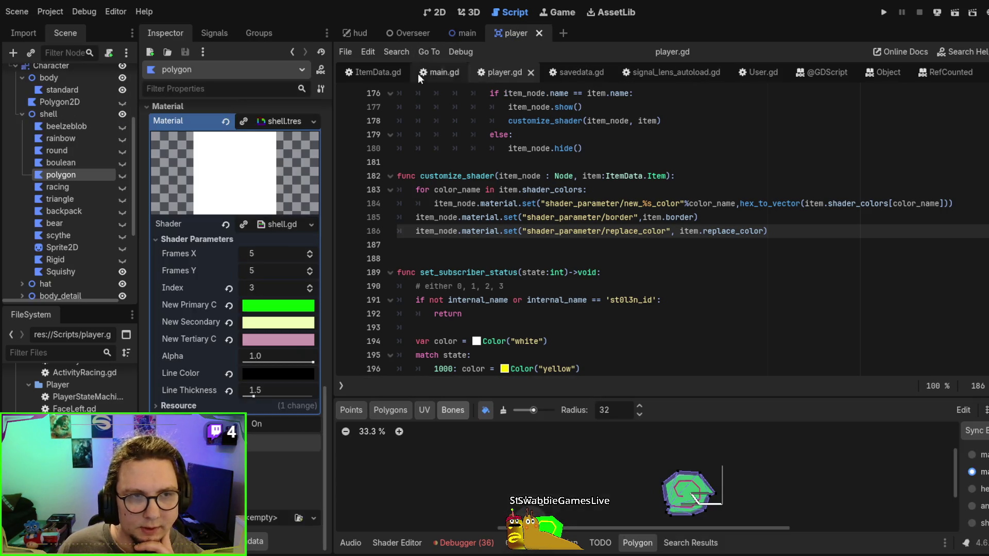
Open the shell shader and insert an empty line 3 for a new uniform
left_click(279, 226)
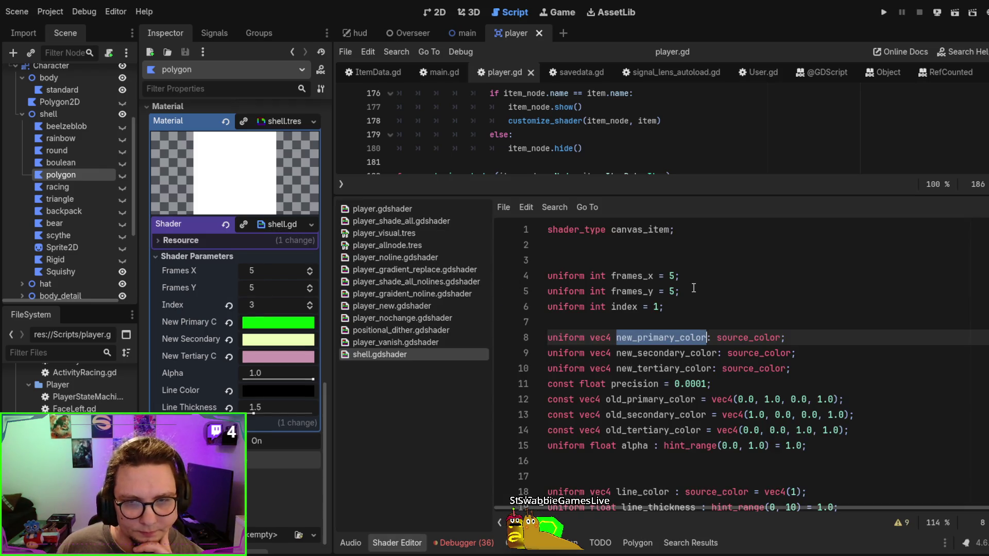
left_click(646, 247)
left_click(796, 257)
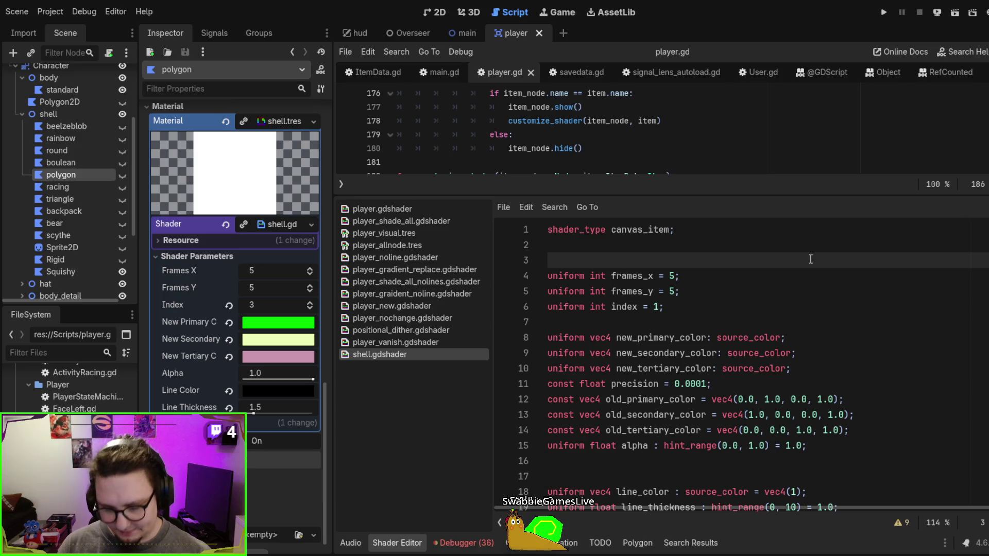
key("Return")
key("Up")
Declare 'uniform bool replace_color = true;' on line 3 of the shell shader
type("rm int")
key("BackSpace")
key("BackSpace")
key("BackSpace")
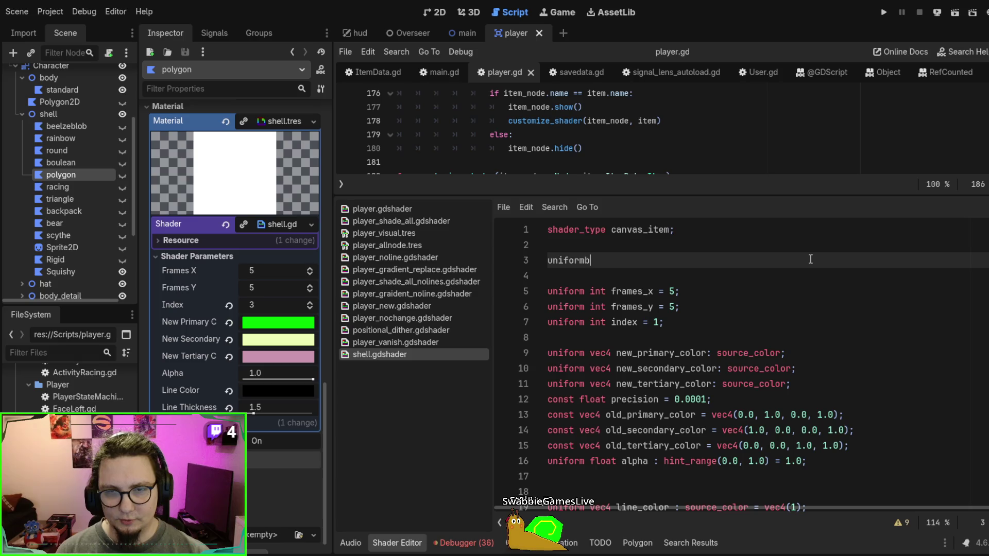
type("bool")
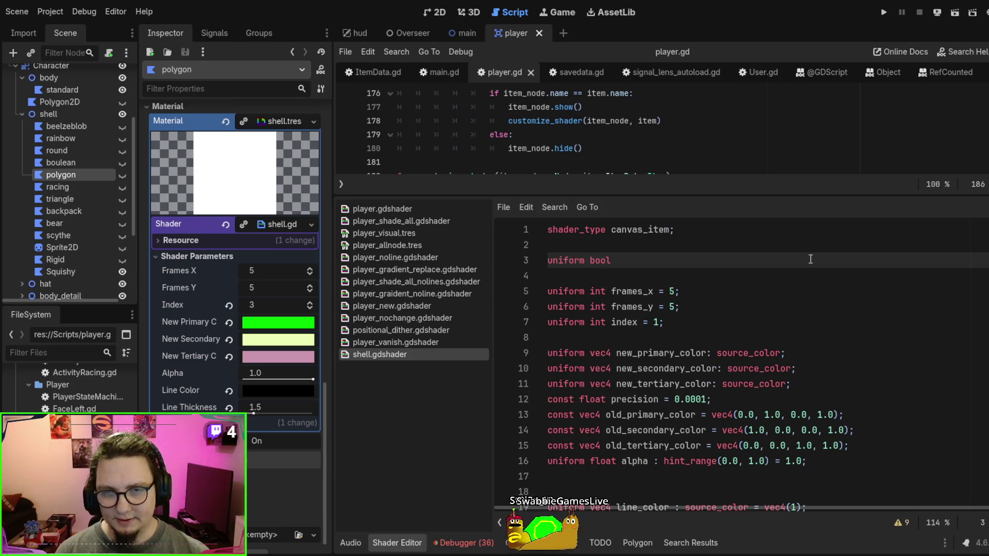
type(" =")
key("BackSpace")
type("replace_co")
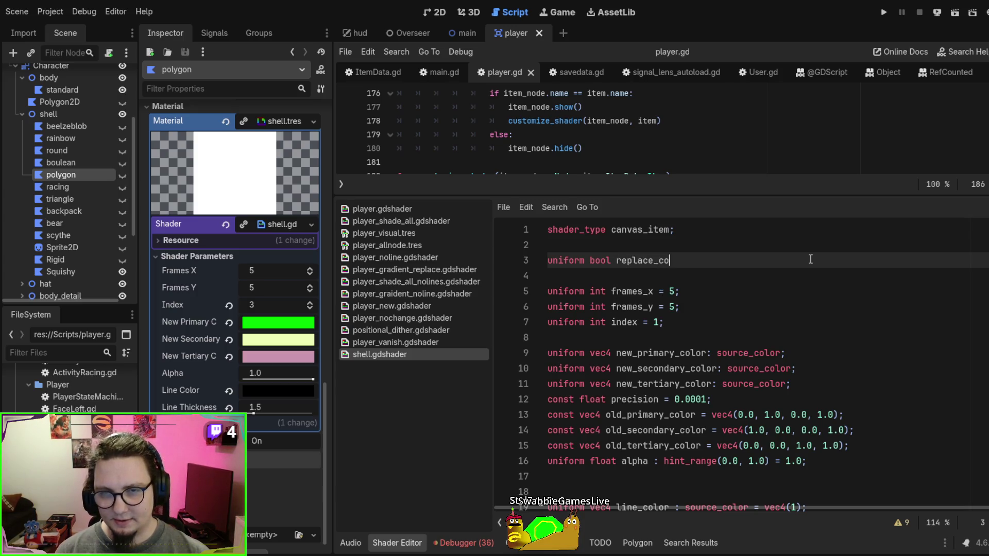
type("= false")
key("BackSpace")
key("BackSpace")
key("BackSpace")
key("BackSpace")
key("BackSpace")
type("true;")
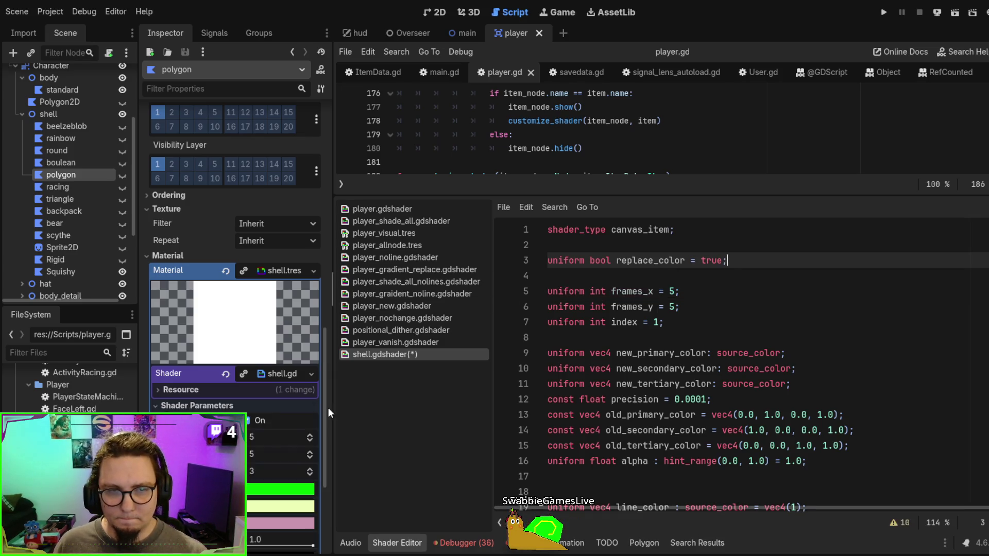
scroll(243, 381, "down", 3)
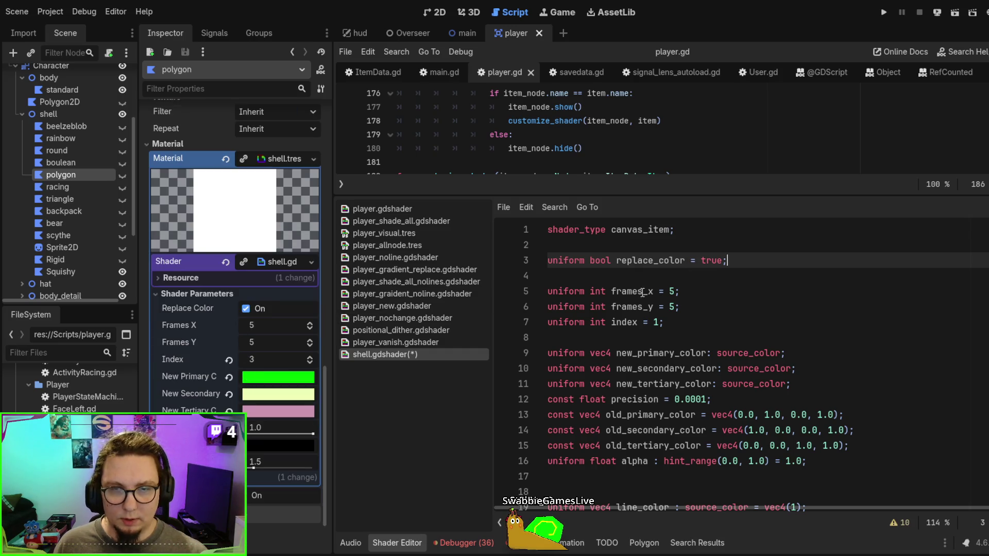
scroll(685, 300, "down", 4)
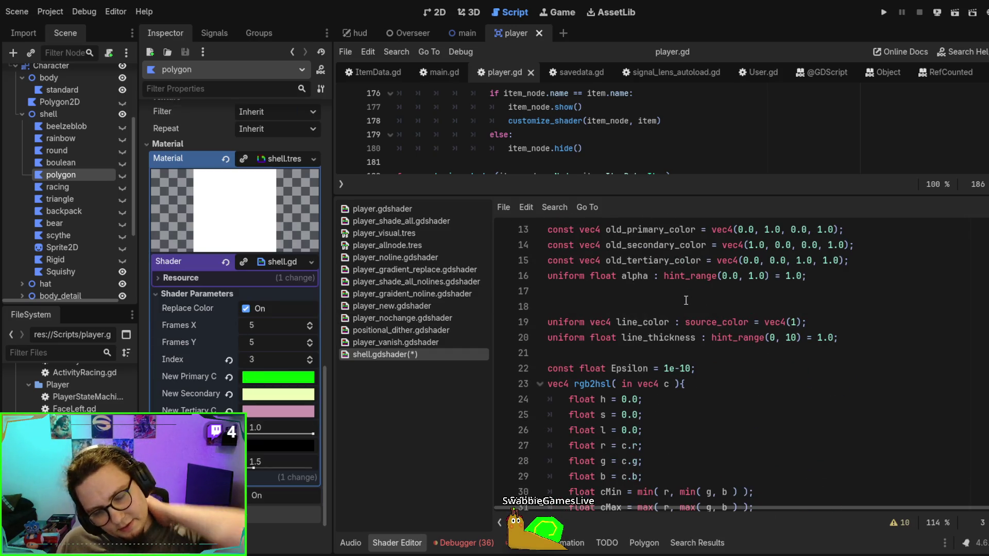
scroll(685, 300, "up", 1)
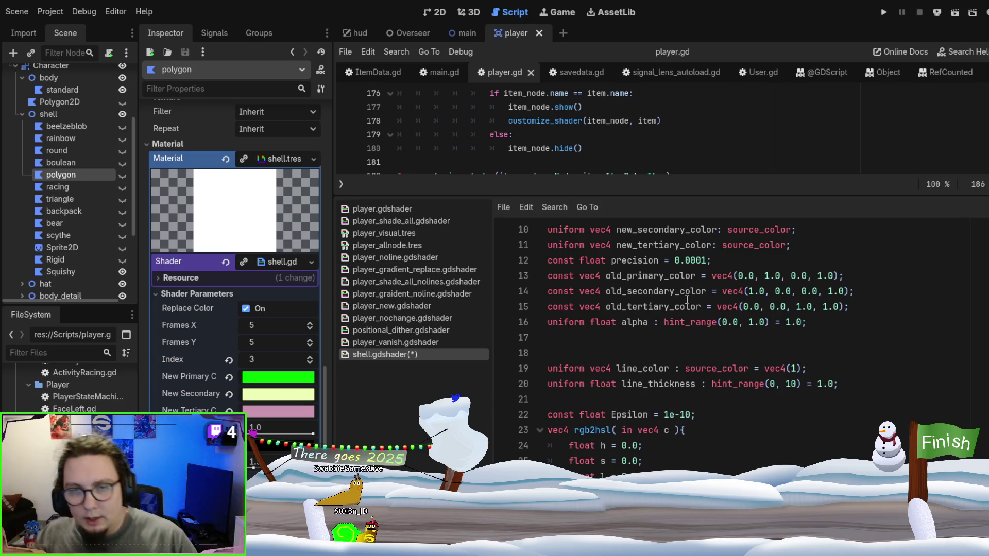
scroll(848, 347, "down", 3)
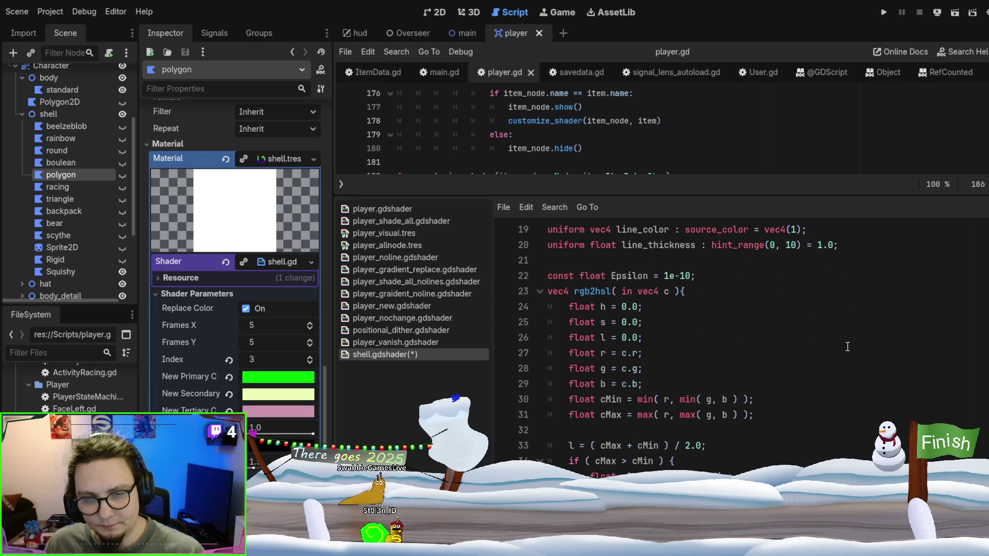
scroll(847, 347, "down", 1)
scroll(772, 366, "down", 20)
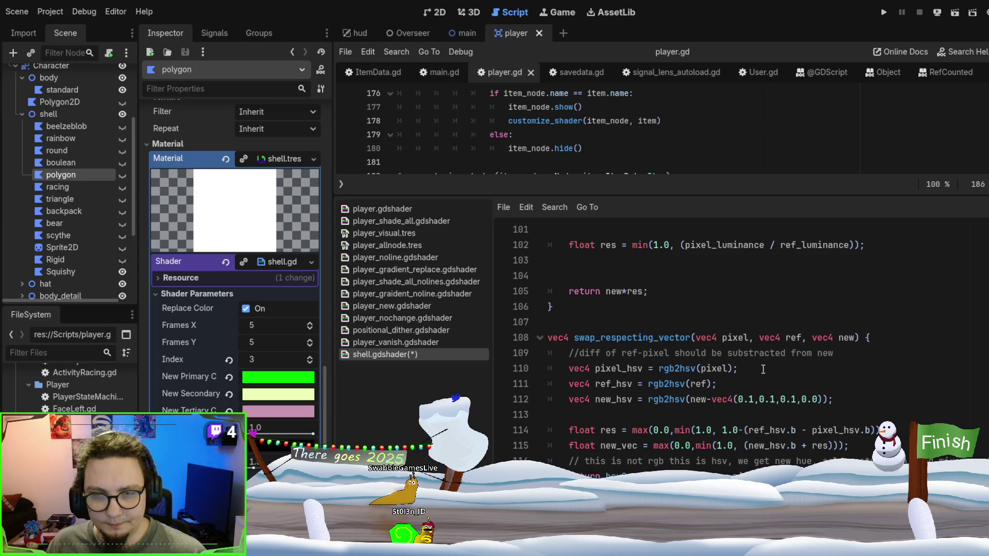
scroll(763, 369, "down", 2)
scroll(770, 355, "down", 10)
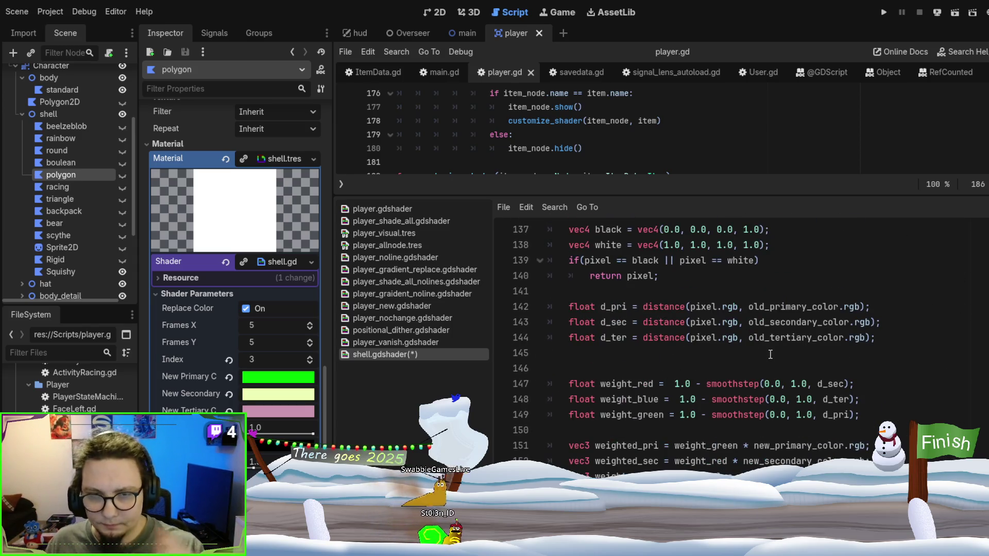
scroll(770, 354, "down", 5)
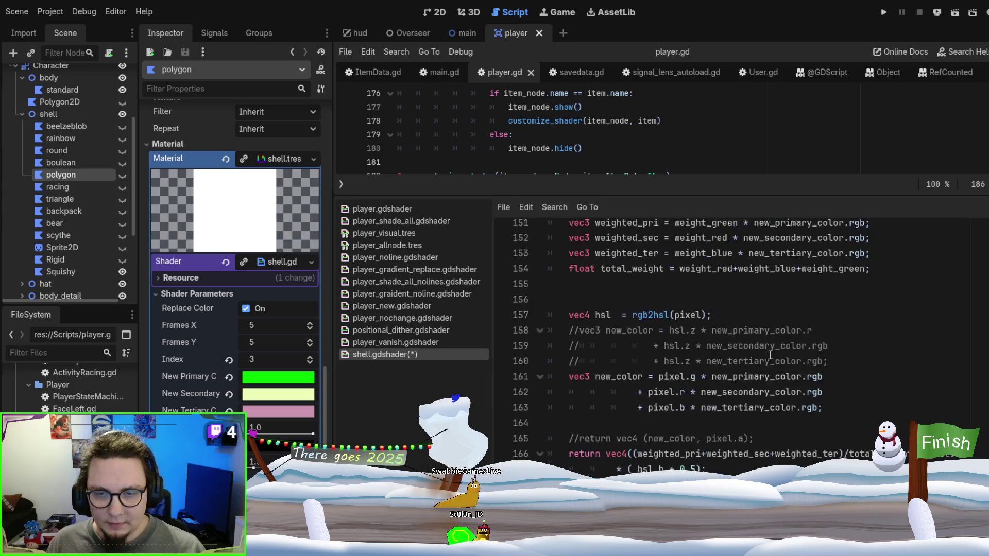
scroll(770, 354, "up", 10)
scroll(792, 378, "down", 8)
scroll(792, 378, "down", 15)
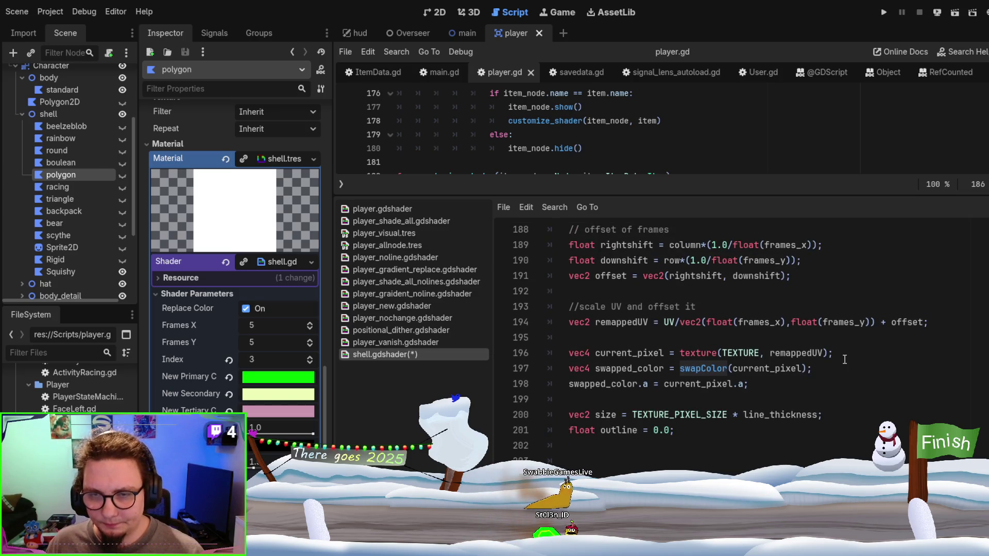
left_click(904, 369)
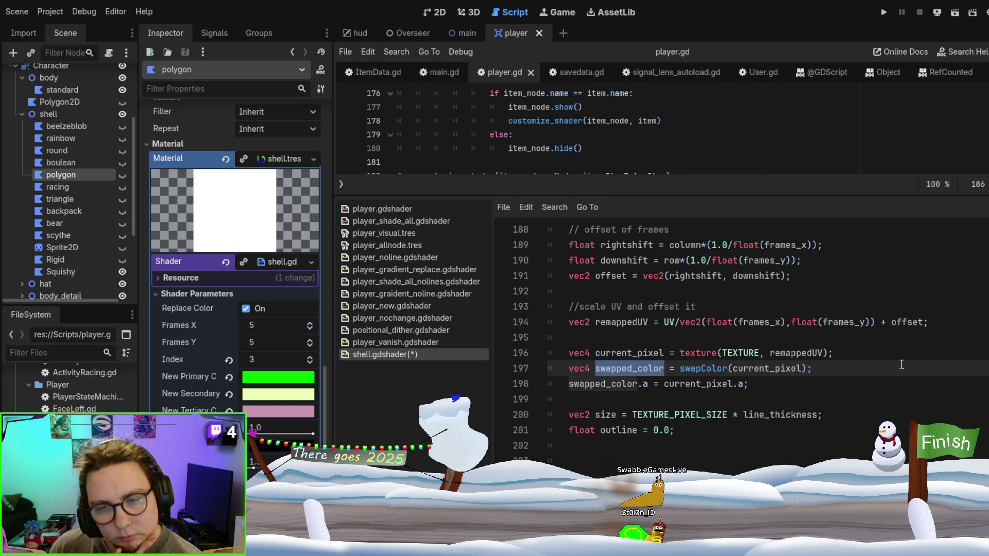
scroll(901, 365, "down", 1)
scroll(902, 358, "down", 2)
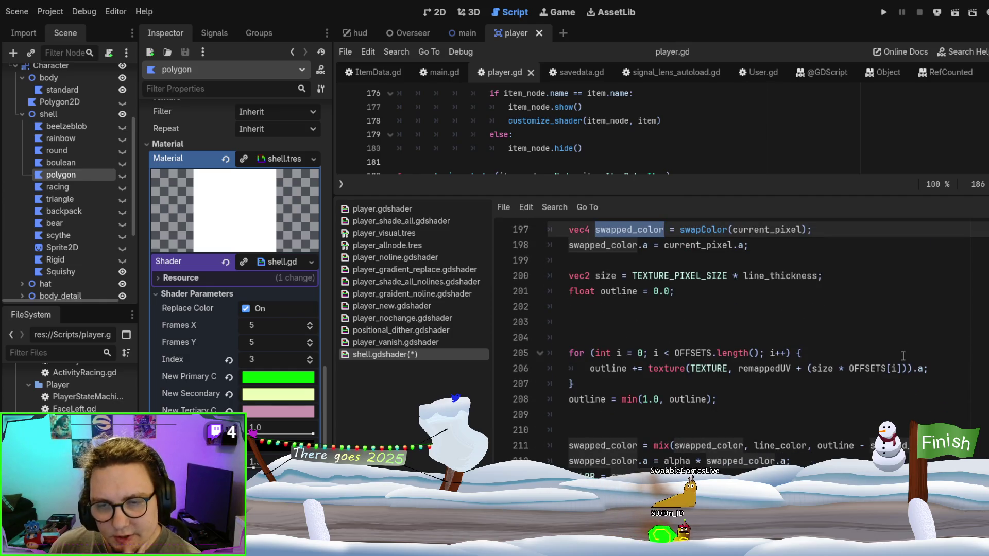
scroll(903, 352, "up", 1)
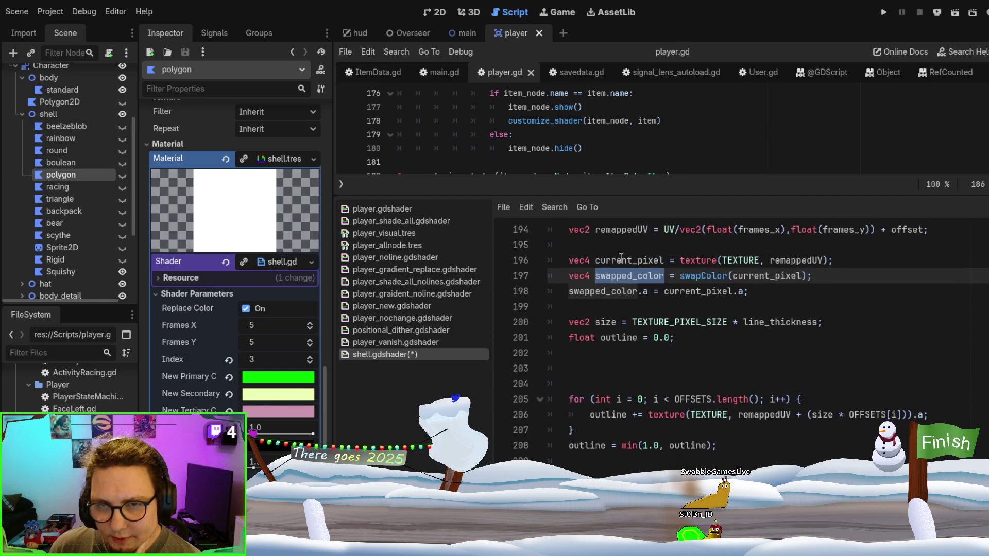
double_click(770, 276)
scroll(896, 331, "down", 2)
scroll(896, 330, "up", 2)
key("ctrl+c")
double_click(612, 276)
key("ctrl+v")
double_click(587, 277)
key("Delete")
key("Delete")
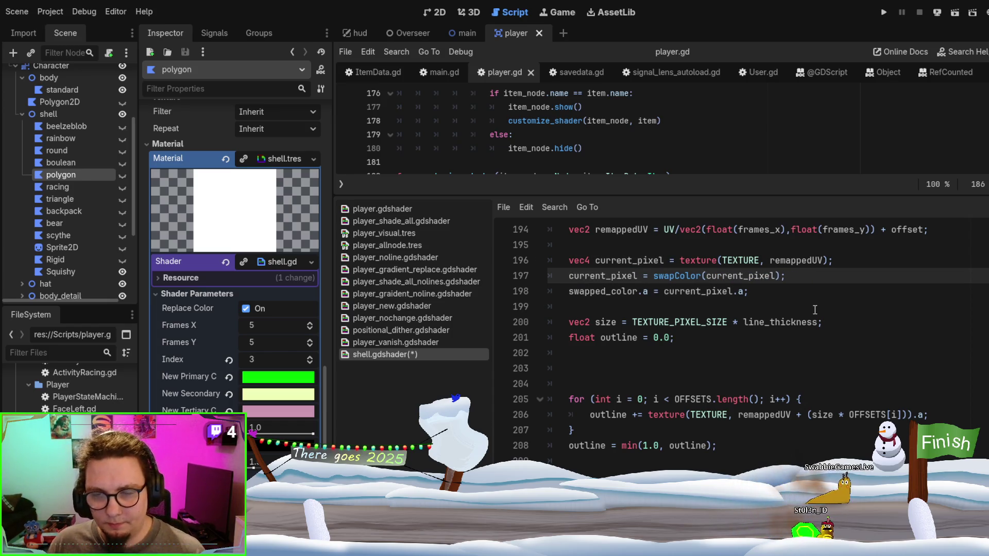
double_click(722, 282)
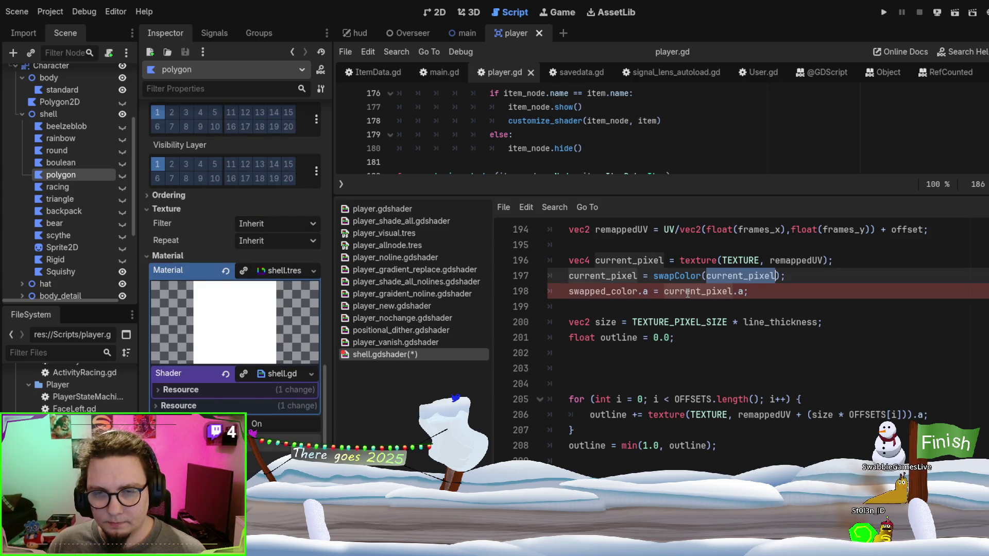
key("ctrl+z")
key("ctrl+z")
left_click(765, 301)
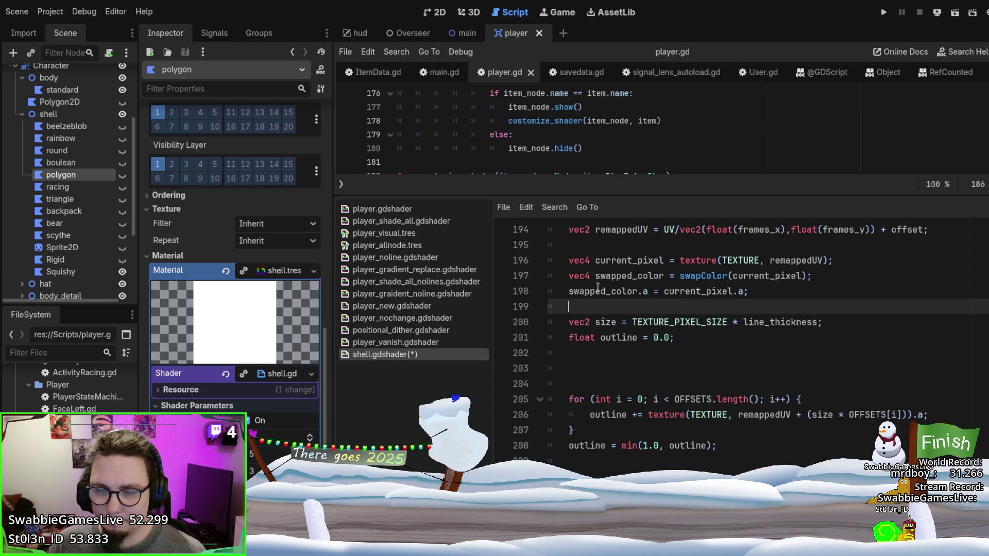
Split the swapped_color declaration from the swapColor assignment and add a condition line
left_click(934, 260)
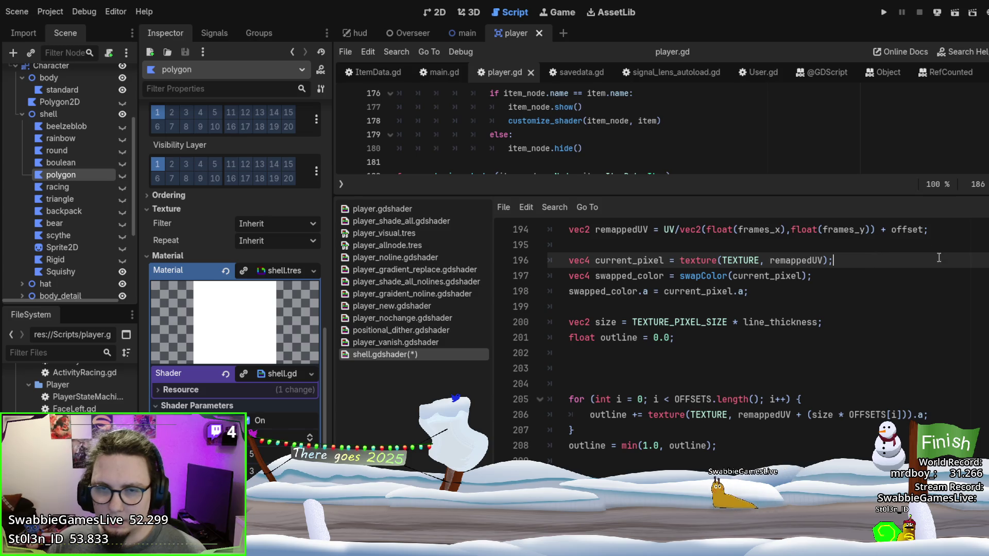
left_click(663, 273)
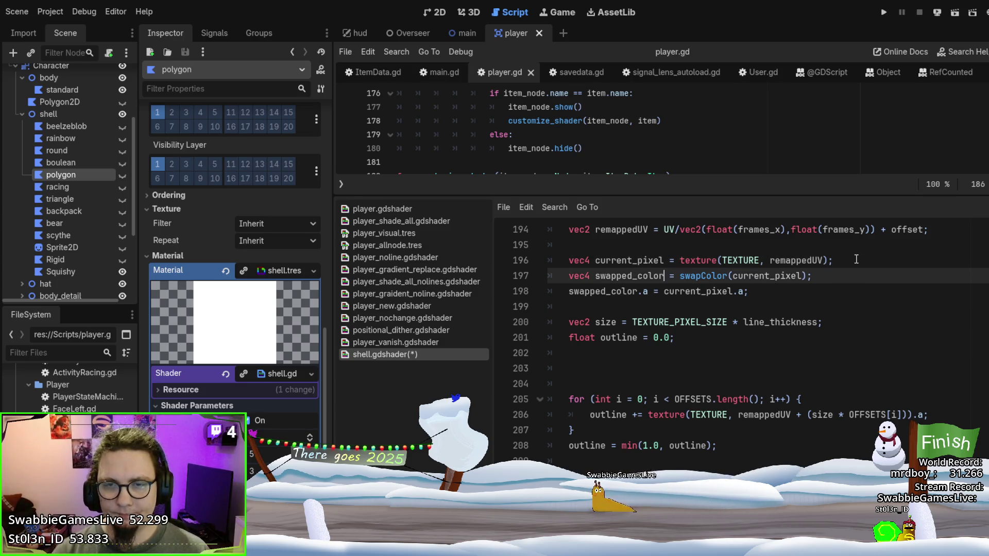
key("Return")
key("BackSpace")
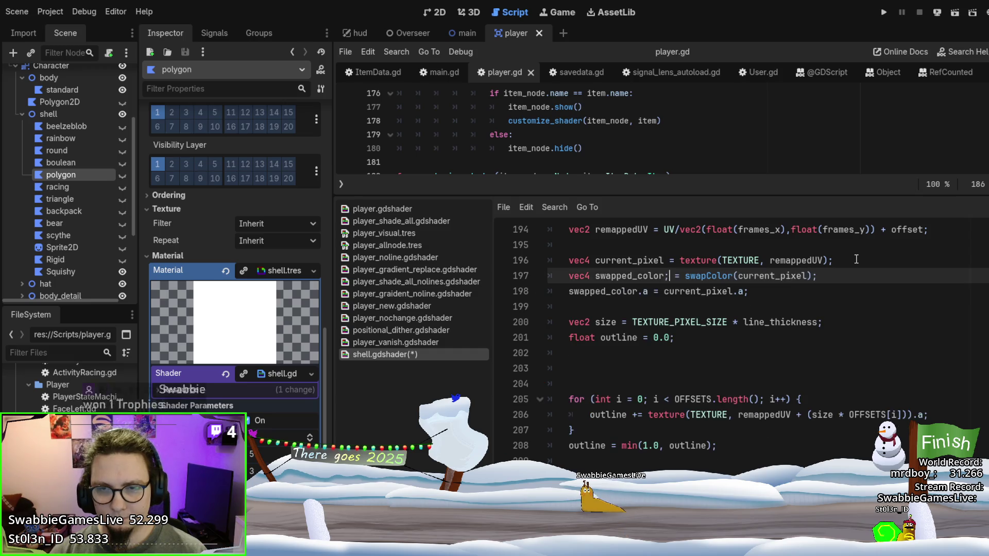
type(";")
key("Return")
type("if")
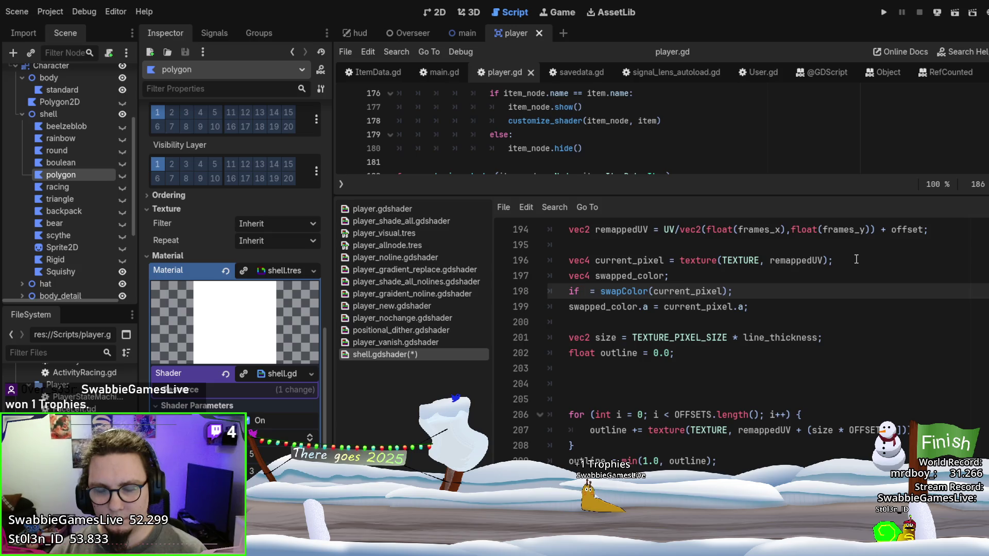
type(" swap_color:")
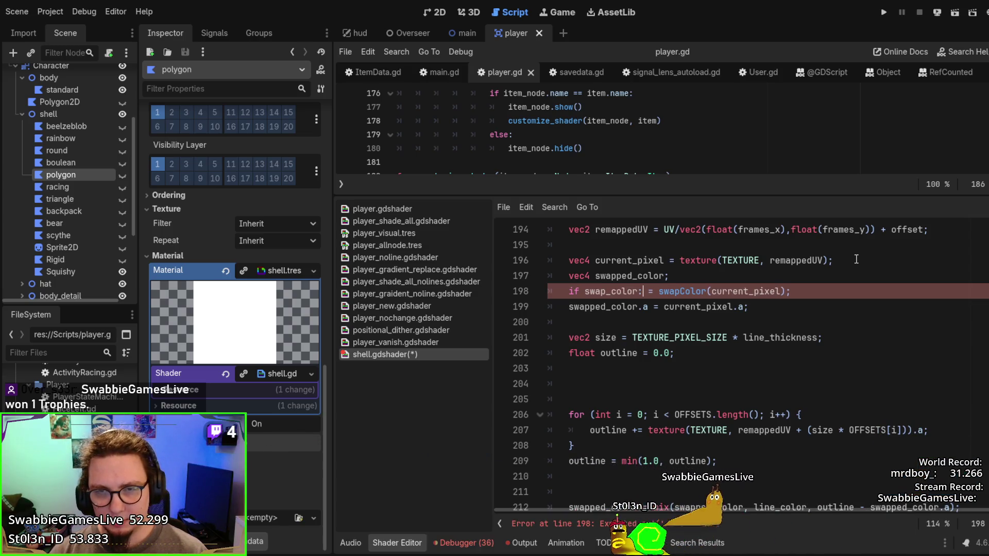
key("Return")
type("swapped_color")
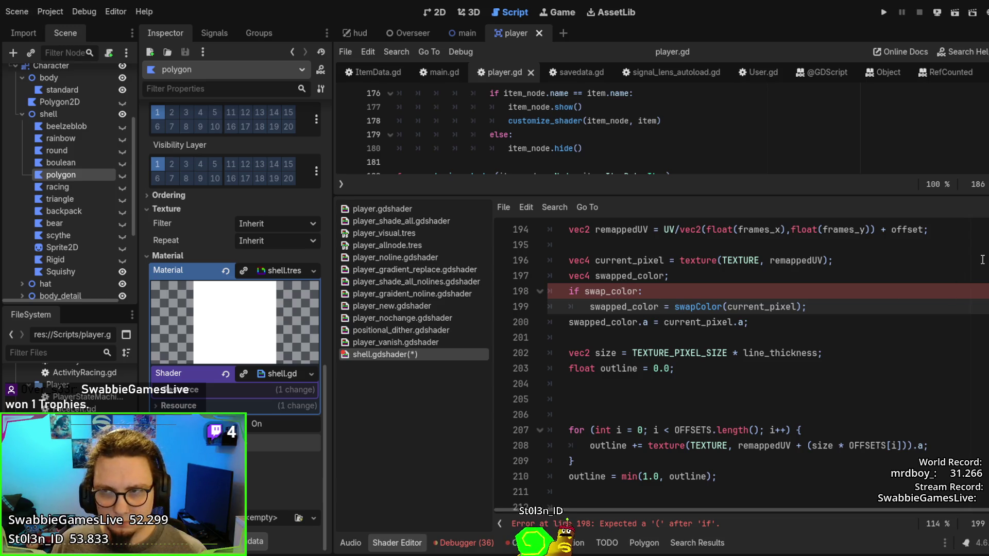
Rename the condition to replace_color and wrap it in parentheses as if(replace_color)
scroll(741, 361, "up", 20)
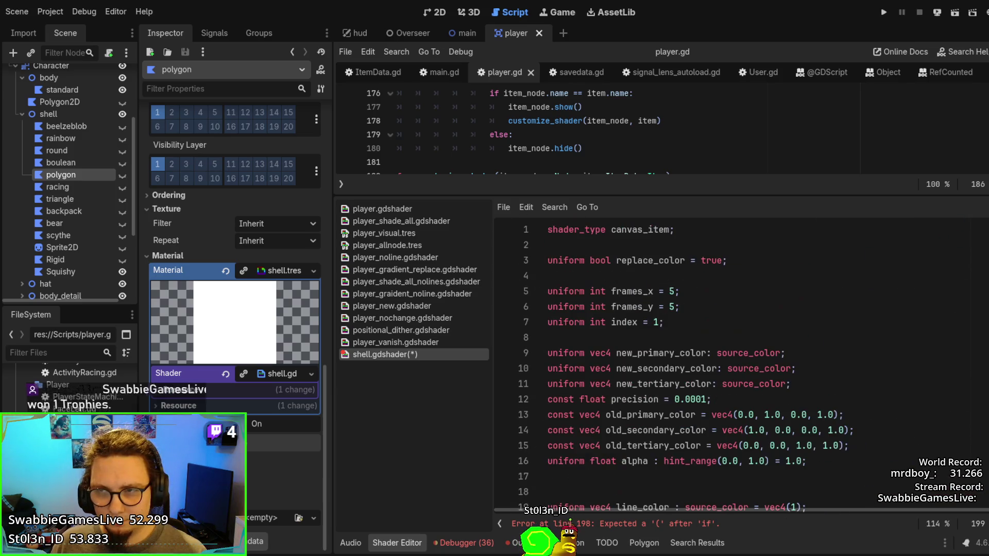
scroll(741, 360, "down", 20)
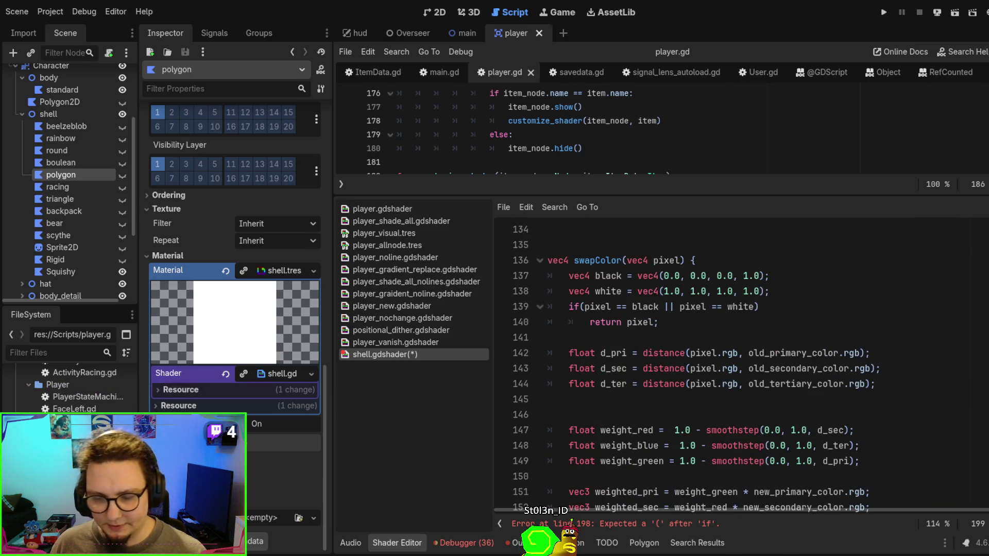
key("Down")
scroll(685, 354, "down", 3)
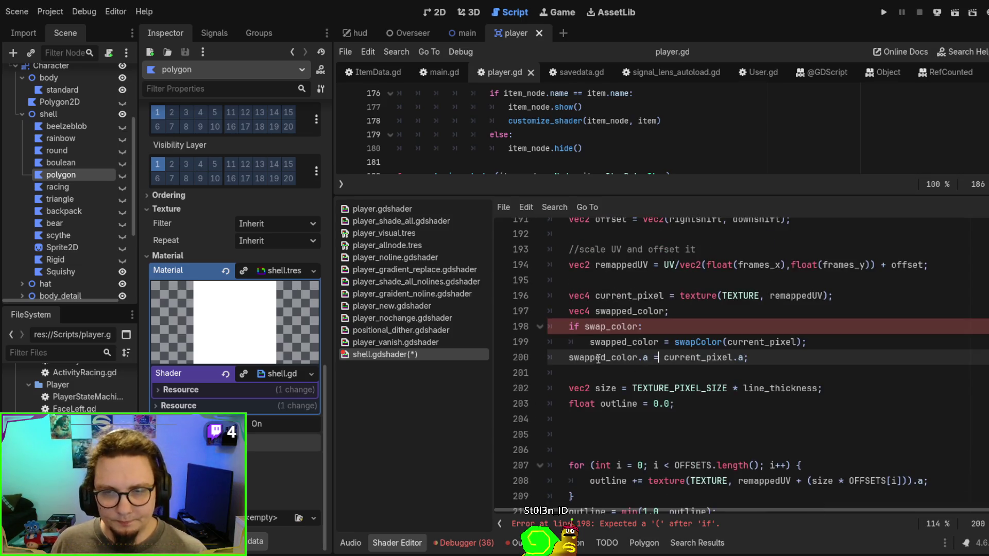
left_click(601, 313)
left_click_drag(585, 327, 607, 325)
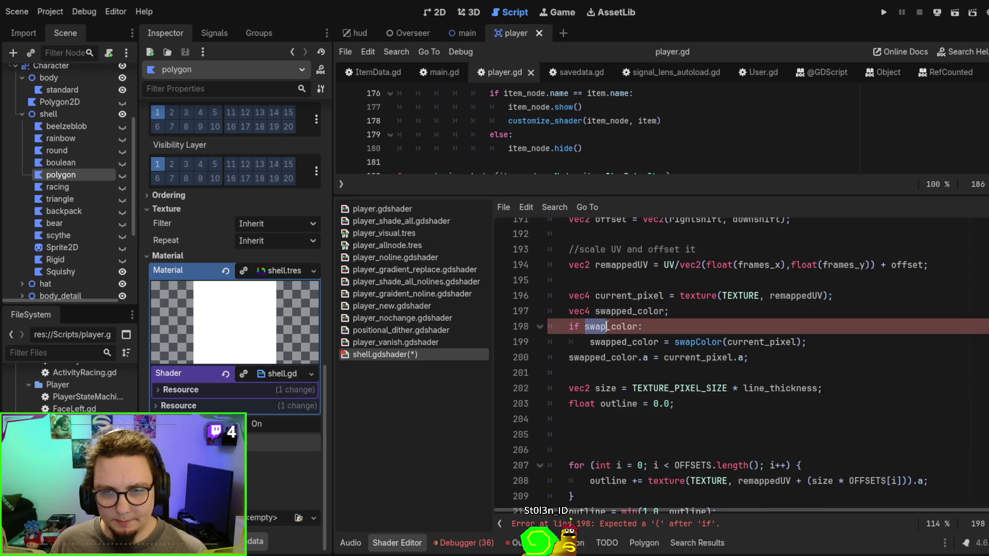
type("replace")
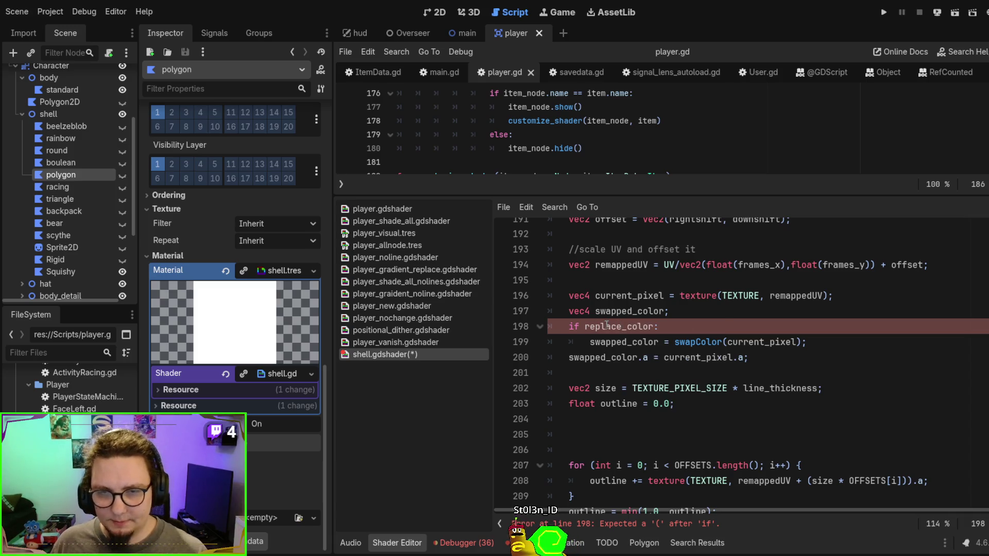
left_click(596, 342)
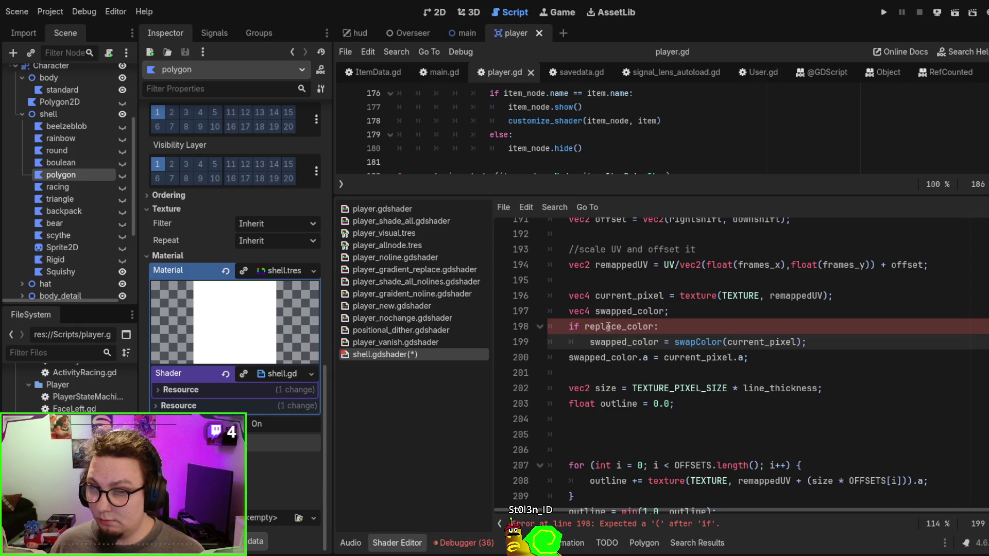
left_click(590, 327)
key("Left")
key("Left")
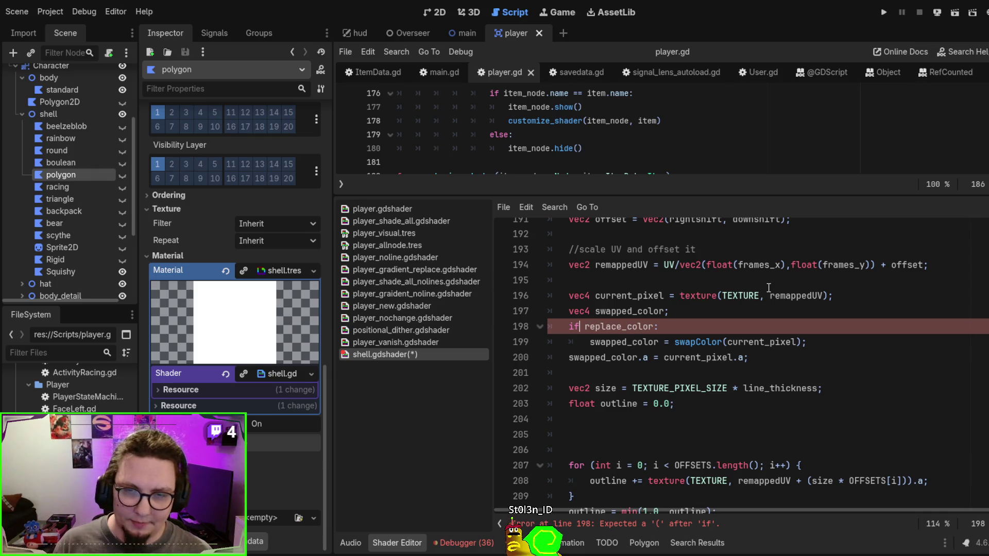
key("Delete")
type("(")
key("Right")
key("Right")
key("Right")
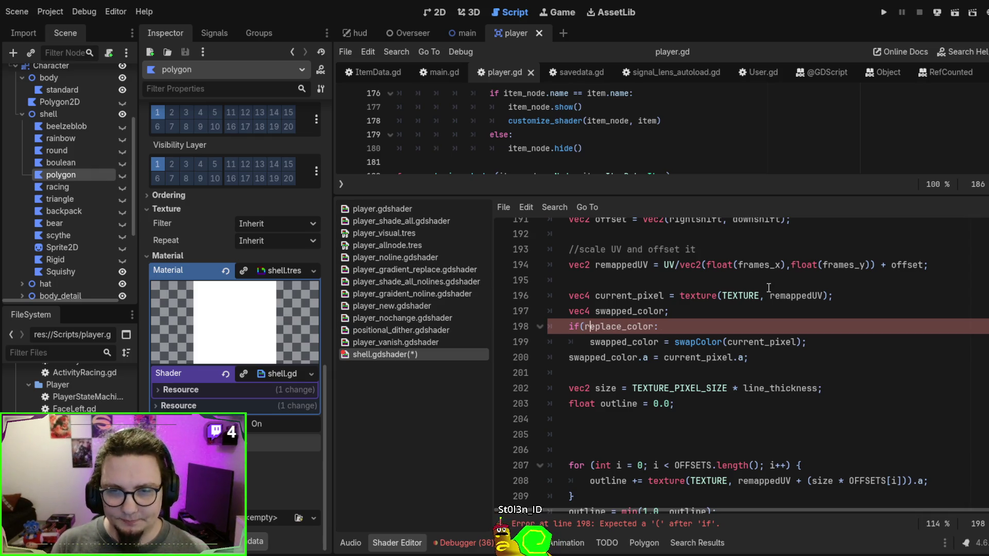
key("Right")
key("Right")
key("Right")
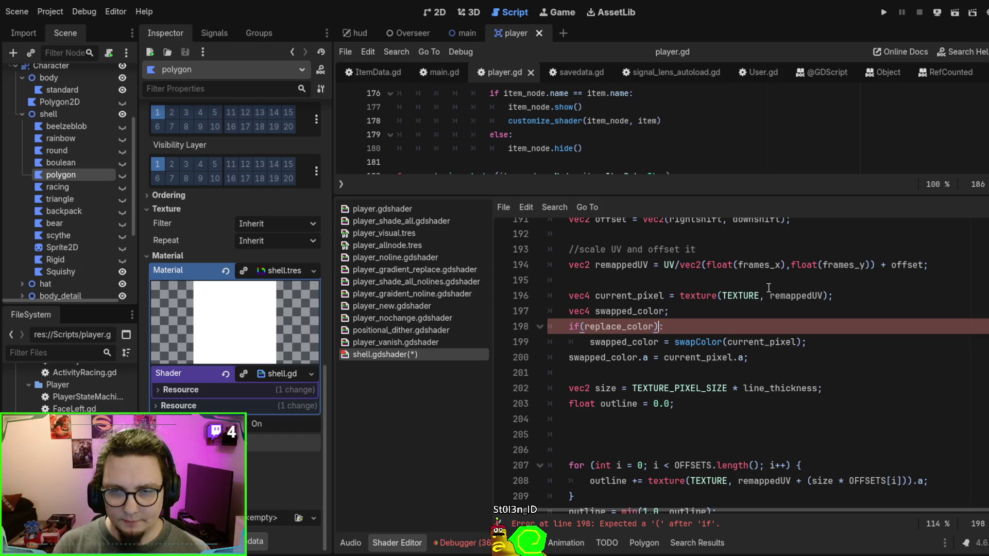
type(":")
Turn the condition into a braced { } block enclosing the swapColor line
left_click(738, 338)
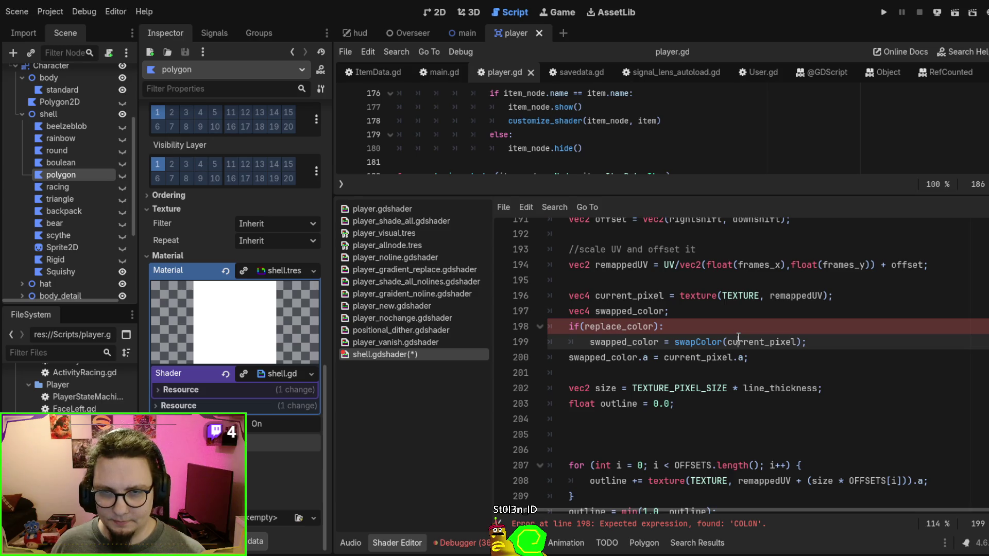
left_click(716, 322)
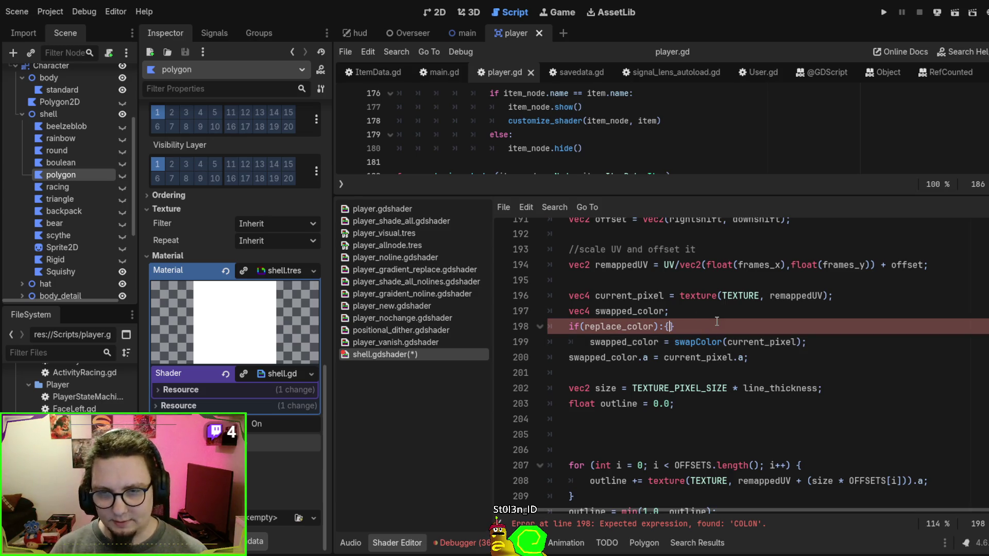
key("Delete")
left_click(868, 335)
key("Return")
type("}")
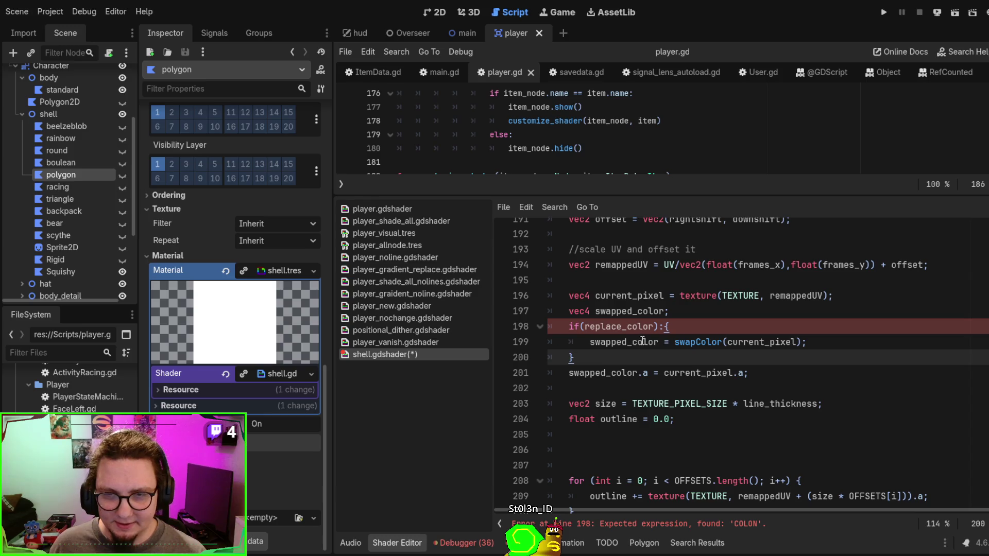
left_click(666, 326)
key("BackSpace")
type("{")
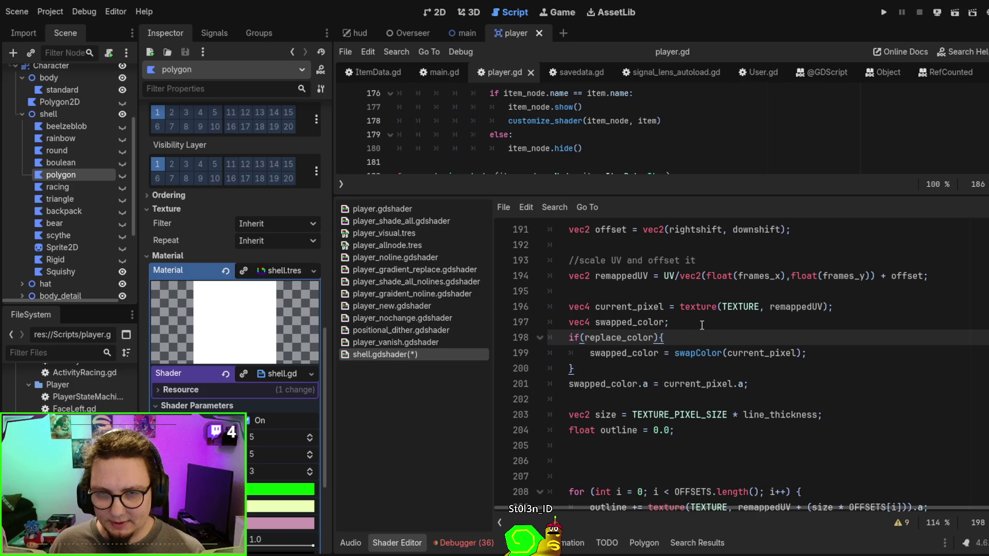
scroll(671, 368, "down", 1)
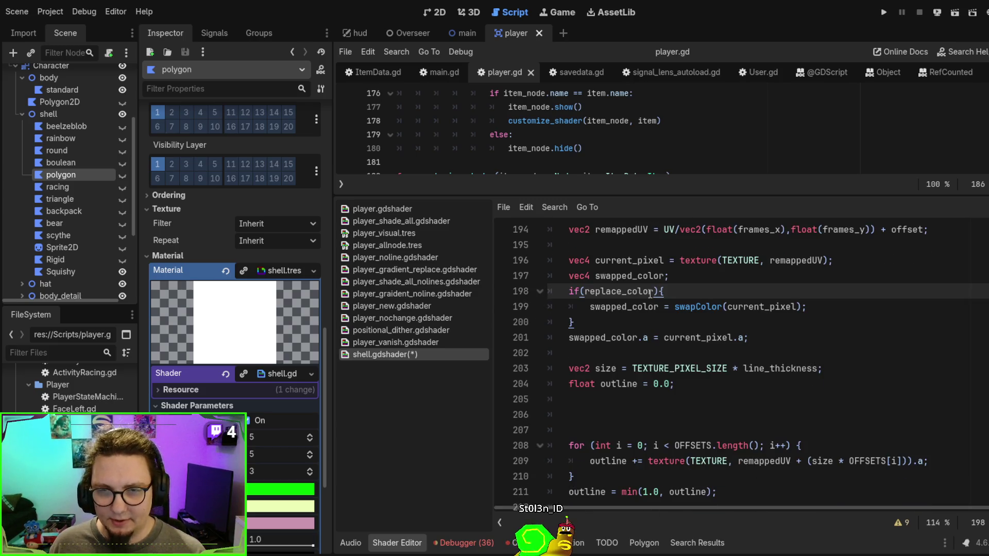
Initialize swapped_color to current_pixel in its declaration
double_click(624, 307)
left_click(634, 261)
double_click(633, 260)
left_click(716, 281)
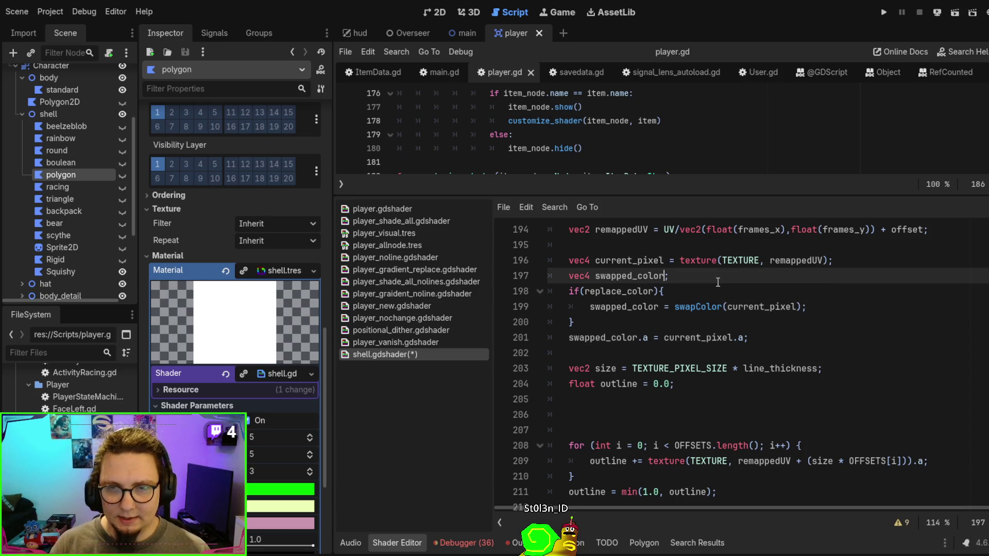
type("=current_pixel")
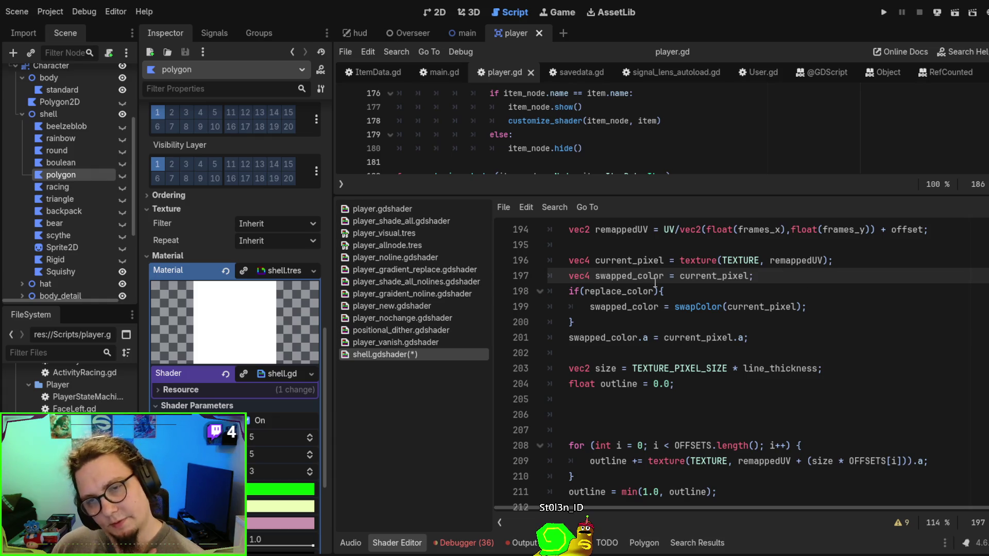
double_click(624, 297)
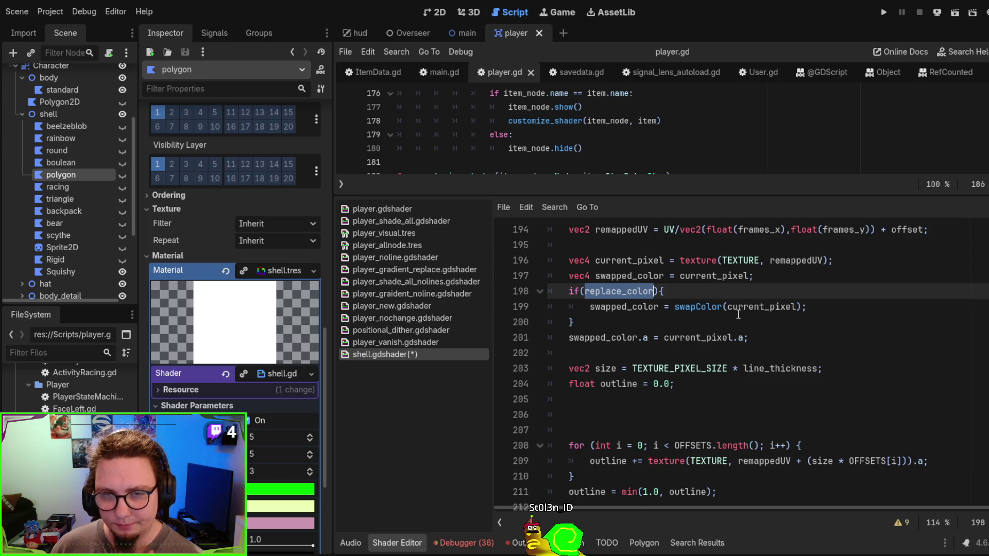
Move the alpha assignment line up into the if block and indent it
left_click(730, 337)
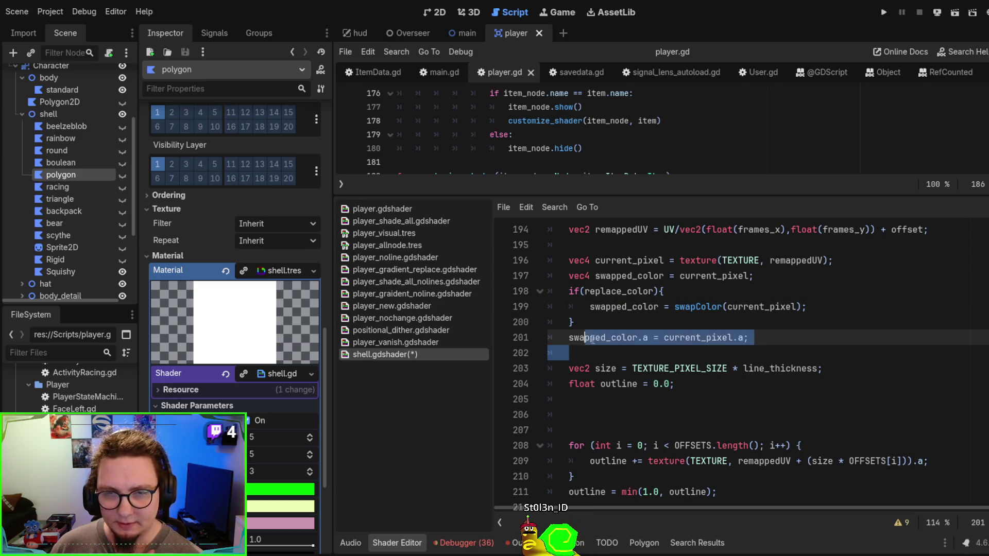
left_click(745, 337)
key("alt+Up")
key("Tab")
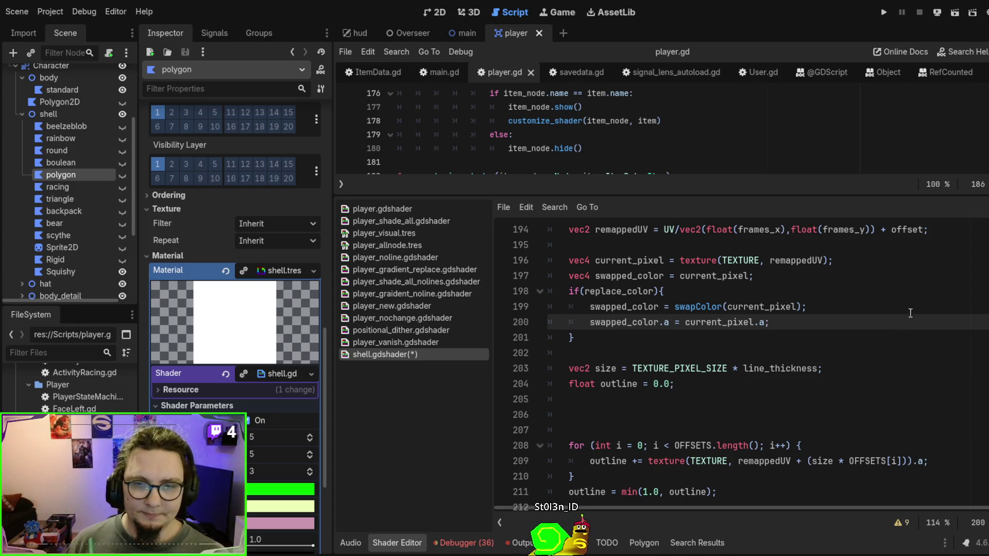
scroll(870, 304, "down", 1)
scroll(827, 314, "down", 1)
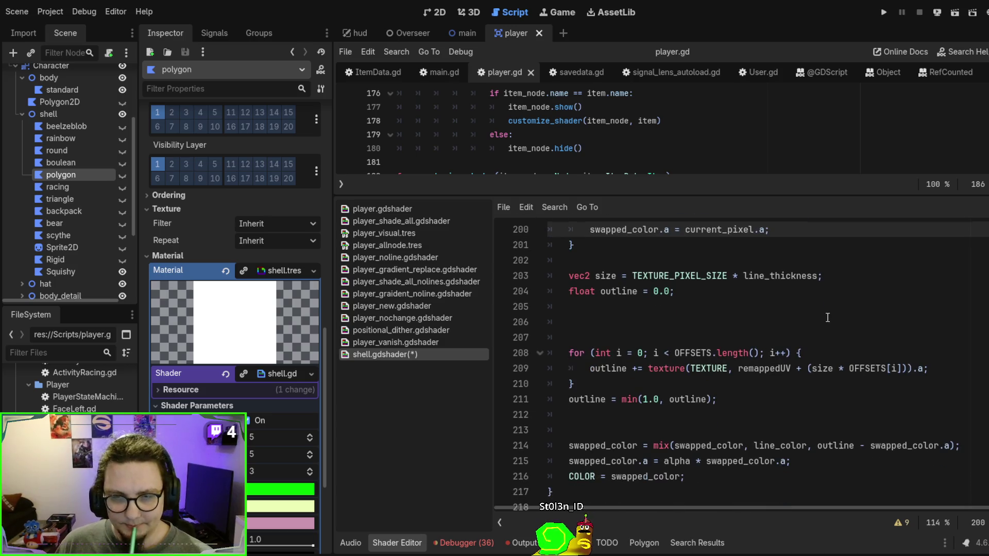
scroll(810, 324, "up", 1)
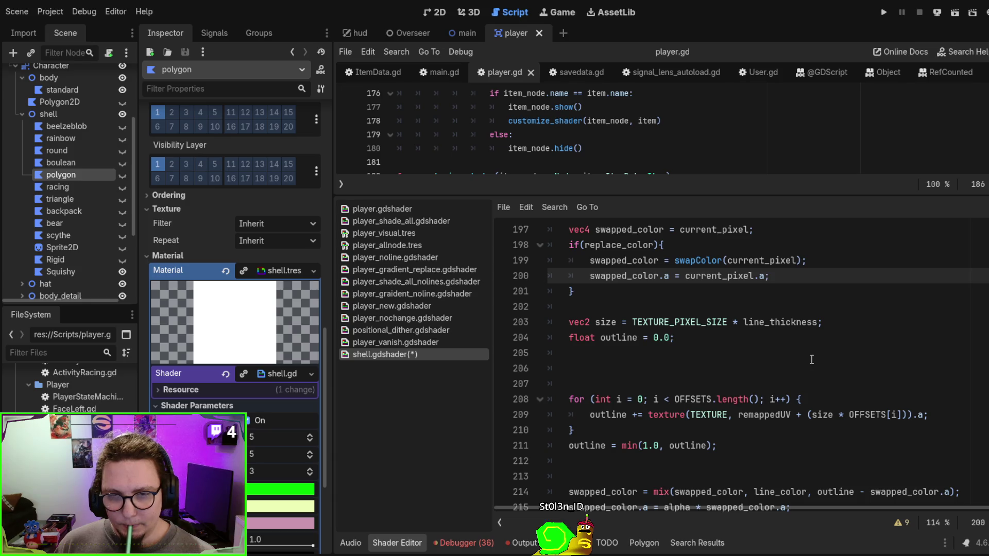
scroll(785, 310, "down", 4)
scroll(756, 356, "up", 4)
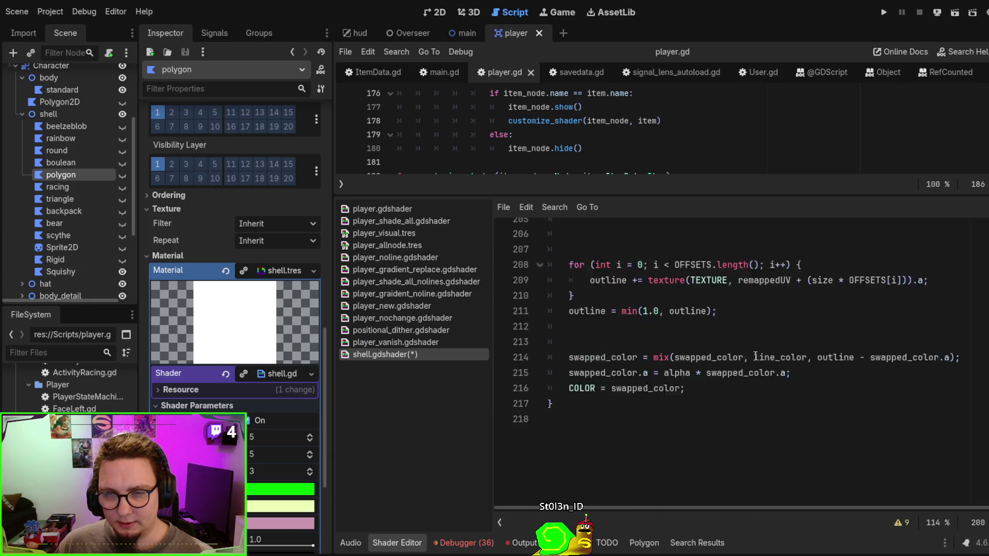
left_click_drag(632, 322, 808, 414)
left_click(808, 415)
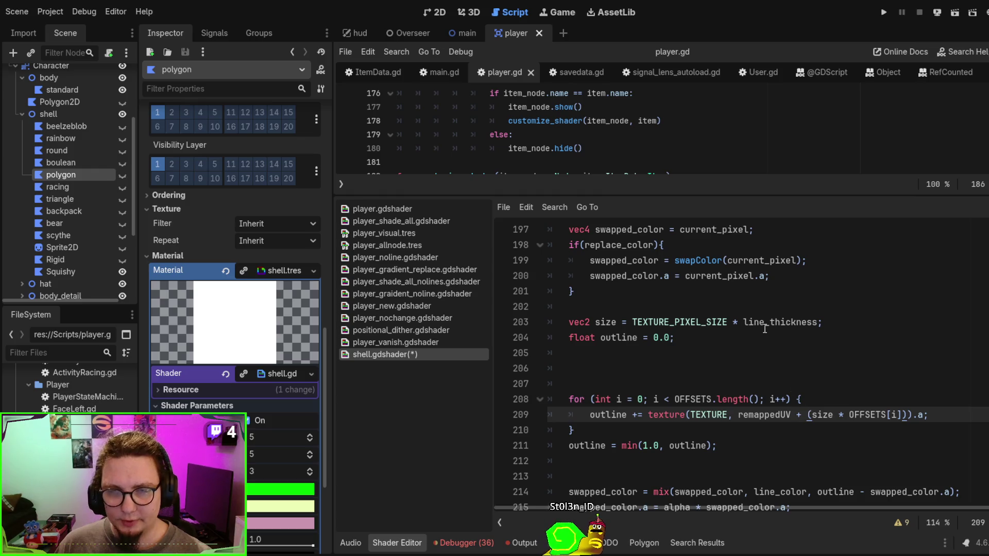
scroll(757, 335, "up", 2)
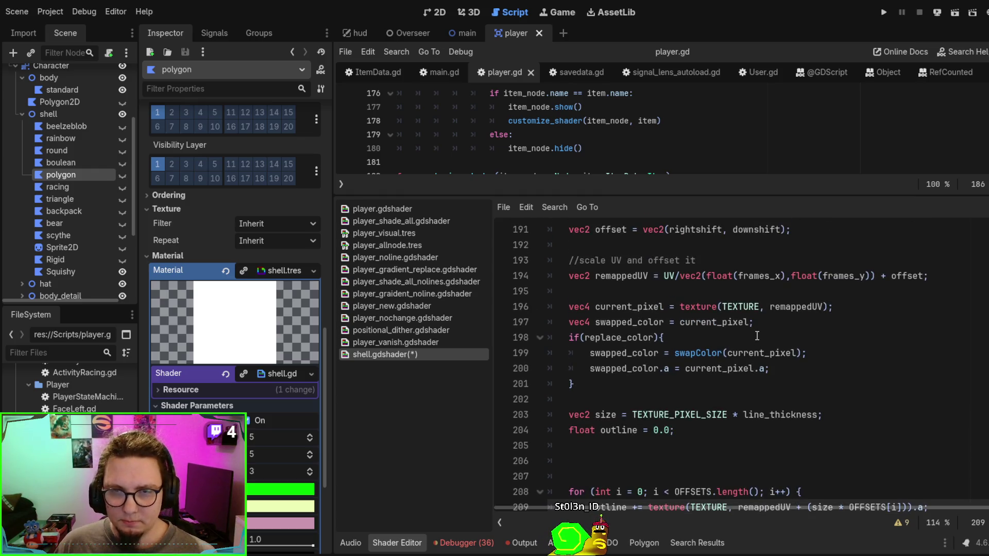
Save shell.gdshader and select the new replace_color block, lines 197–201
left_click(757, 340)
key("ctrl+s")
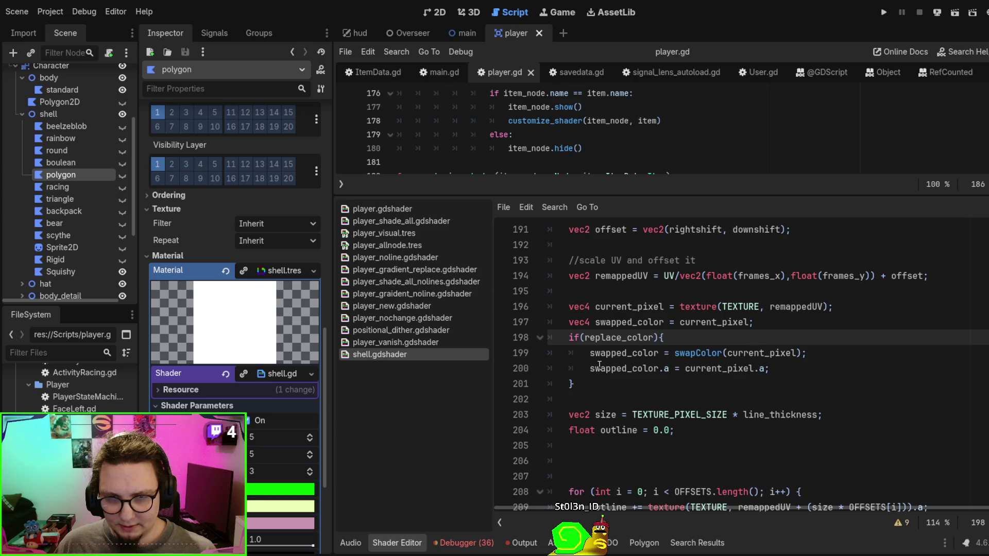
left_click_drag(617, 389, 882, 323)
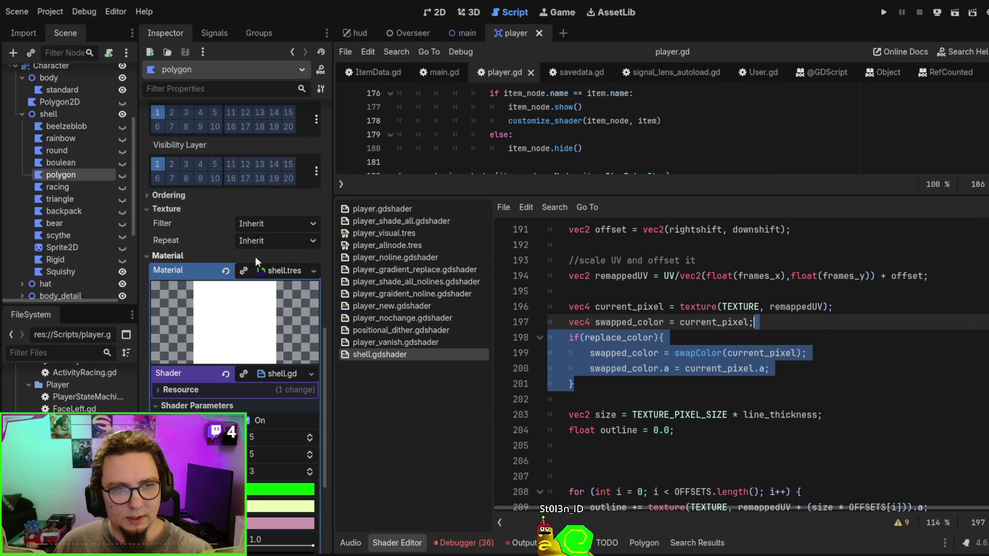
Inspect the shell piece's shell.tres material and its Replace Color shader parameter
left_click(81, 209)
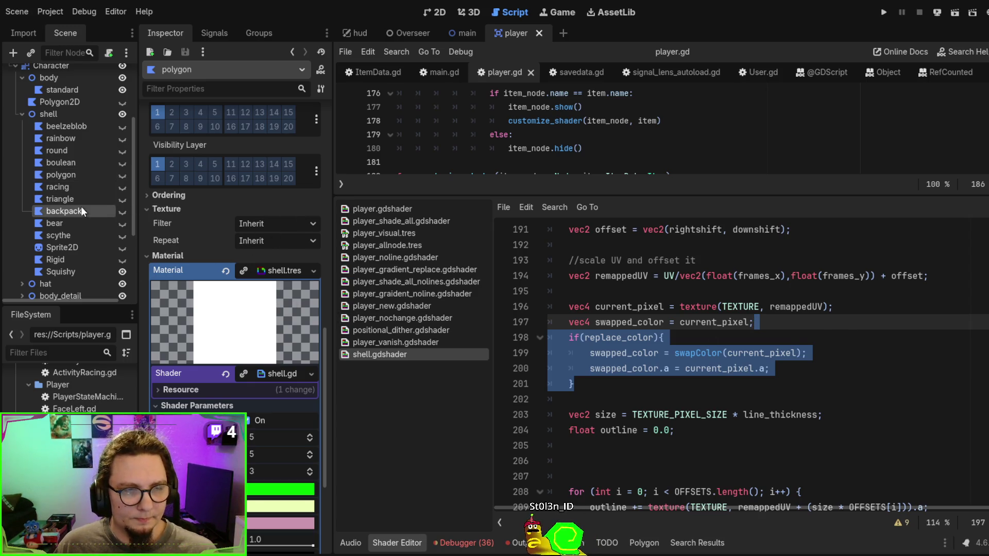
scroll(268, 399, "down", 6)
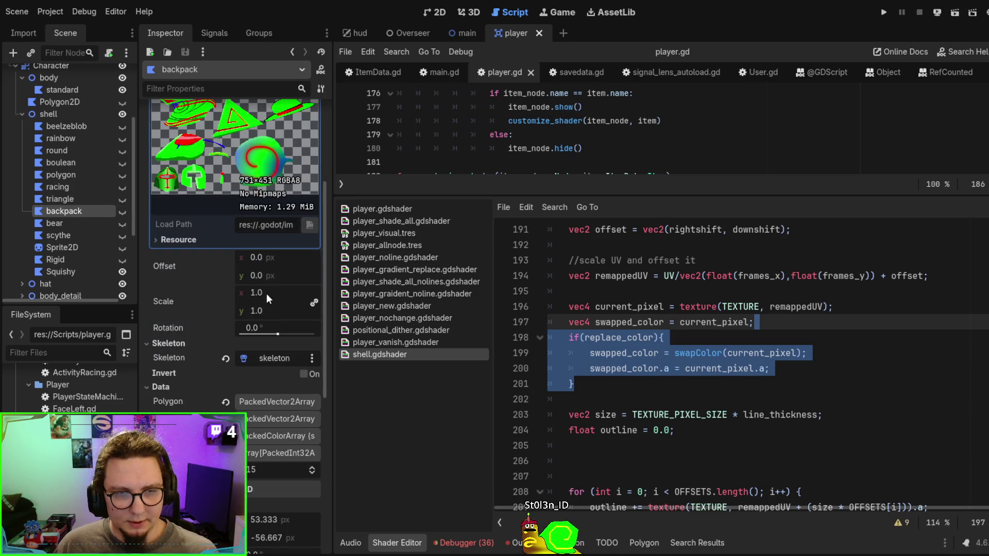
scroll(272, 362, "up", 3)
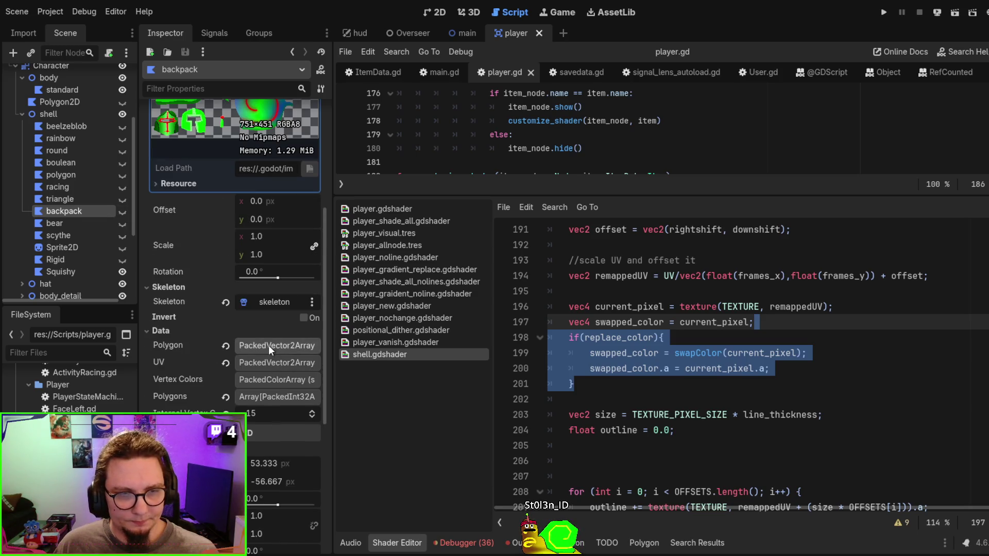
scroll(274, 308, "down", 6)
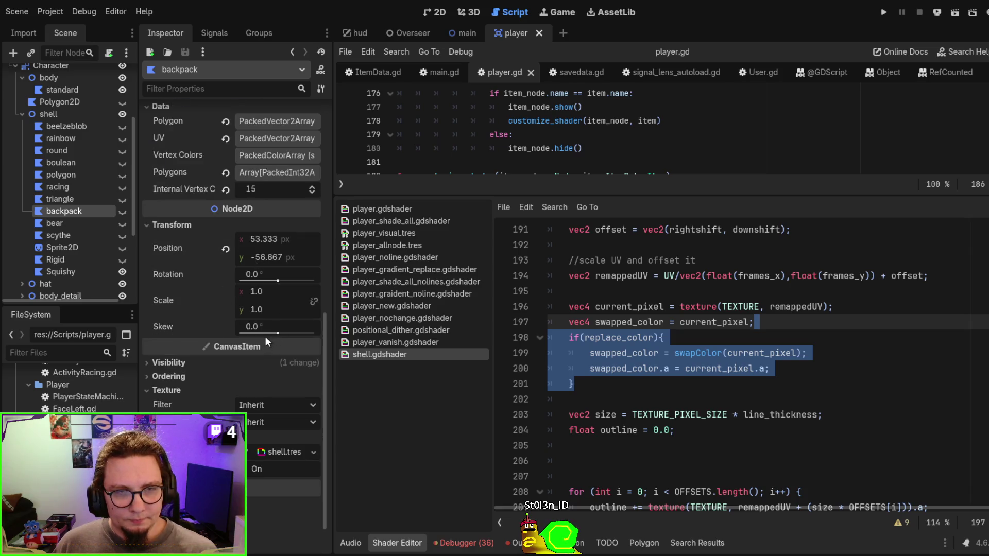
scroll(266, 350, "down", 1)
left_click(266, 398)
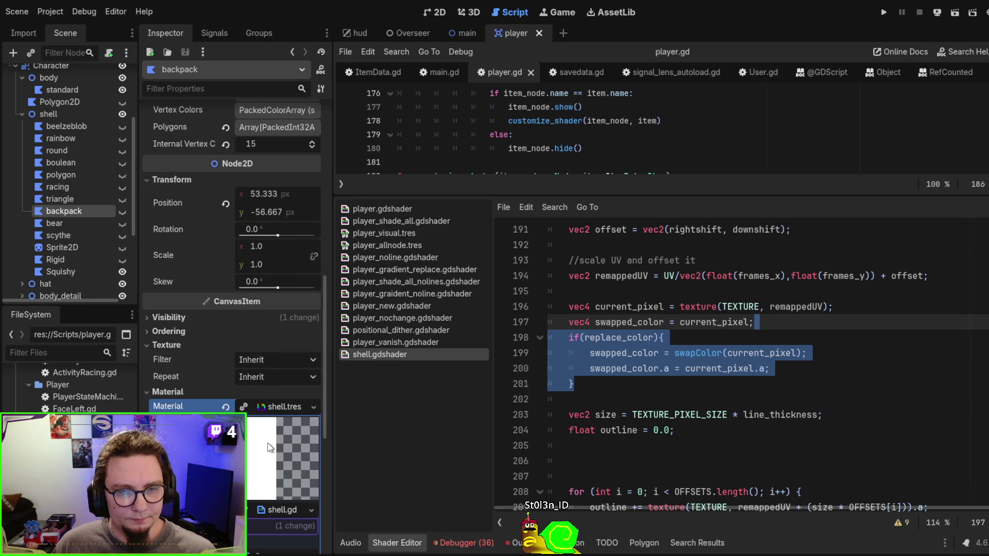
scroll(267, 447, "down", 6)
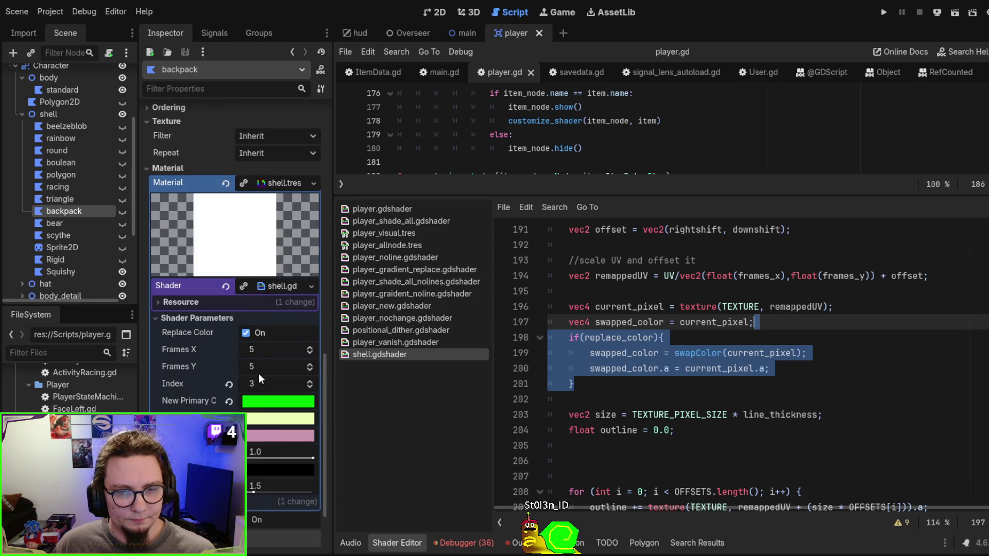
Collapse shell and select body > standard to show its body.tres material
left_click(22, 114)
left_click(61, 115)
left_click(67, 127)
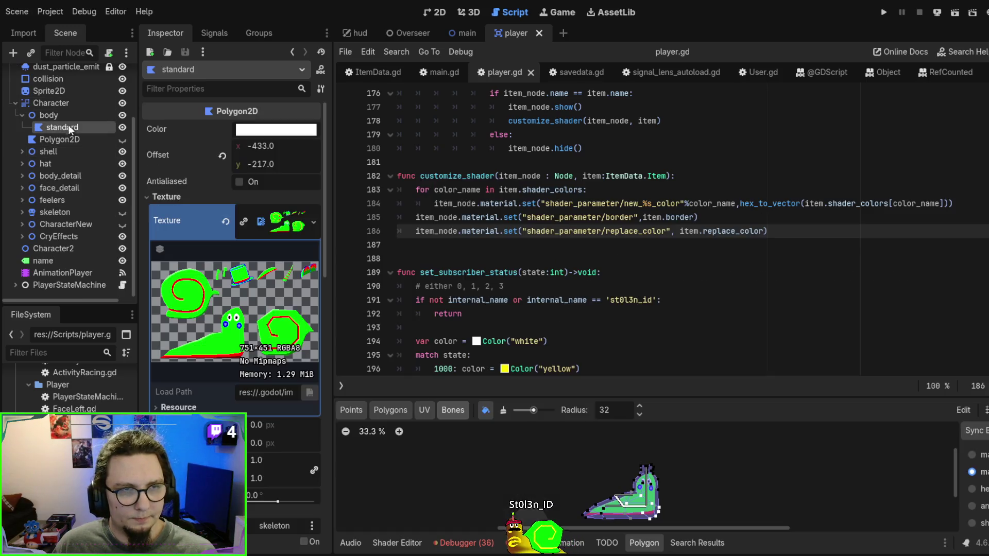
scroll(268, 328, "down", 4)
scroll(276, 353, "down", 5)
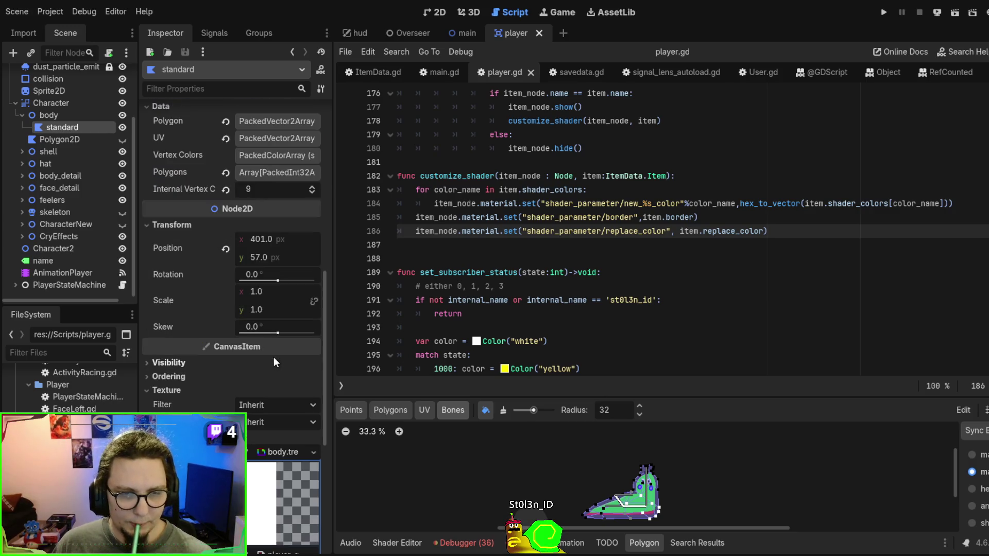
scroll(273, 357, "down", 4)
Open the body shader and wrap the two color-swap lines in an if(replace_color) check
left_click(280, 387)
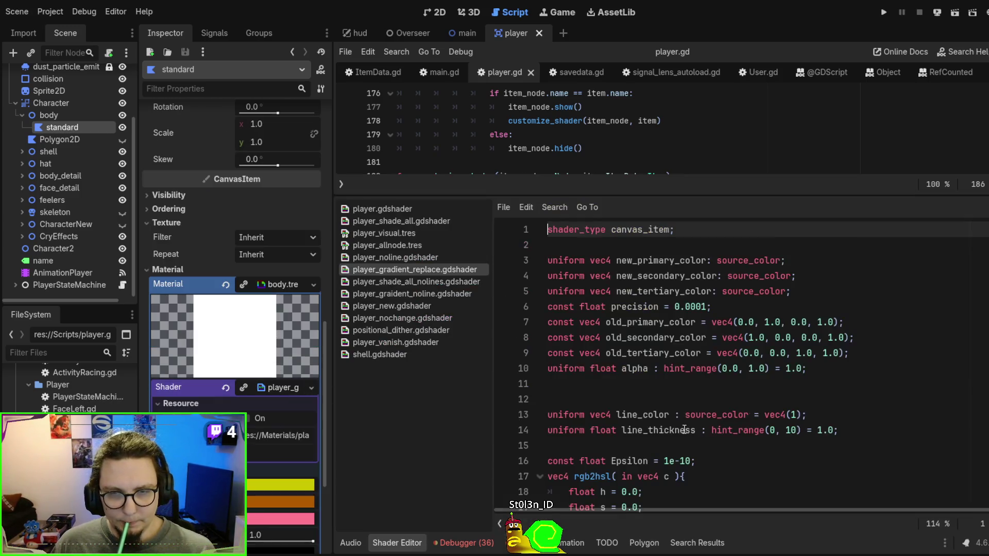
scroll(763, 395, "down", 6)
scroll(838, 363, "down", 20)
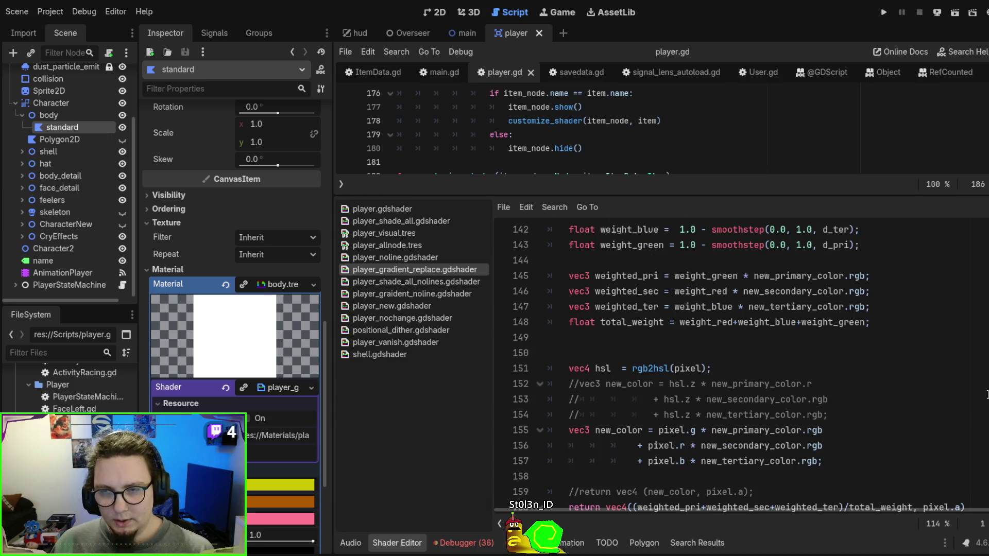
scroll(838, 363, "down", 5)
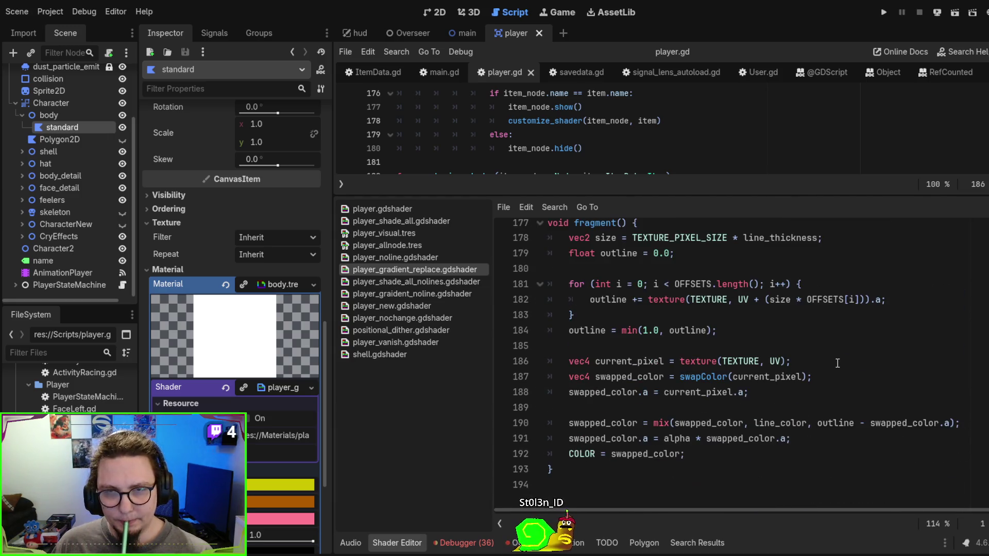
left_click_drag(789, 399, 827, 371)
key("ctrl+z")
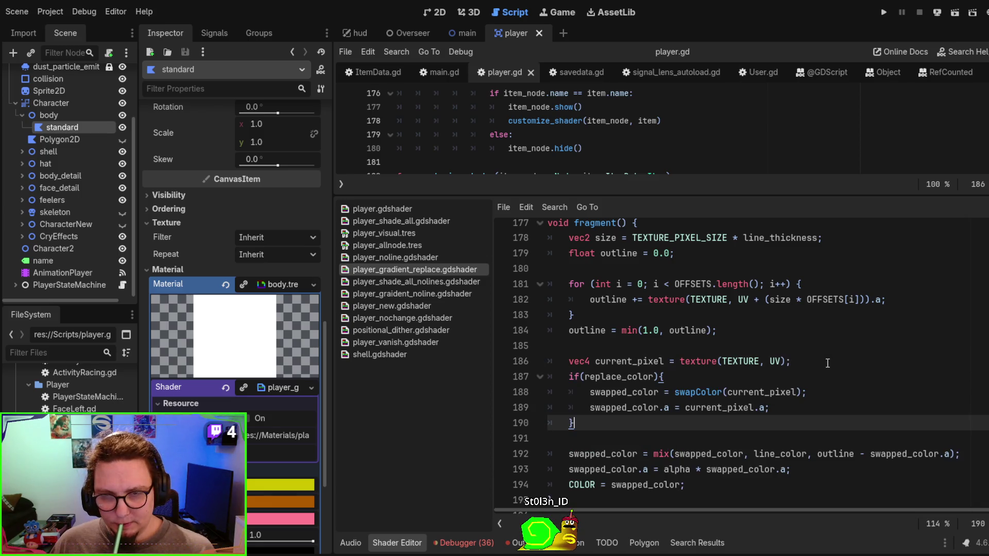
Add 'vec4 swapped_color = current_pixel;' above the if block
left_click(816, 363)
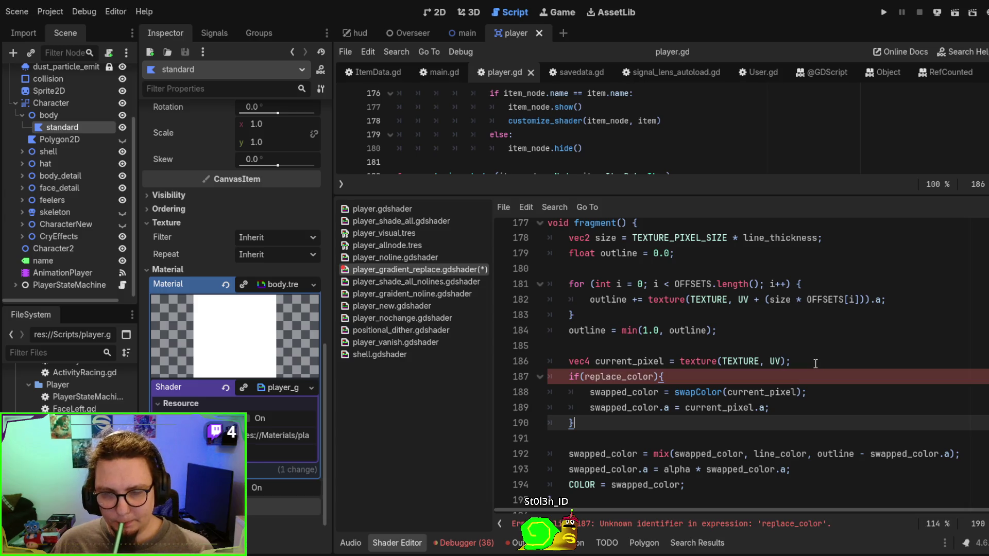
key("Return")
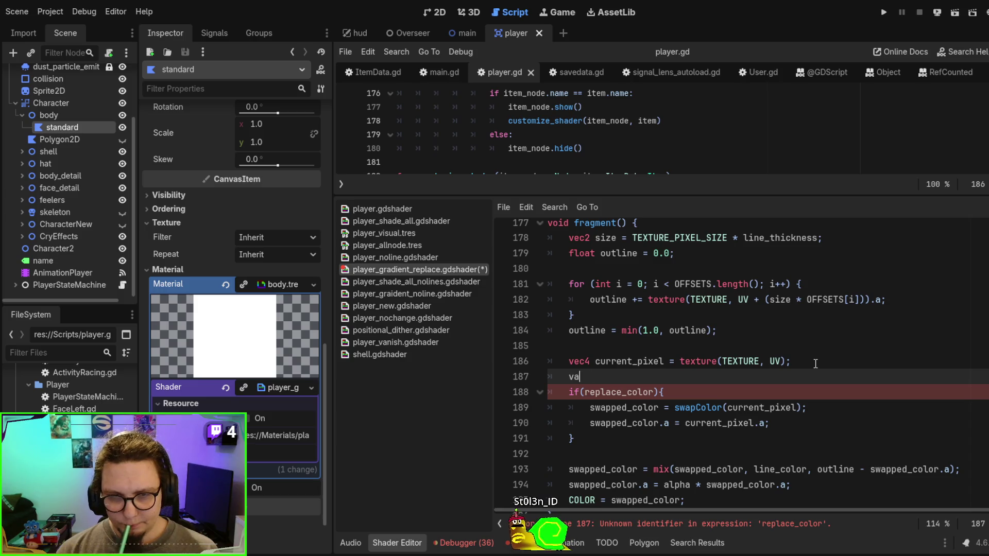
type("vec4 swapped_color =")
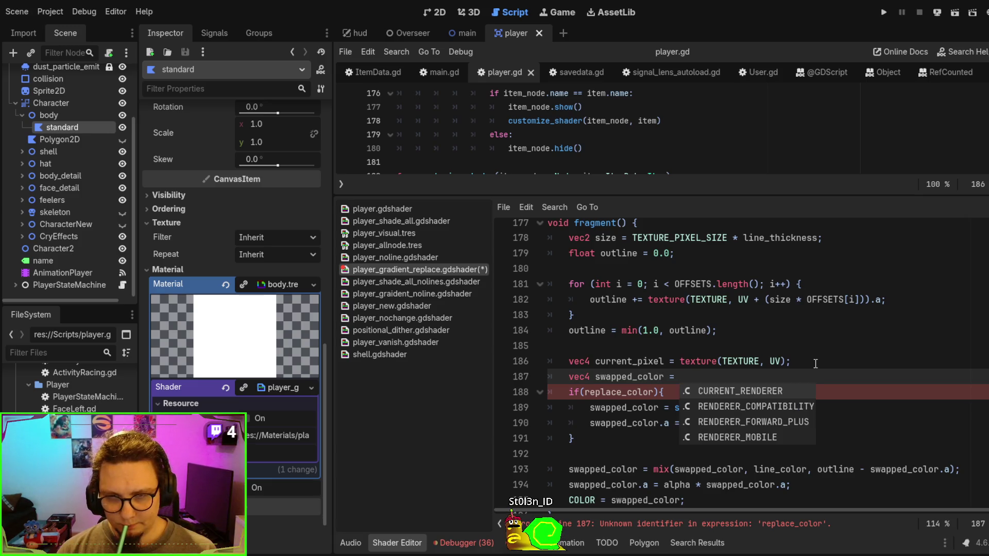
type(" current_p")
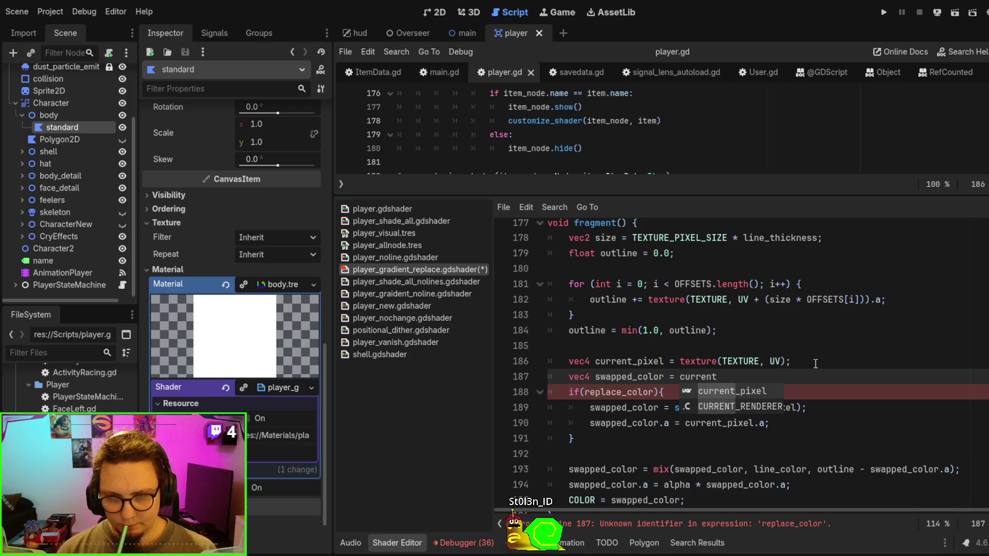
key("Return")
type(";")
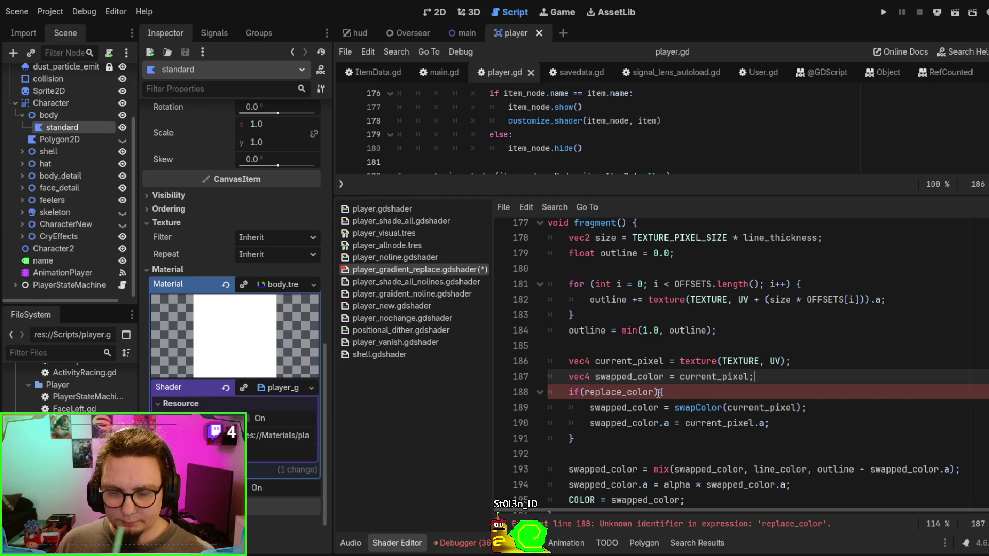
left_click(622, 391)
mouse_move(597, 438)
left_mouse_down()
mouse_move(576, 423)
mouse_move(567, 379)
left_mouse_up()
left_click(898, 386)
Insert blank lines below the shader_type line to hold a new uniform
scroll(898, 386, "up", 20)
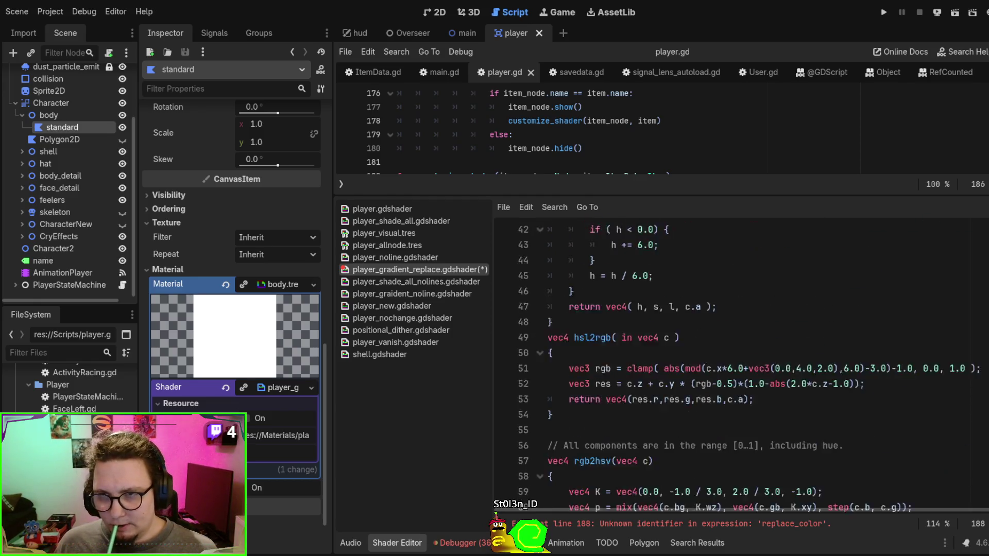
scroll(745, 331, "up", 2)
left_click(755, 239)
key("Return")
key("Return")
key("Return")
key("Up")
key("Up")
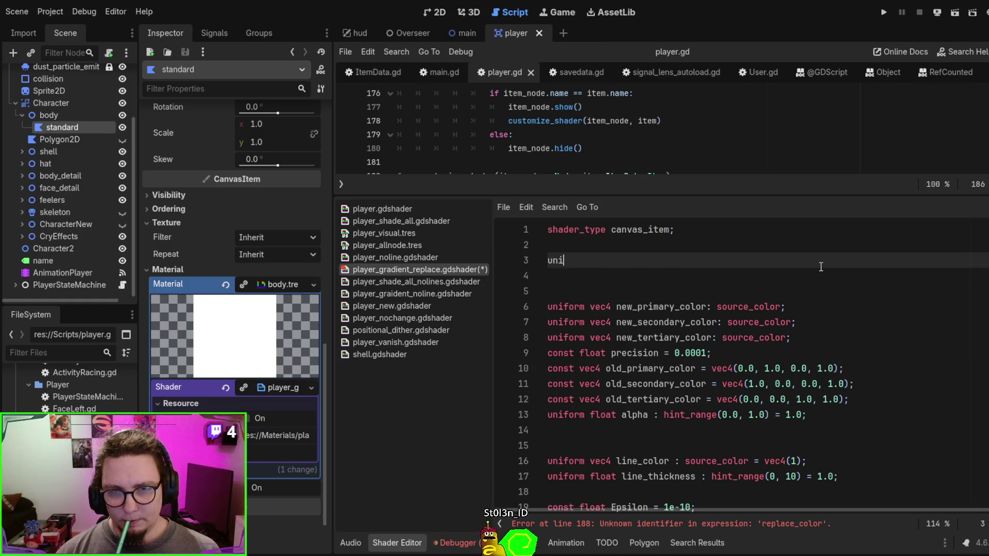
Declare 'uniform bool replace_color = true;' on line 3, save the body shader, and run with F5
type("form f")
key("BackSpace")
type("bool replace_co")
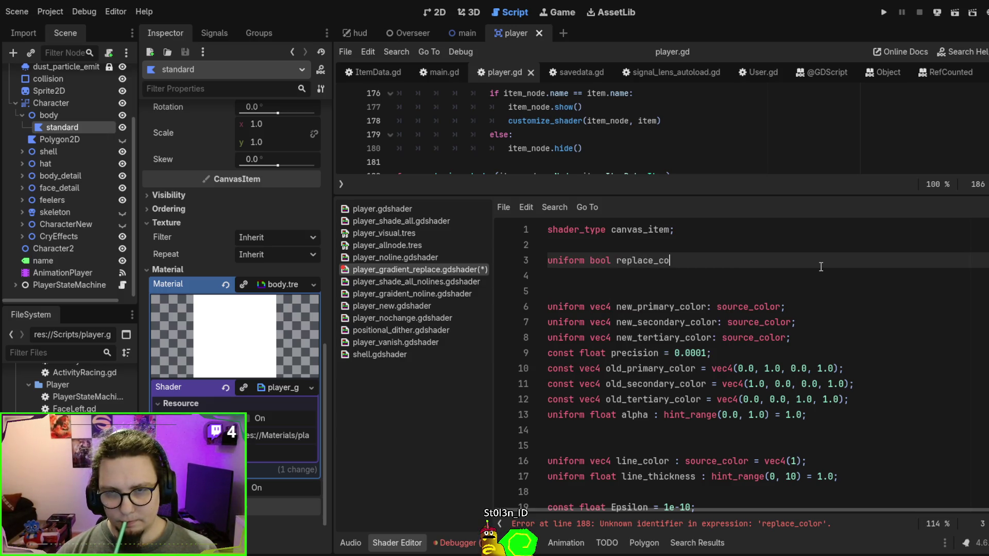
type("lor  = true;")
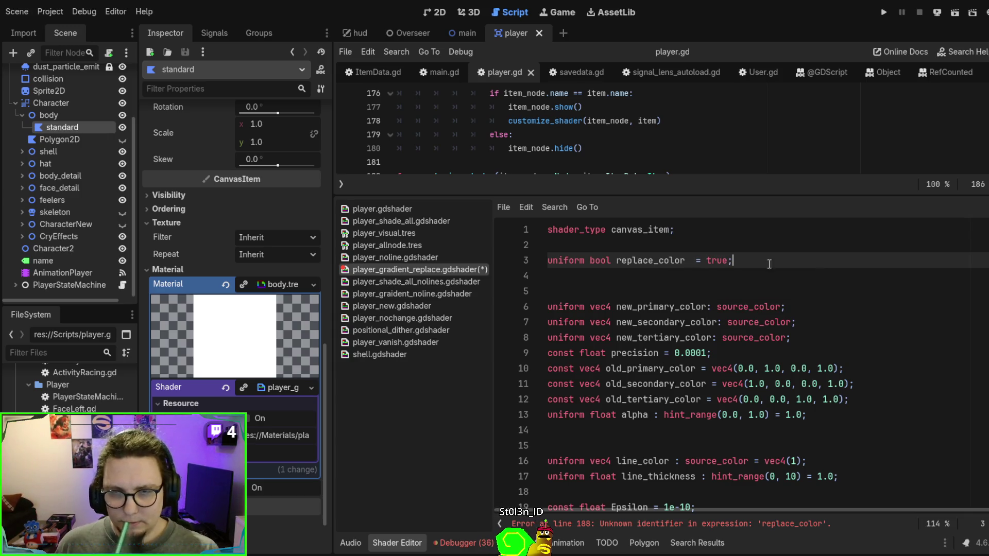
left_click(685, 261)
key("Delete")
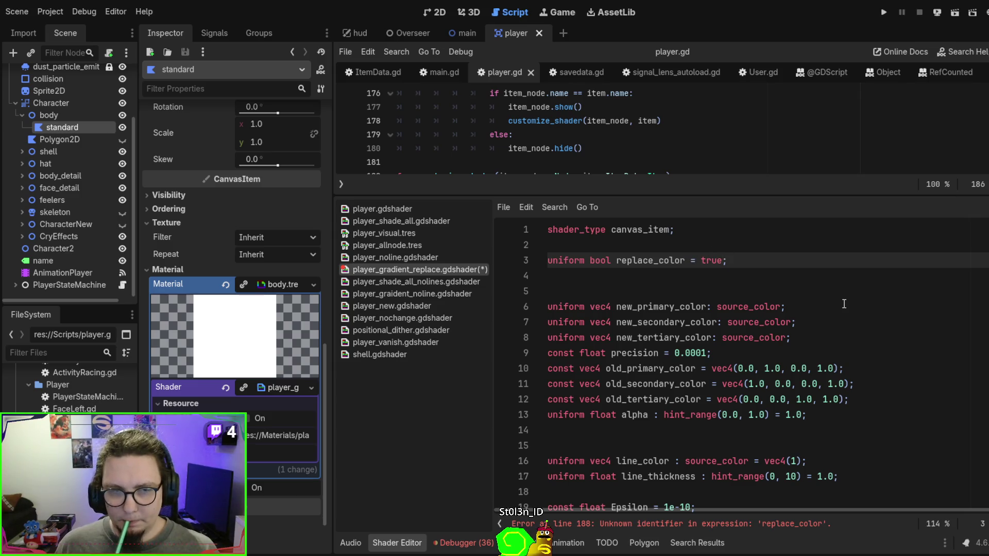
key("ctrl+s")
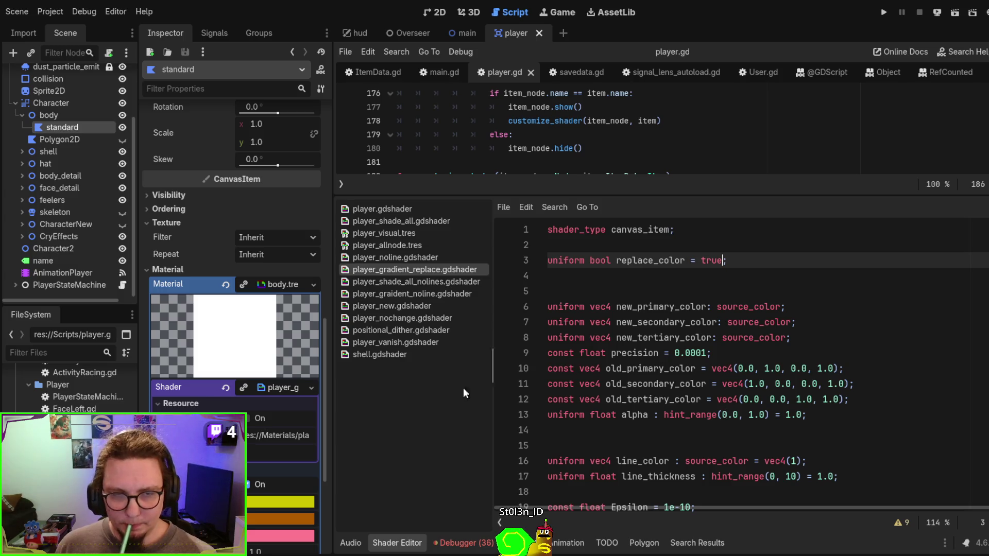
key("F5")
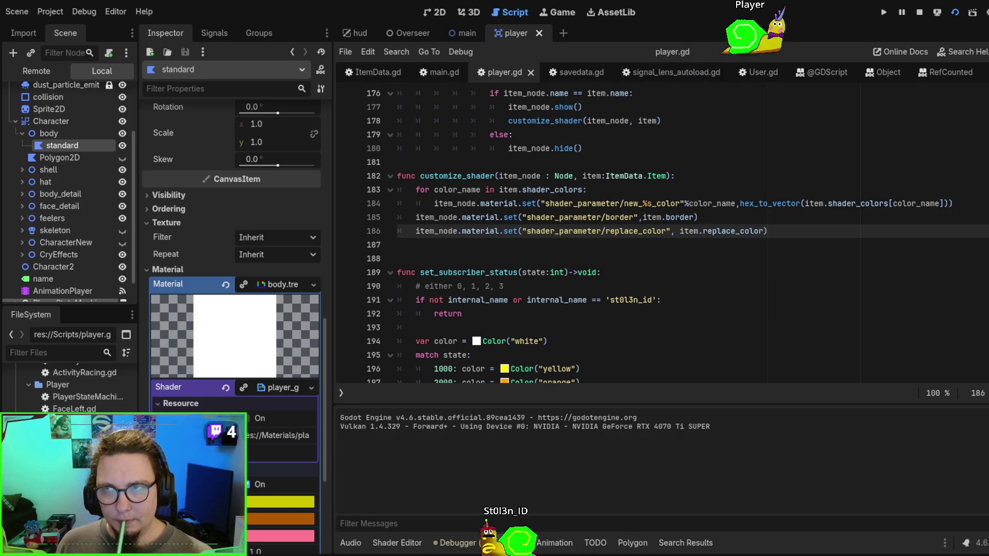
Run the main scene with F6, spawn test snails via Add Player, then stop with F8
key("F8")
left_click(463, 35)
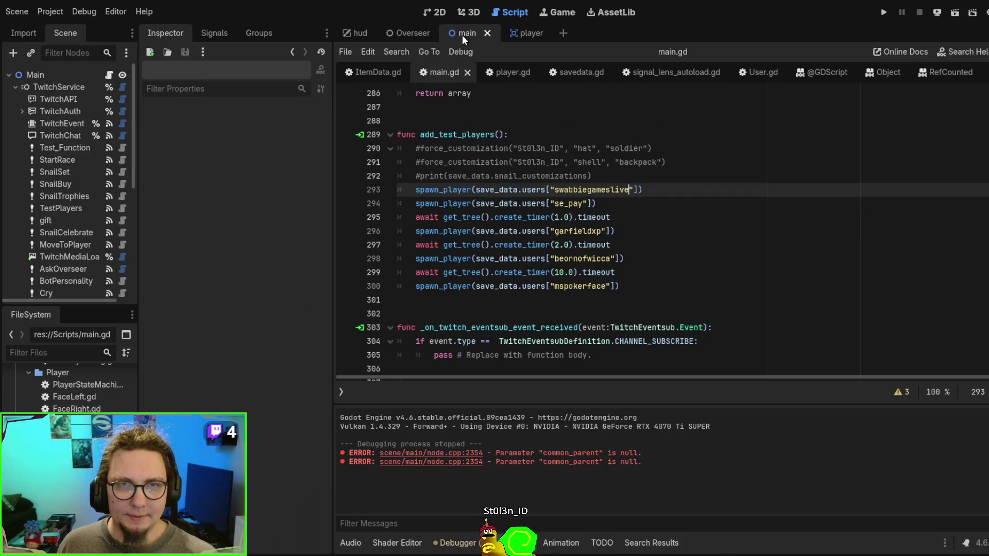
key("F6")
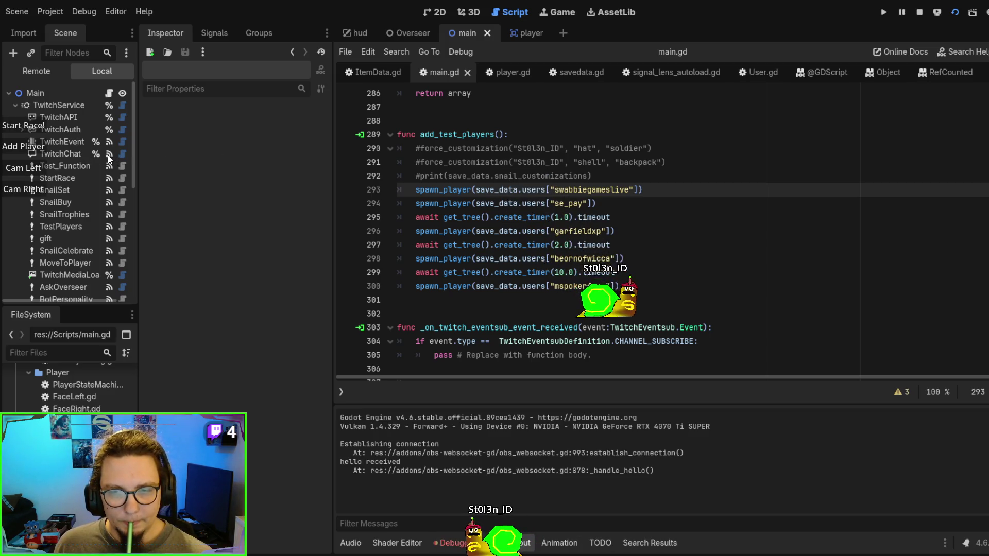
left_click(42, 146)
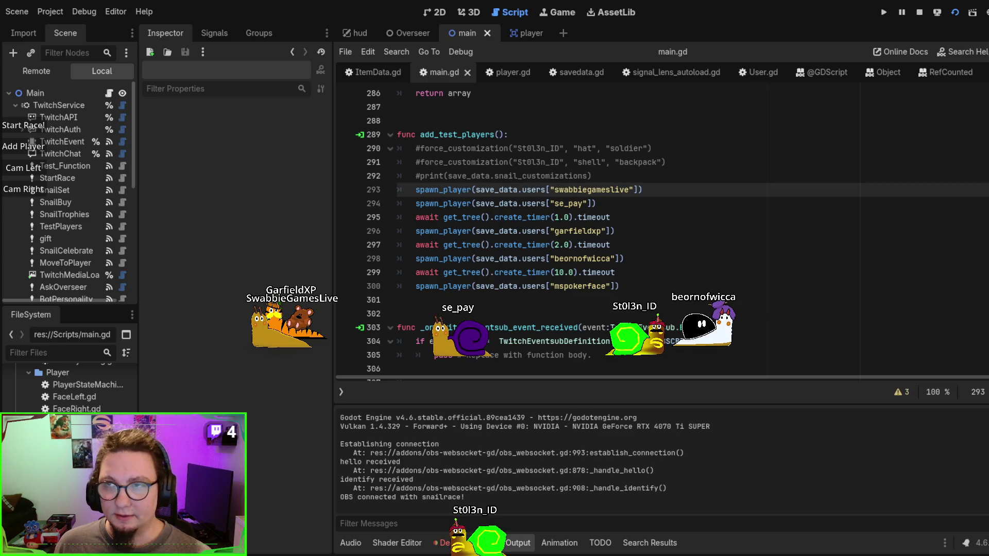
key("F8")
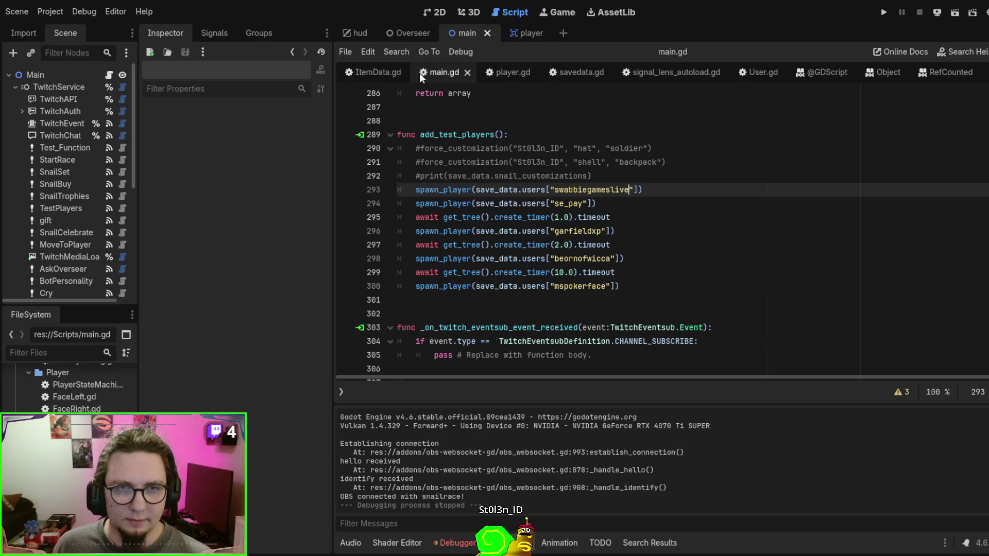
Review the shell entries' replace_color values in ItemData.gd, then return to savedata.gd's set_player_customization
left_click(551, 72)
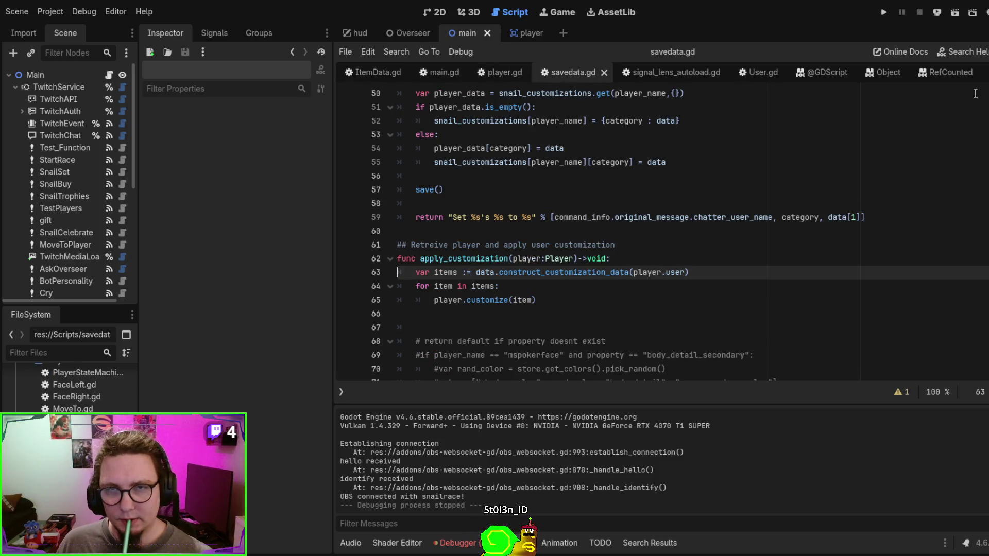
left_click(384, 73)
scroll(598, 237, "up", 20)
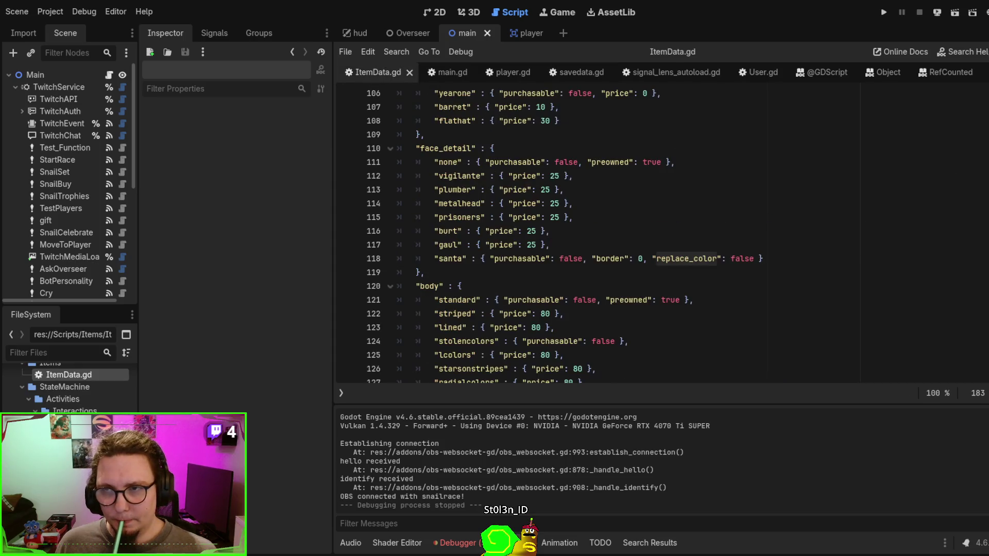
scroll(611, 221, "up", 10)
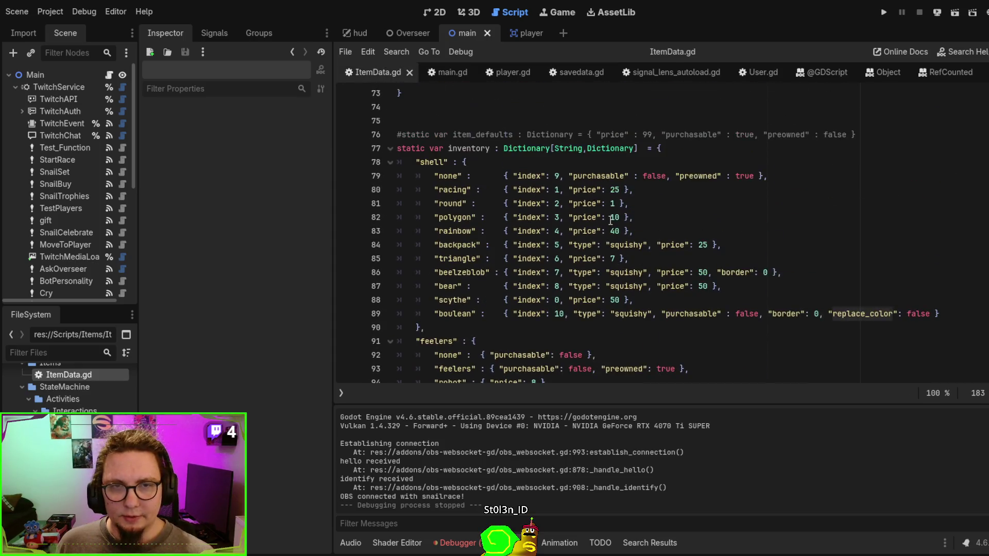
scroll(745, 145, "down", 2)
scroll(737, 202, "up", 1)
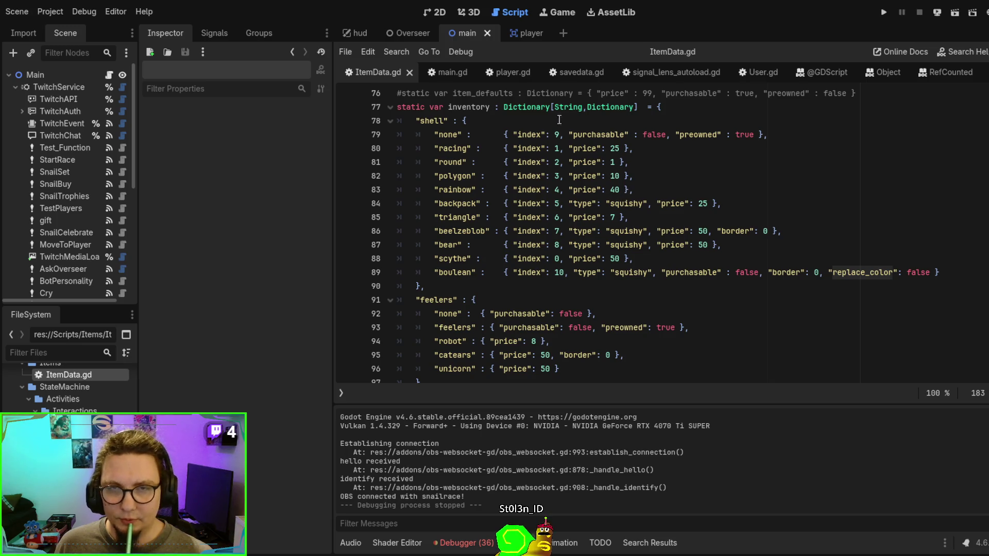
left_click(582, 67)
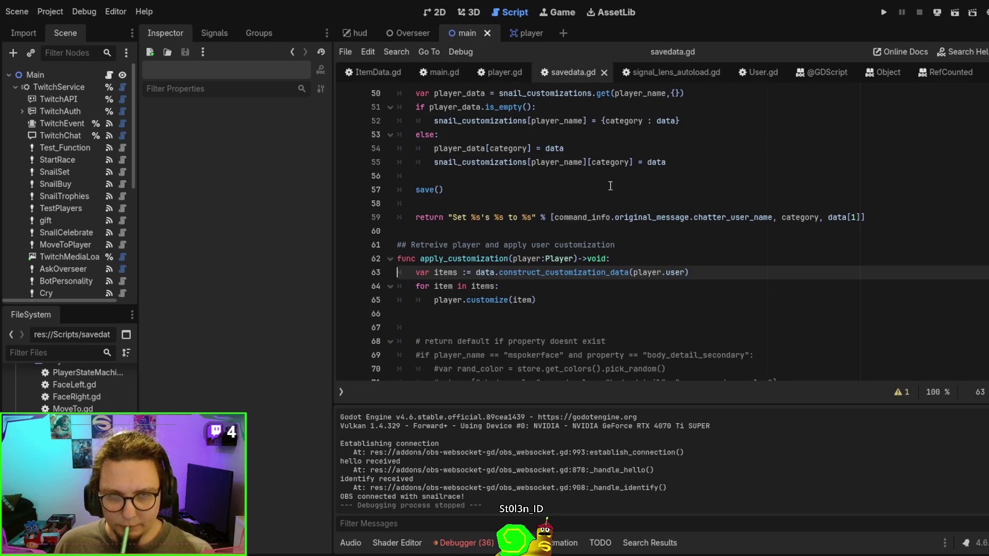
scroll(824, 176, "up", 2)
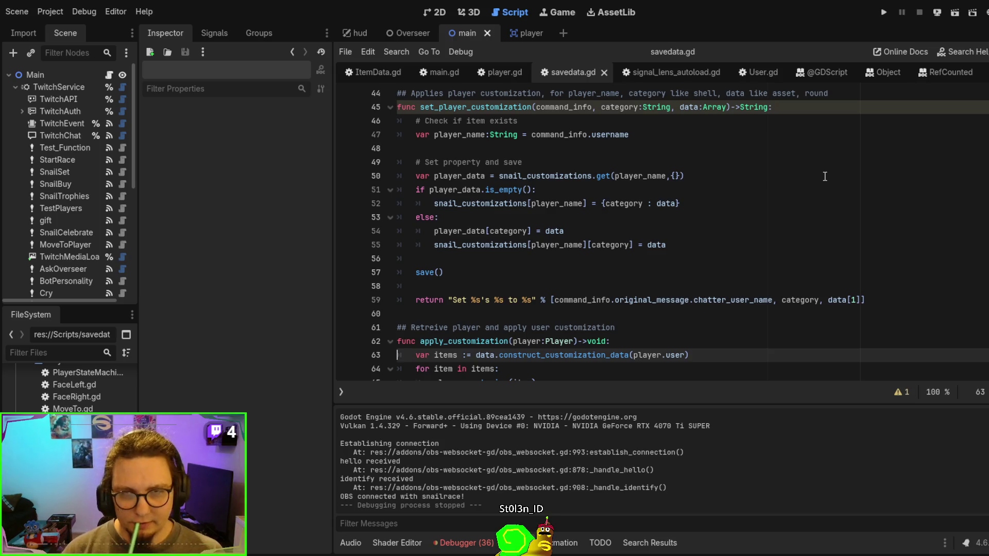